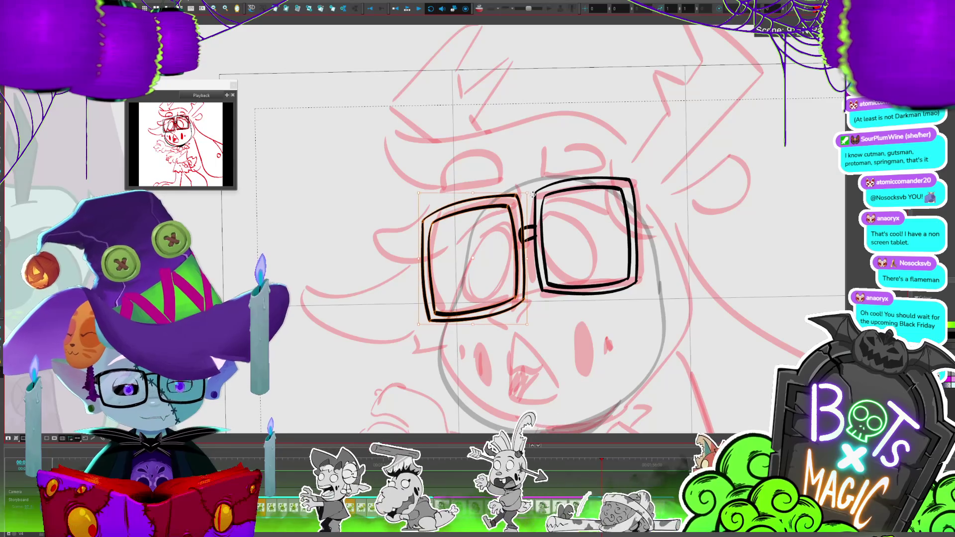
# Nudge the left lens slightly right with a tilt and raise its inner bottom edge.
pyautogui.moveTo(517, 276); pyautogui.dragTo(518, 302)
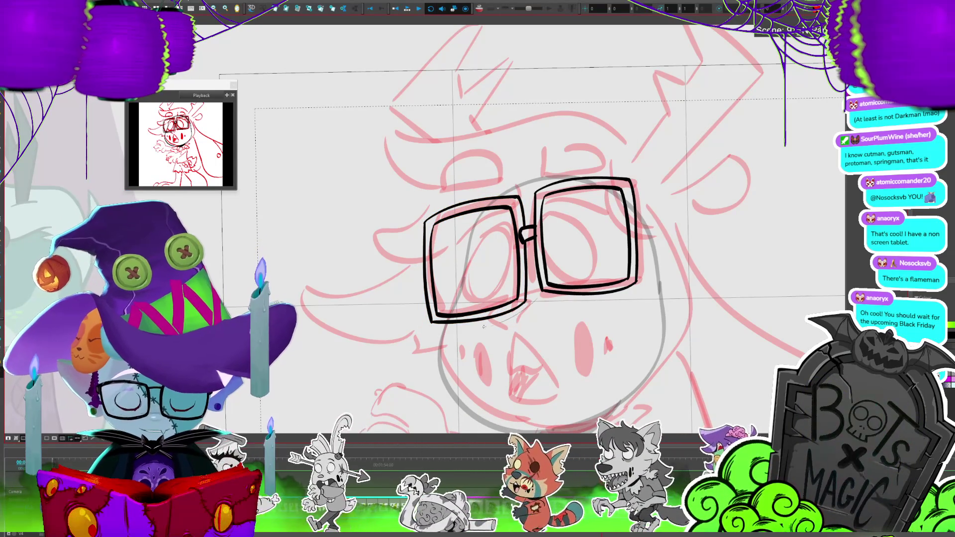
pyautogui.click(509, 320)
pyautogui.click(479, 324)
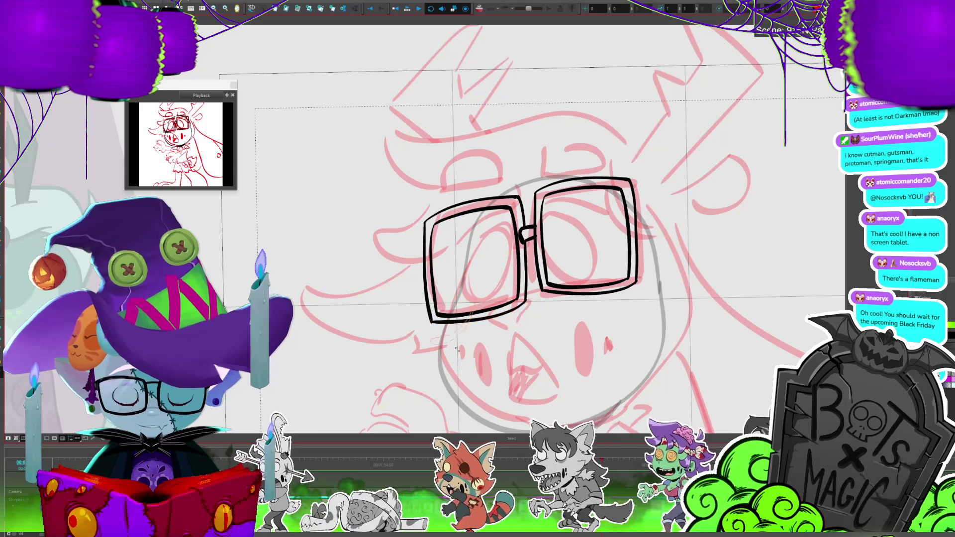
pyautogui.moveTo(458, 350); pyautogui.dragTo(514, 278)
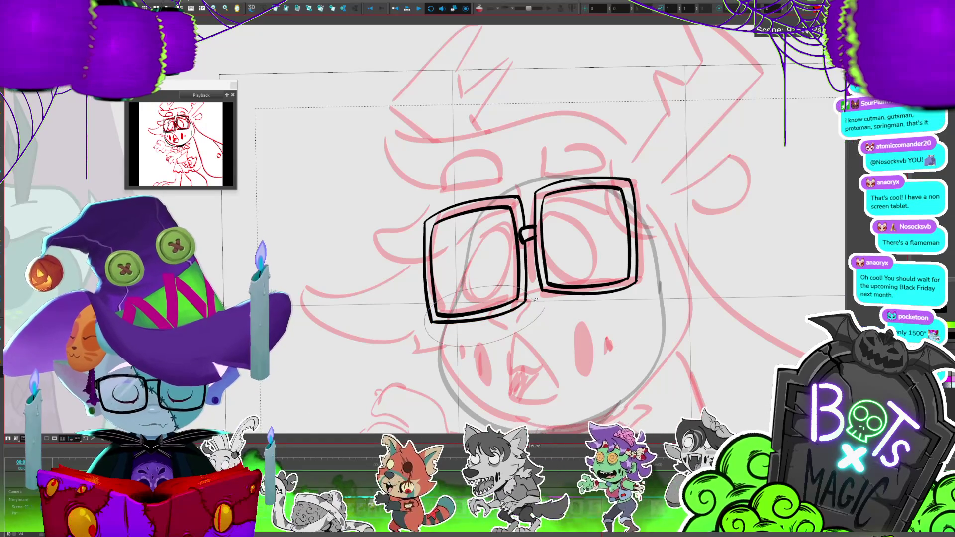
pyautogui.click(535, 290)
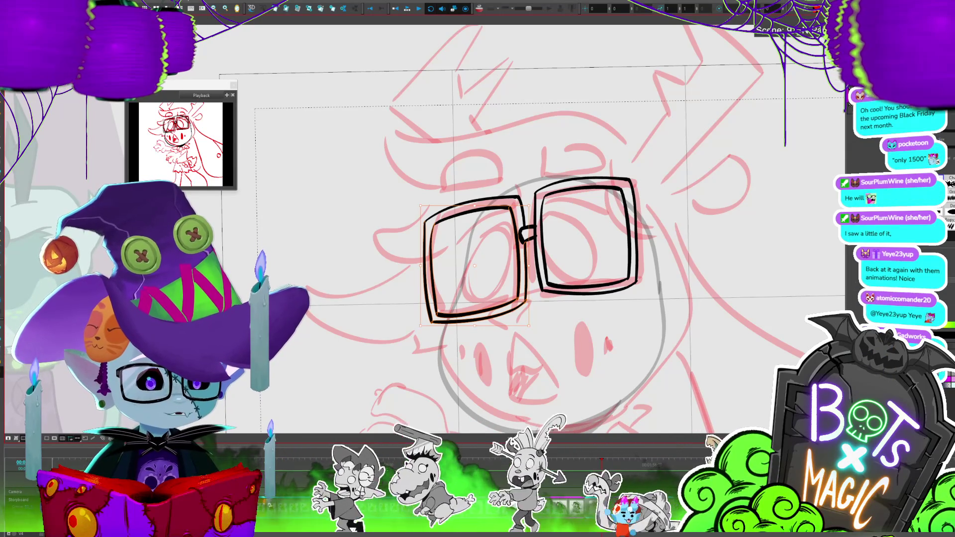
pyautogui.moveTo(473, 269); pyautogui.dragTo(622, 174)
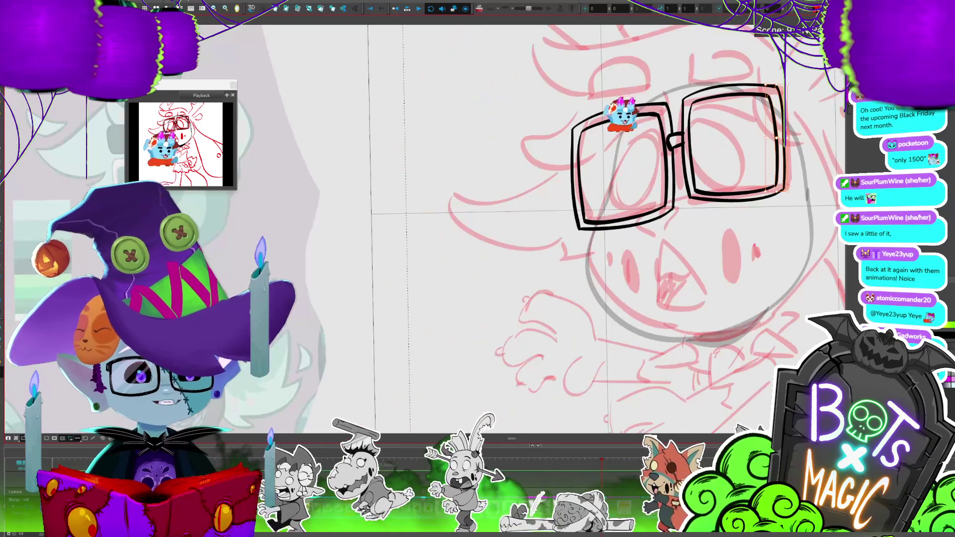
# Squeeze the left lens slightly narrower and reshape its top edge.
pyautogui.moveTo(680, 202); pyautogui.dragTo(523, 242)
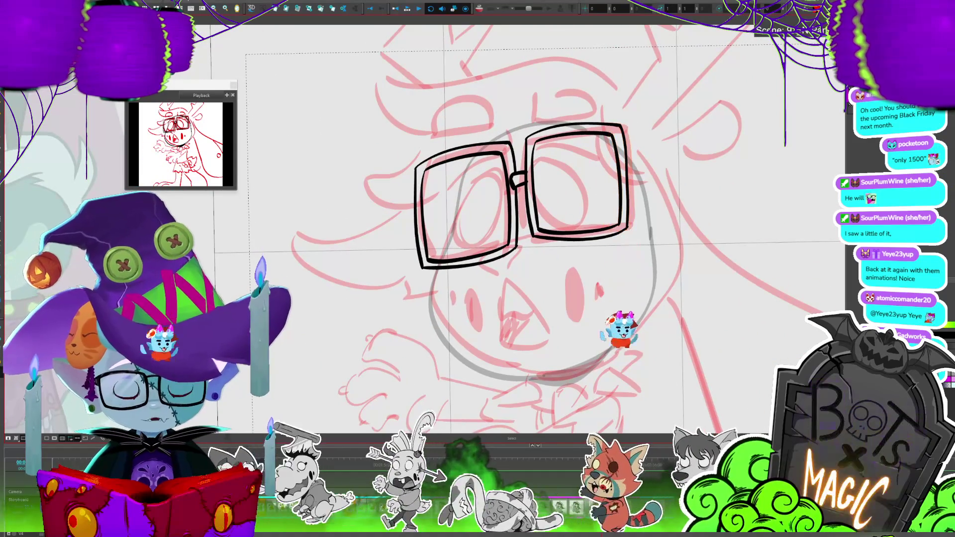
pyautogui.moveTo(480, 215)
pyautogui.mouseDown()
pyautogui.moveTo(529, 219)
pyautogui.moveTo(453, 282)
pyautogui.moveTo(467, 265)
pyautogui.mouseUp()
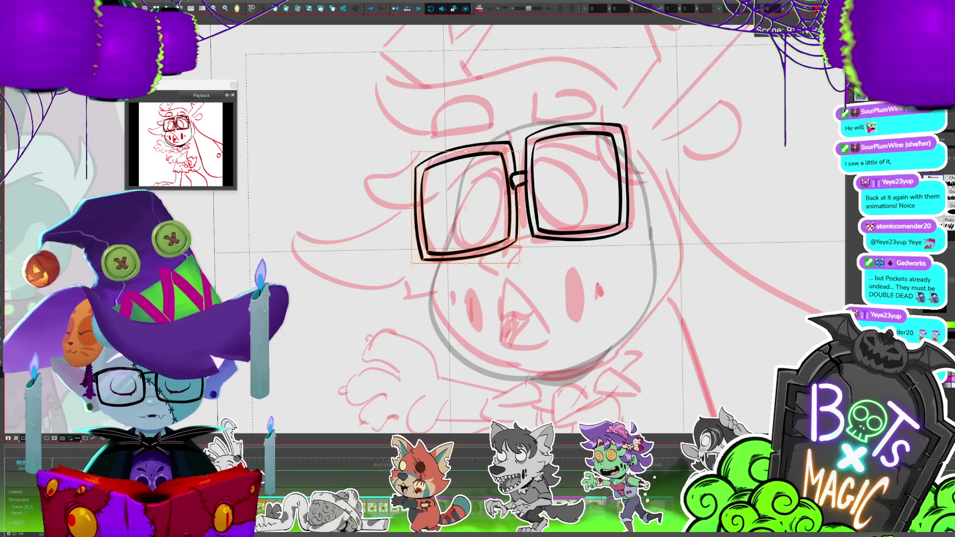
pyautogui.moveTo(411, 206); pyautogui.dragTo(418, 205)
pyautogui.moveTo(512, 141); pyautogui.dragTo(420, 143)
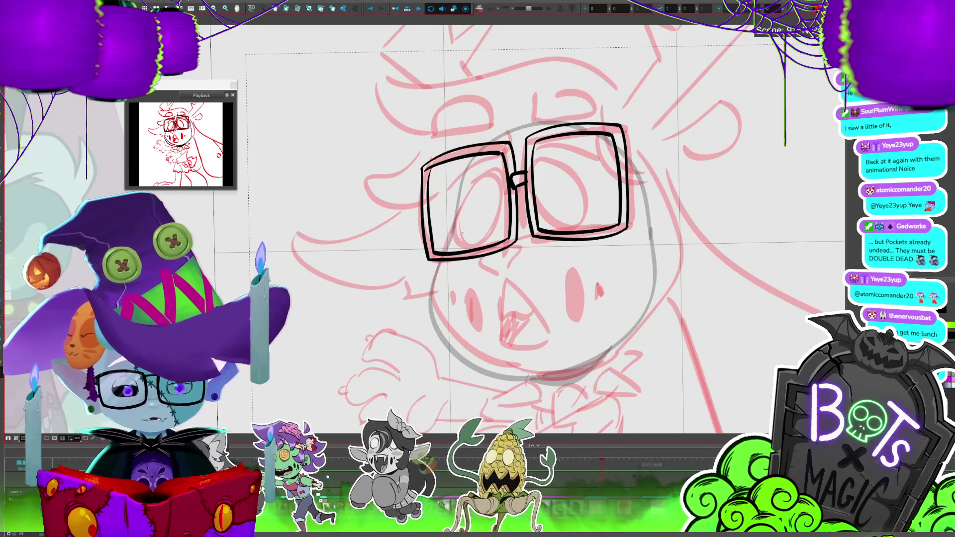
pyautogui.click(522, 297)
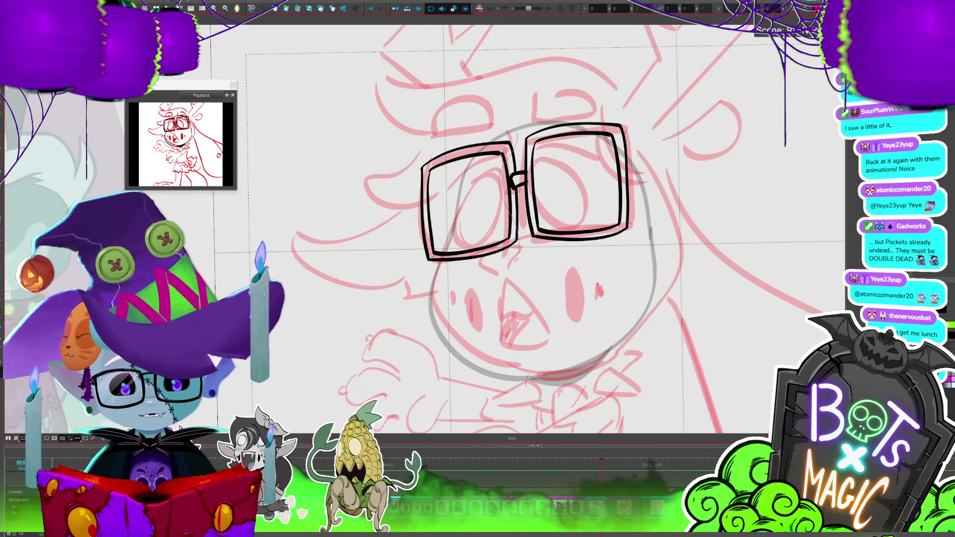
# Nudge the left lens slightly down and left, then save the project.
pyautogui.click(512, 235)
pyautogui.moveTo(512, 234); pyautogui.dragTo(507, 242)
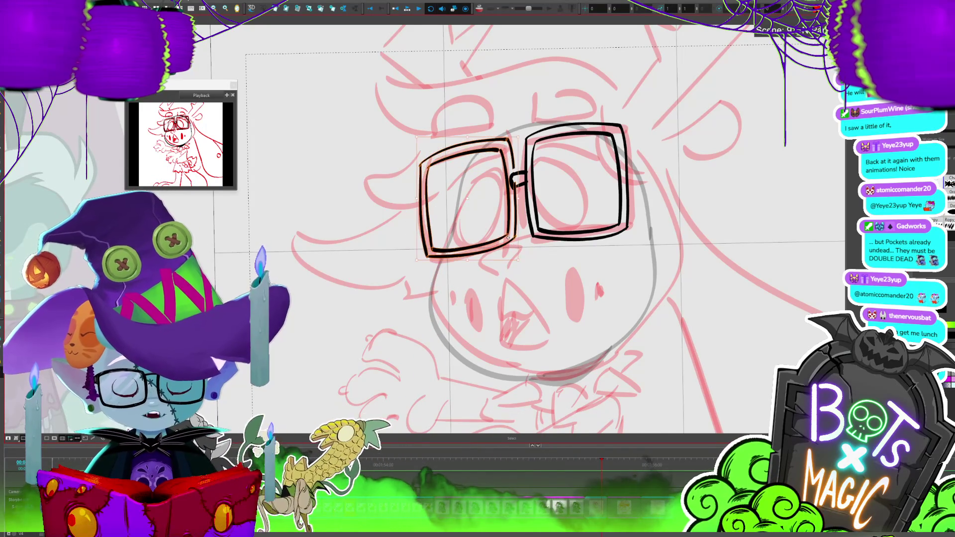
pyautogui.click(666, 192)
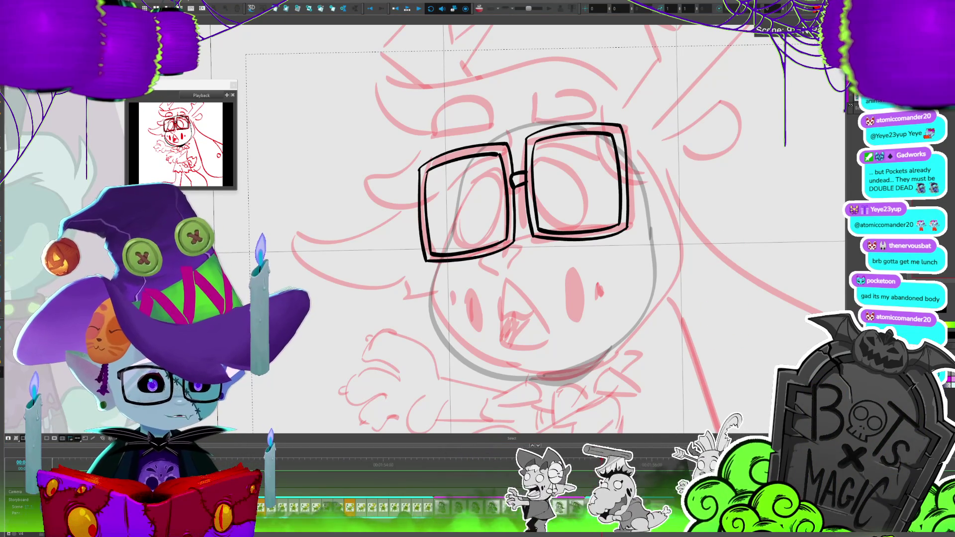
pyautogui.hotkey('ctrl', 's')
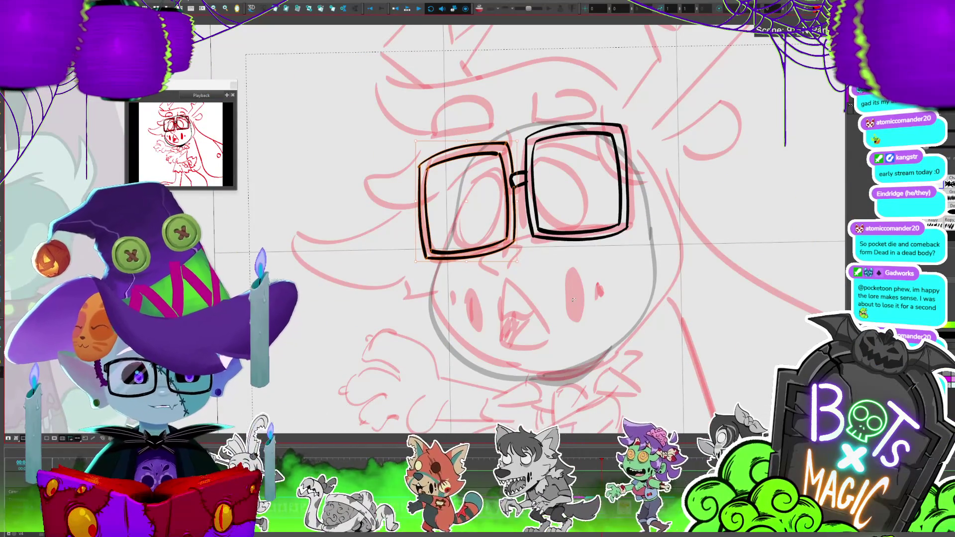
# Move the left lens slightly higher and make it a little shorter.
pyautogui.moveTo(573, 299); pyautogui.dragTo(521, 325)
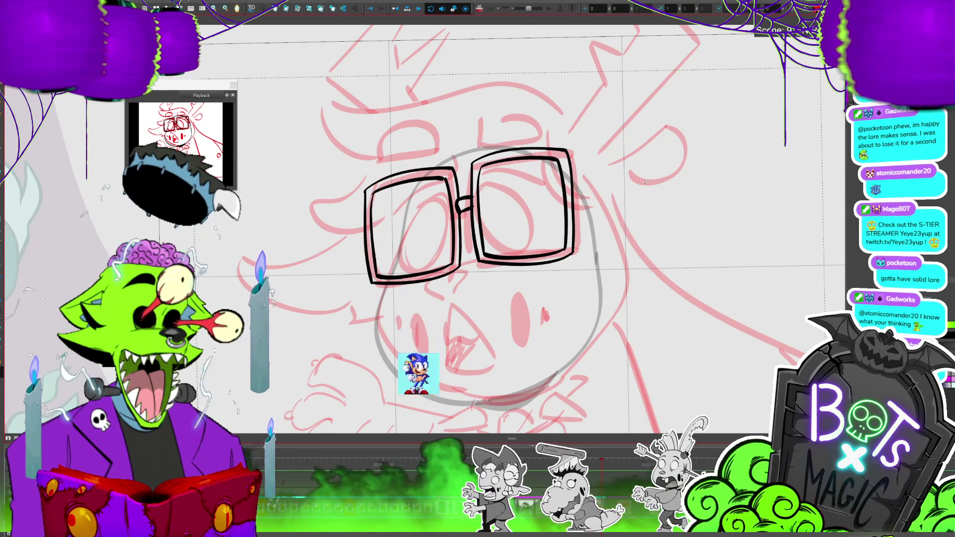
pyautogui.moveTo(714, 246); pyautogui.dragTo(719, 211)
pyautogui.press('1')
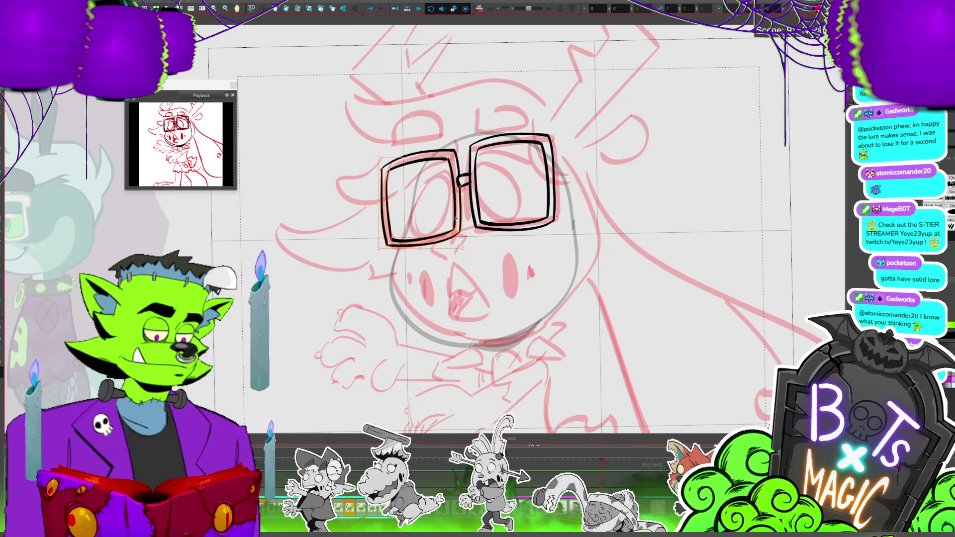
pyautogui.click(437, 261)
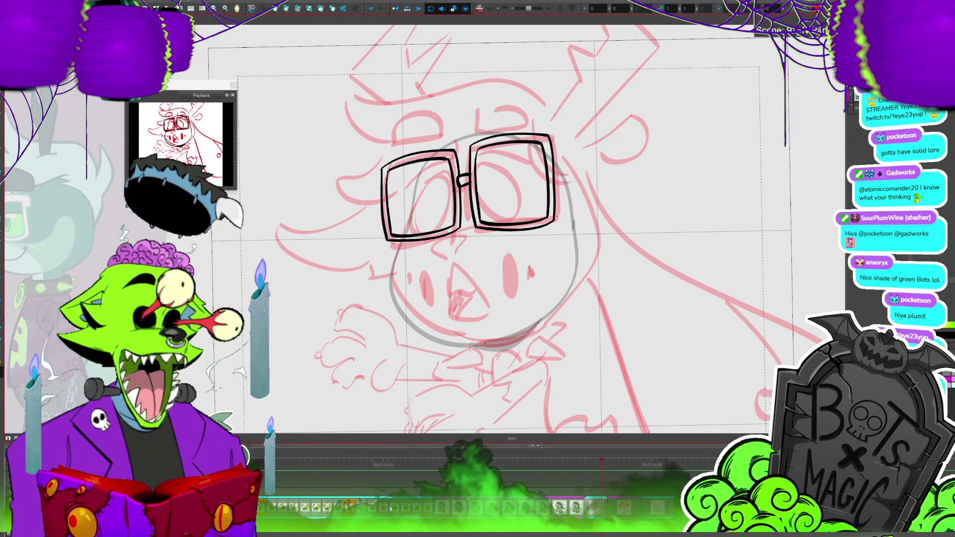
pyautogui.scroll(-2, 577, 214)
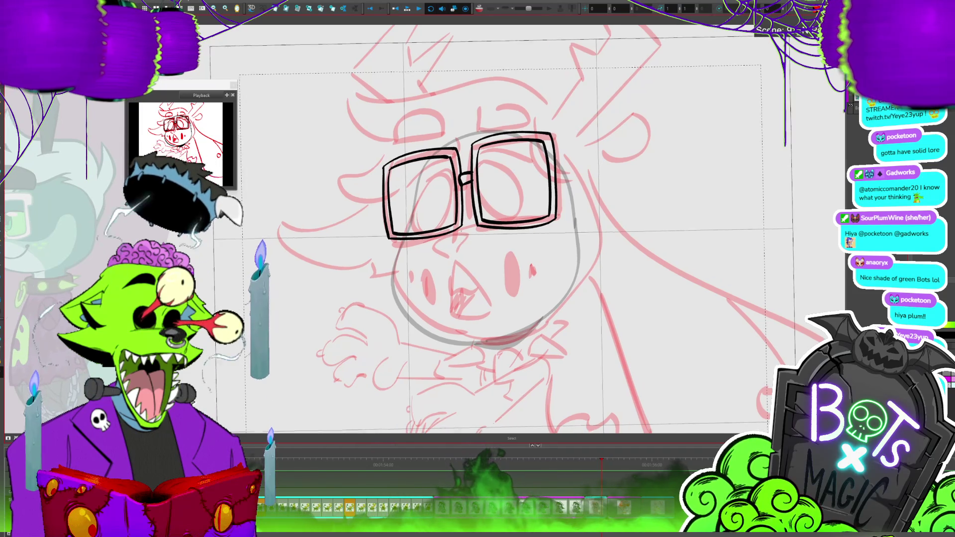
# Tilt the left lens slightly at its top-left corner and deselect it.
pyautogui.scroll(-2, 577, 214)
pyautogui.scroll(-1, 577, 214)
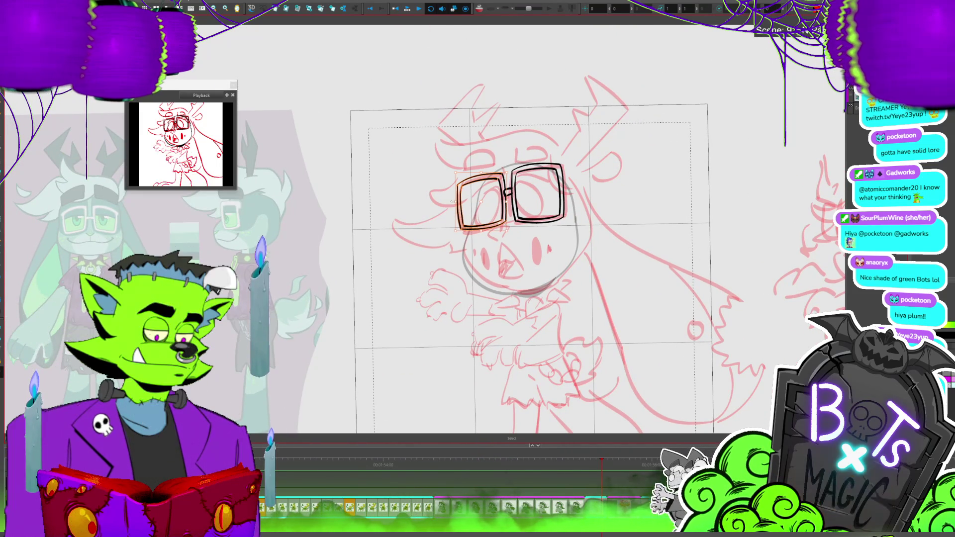
pyautogui.moveTo(461, 181); pyautogui.dragTo(465, 179)
pyautogui.click(617, 203)
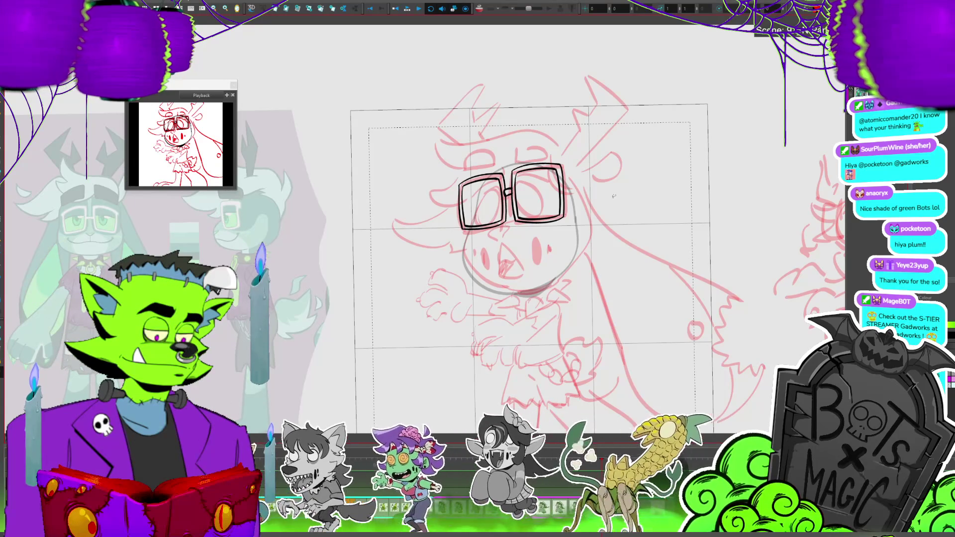
# Draw a bold black outline around the character's head.
pyautogui.press('2')
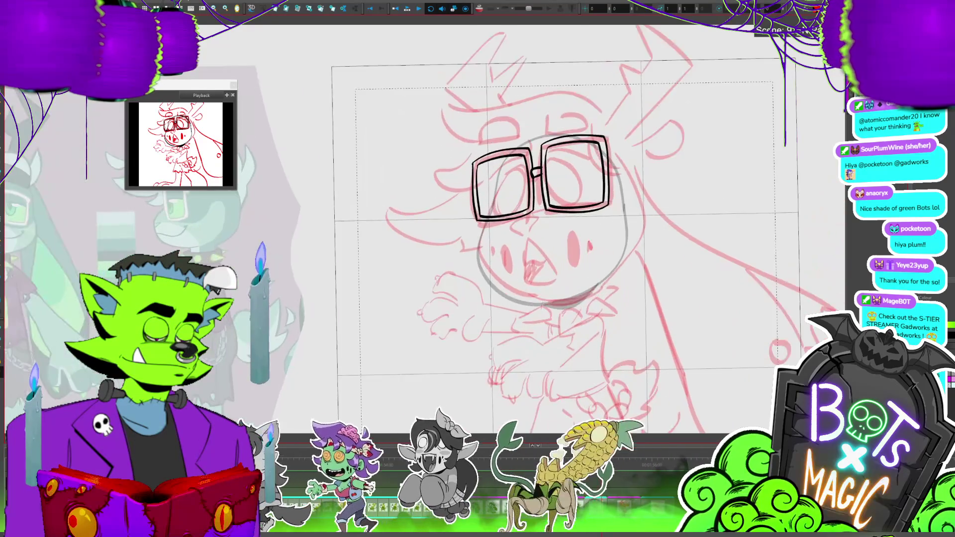
pyautogui.press('2')
pyautogui.moveTo(579, 130); pyautogui.dragTo(588, 134)
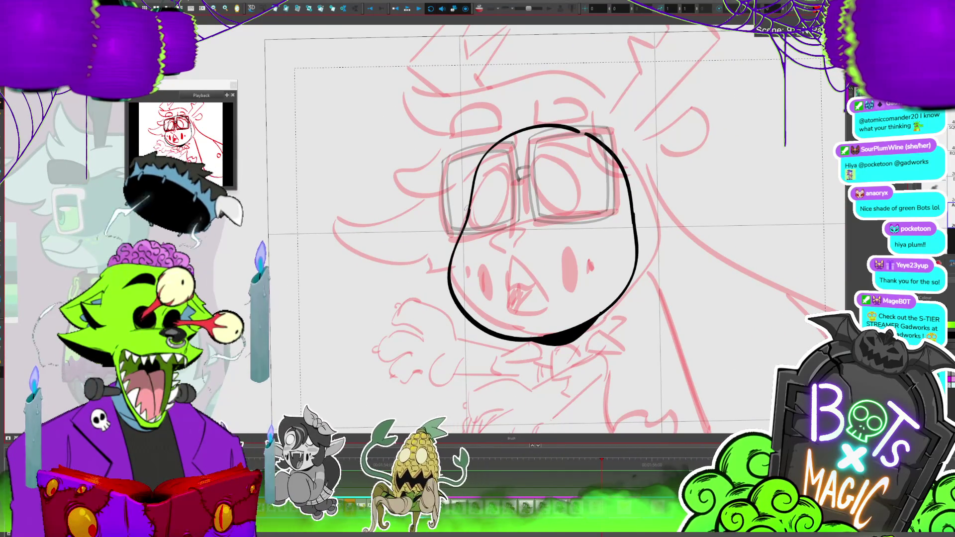
pyautogui.moveTo(701, 172); pyautogui.dragTo(725, 168)
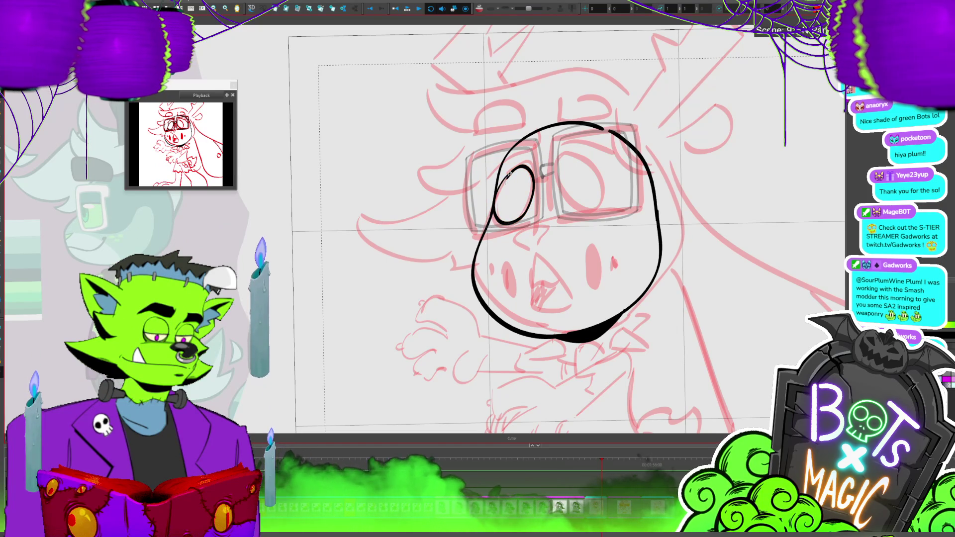
# Duplicate the left-eye oval as a flipped copy and place it in the right lens.
pyautogui.click(531, 202)
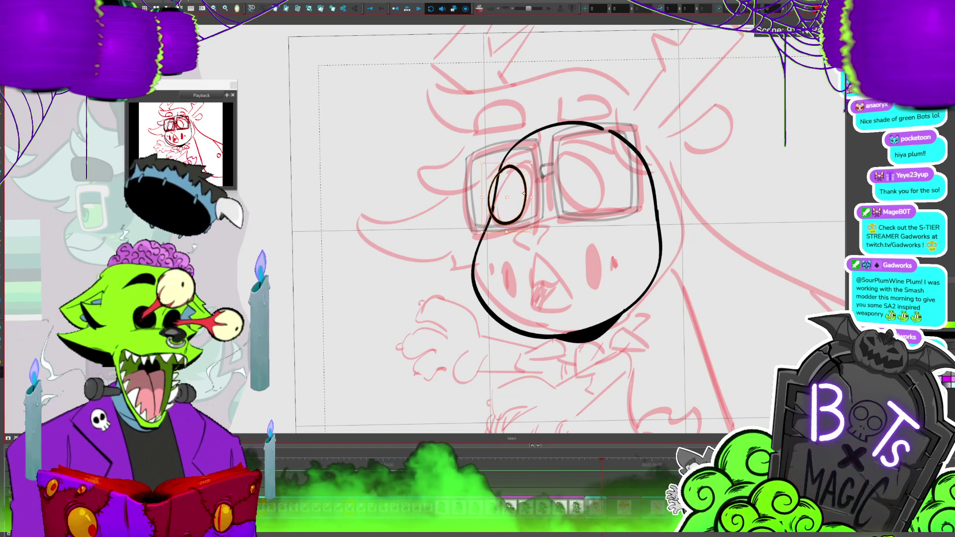
pyautogui.click(531, 202)
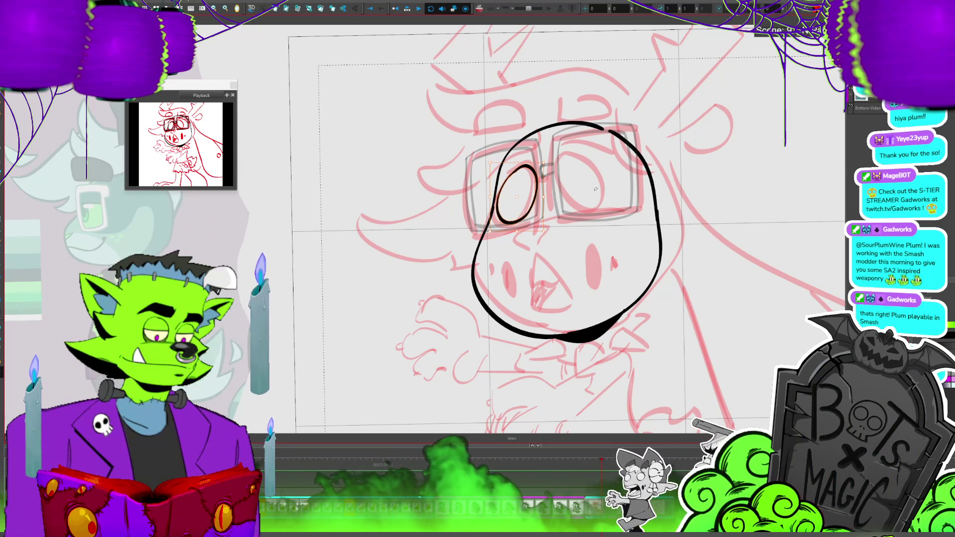
pyautogui.hotkey('ctrl', 'v')
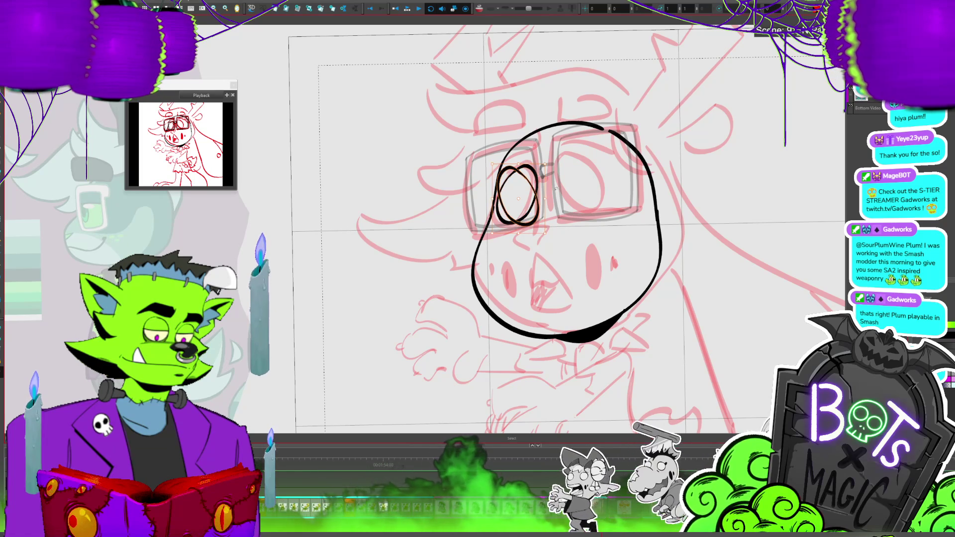
pyautogui.moveTo(535, 221)
pyautogui.mouseDown()
pyautogui.moveTo(598, 202)
pyautogui.moveTo(613, 152)
pyautogui.mouseUp()
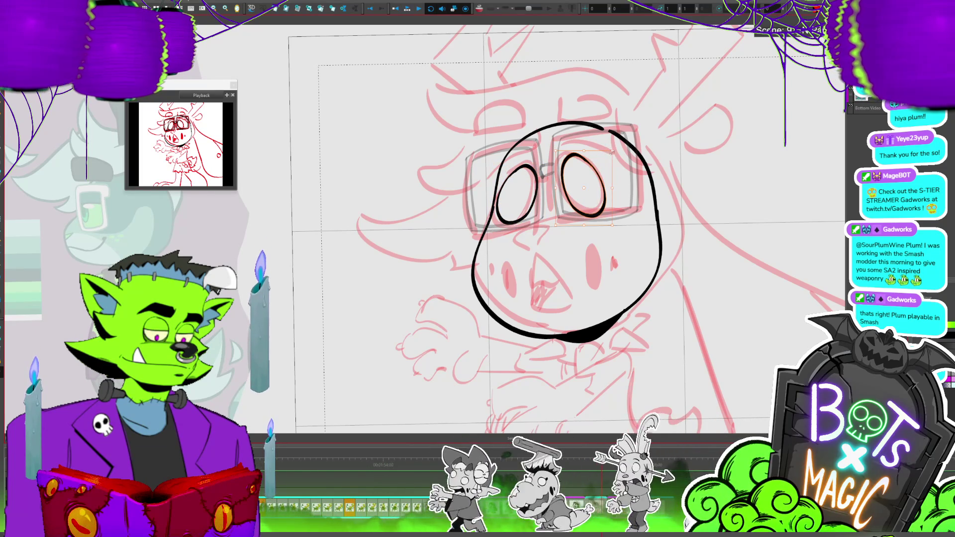
pyautogui.hotkey('ctrl', 'alt', '[')
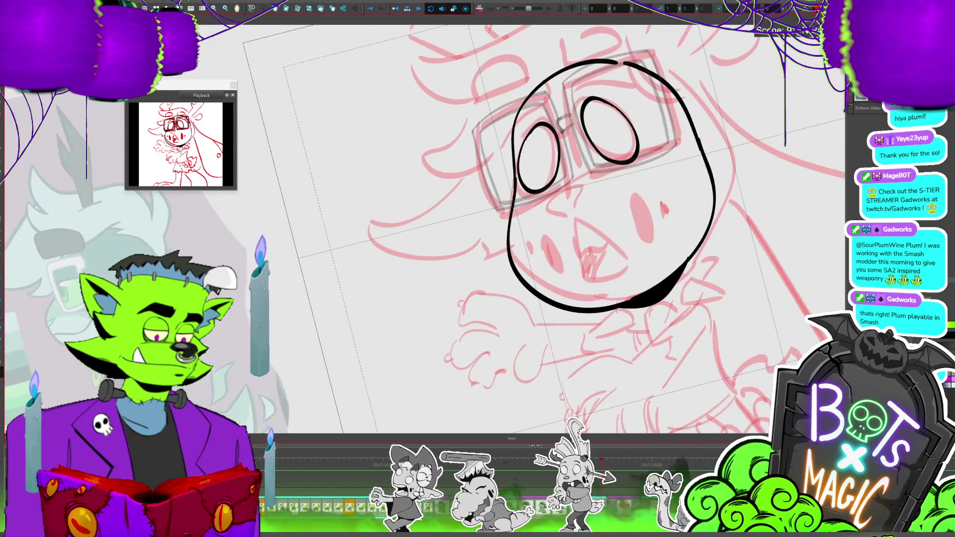
# Nudge the whole inked glasses slightly to the left.
pyautogui.hotkey('ctrl', 'alt', '[')
pyautogui.click(611, 175)
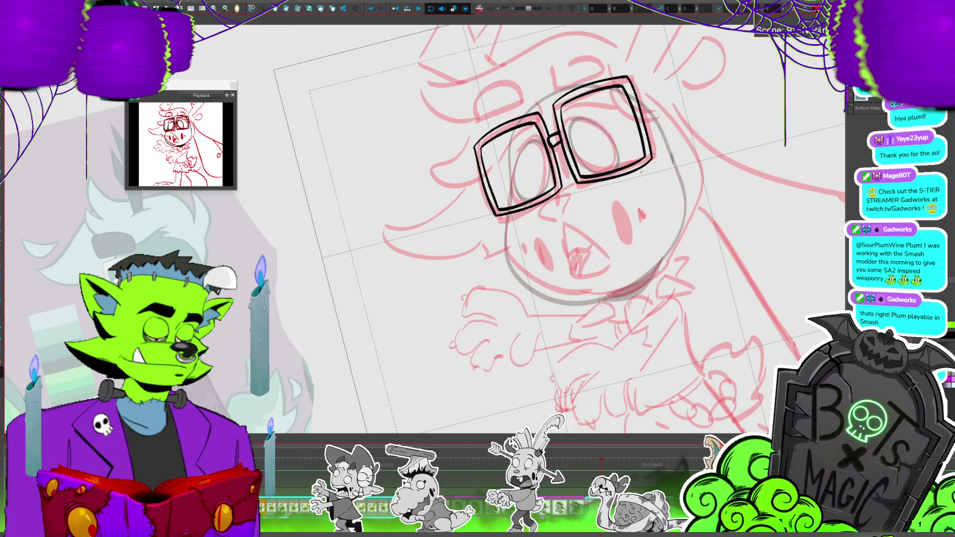
pyautogui.moveTo(611, 175); pyautogui.dragTo(608, 177)
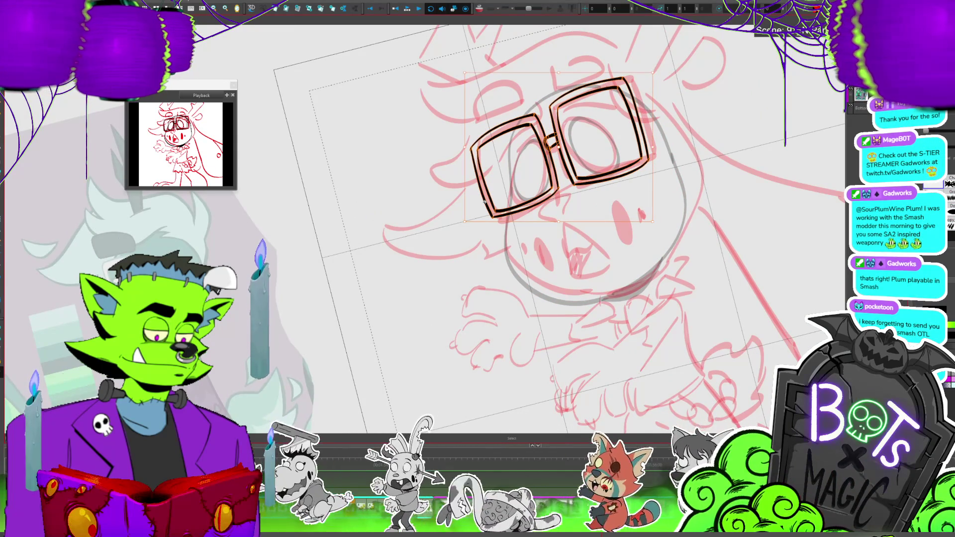
pyautogui.click(828, 204)
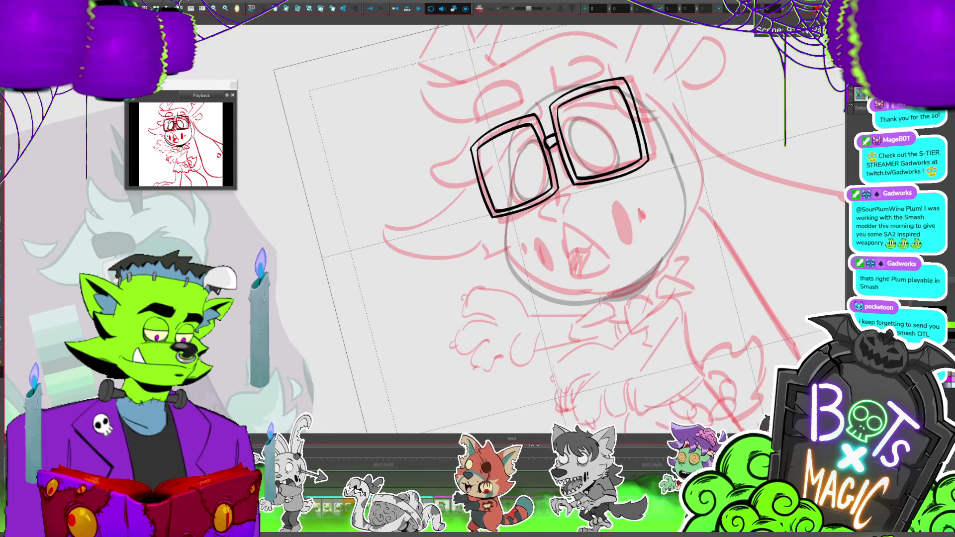
# Reset the canvas view and switch to the head drawing, glasses shown as onion skin.
pyautogui.moveTo(713, 403); pyautogui.dragTo(690, 402)
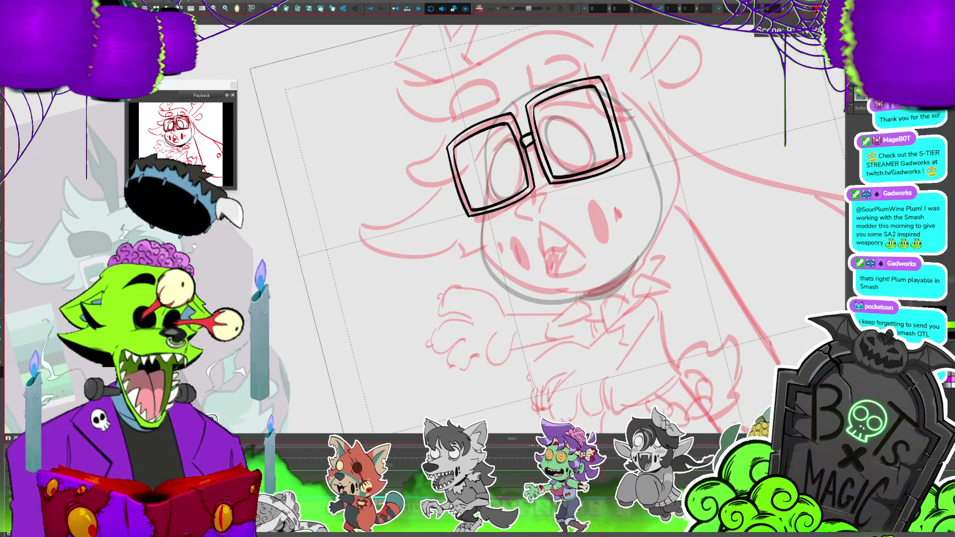
pyautogui.hotkey('shift', 'm')
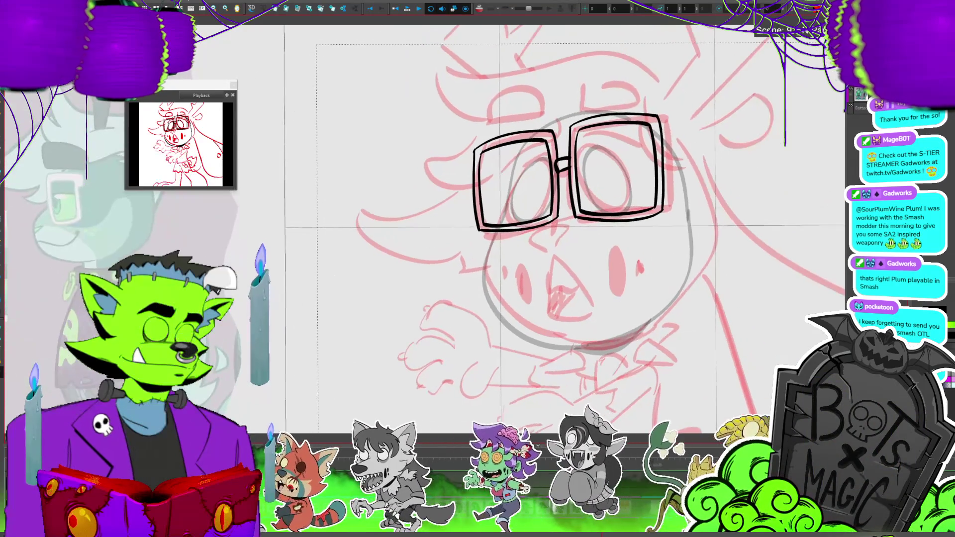
pyautogui.press('.')
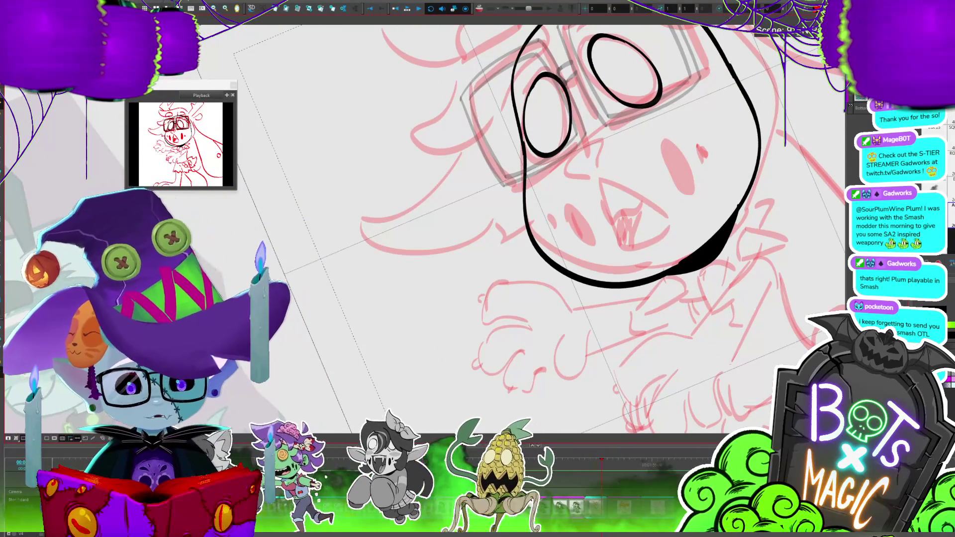
# Draw the small triangular nose and adjust its strokes with the left eye.
pyautogui.moveTo(558, 169); pyautogui.dragTo(585, 172)
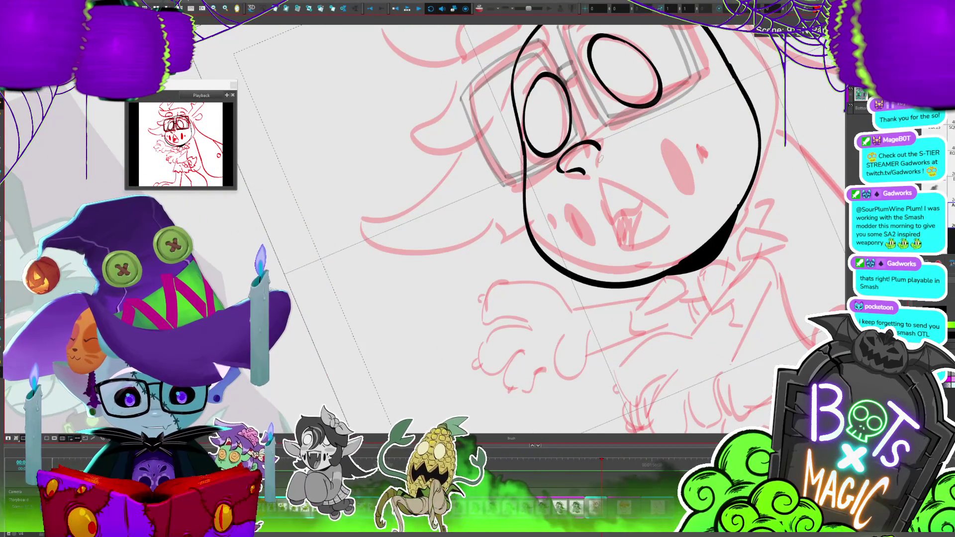
pyautogui.moveTo(597, 224); pyautogui.dragTo(567, 209)
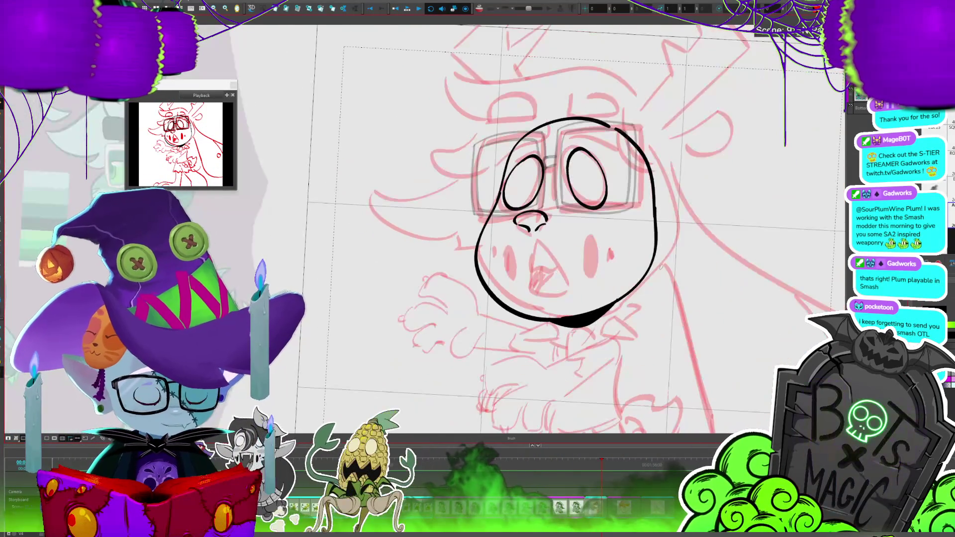
pyautogui.hotkey('alt', 's')
pyautogui.click(537, 230)
pyautogui.moveTo(550, 248); pyautogui.dragTo(556, 217)
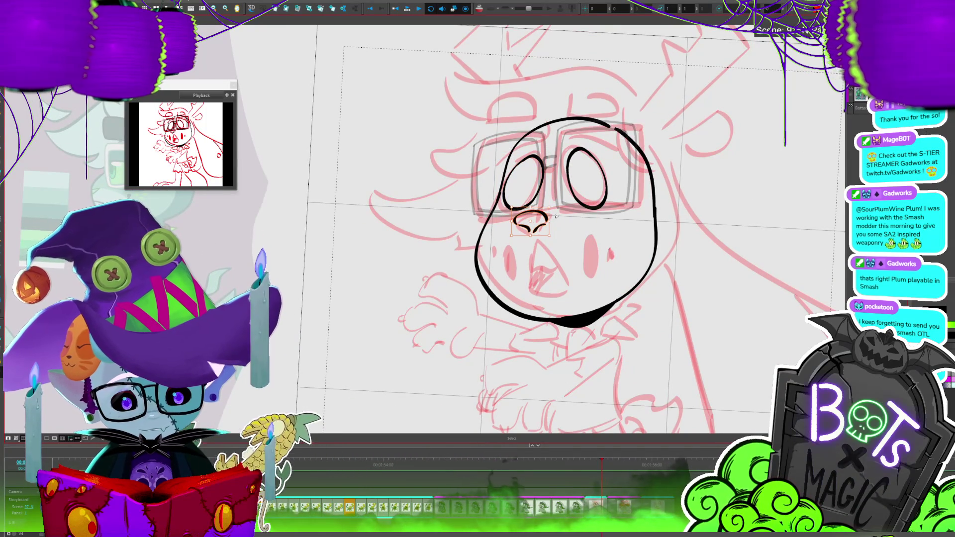
pyautogui.press('2')
pyautogui.press('2')
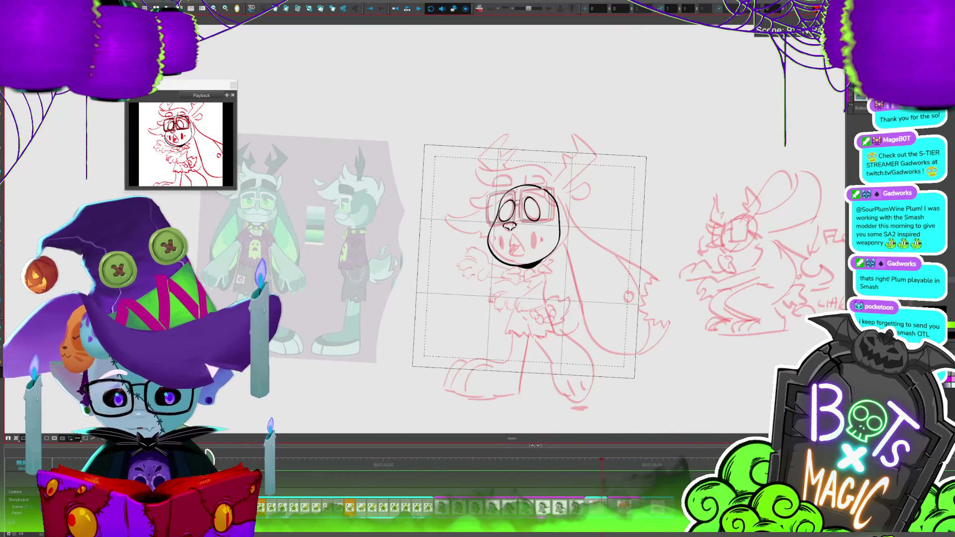
pyautogui.press('2')
pyautogui.press('2')
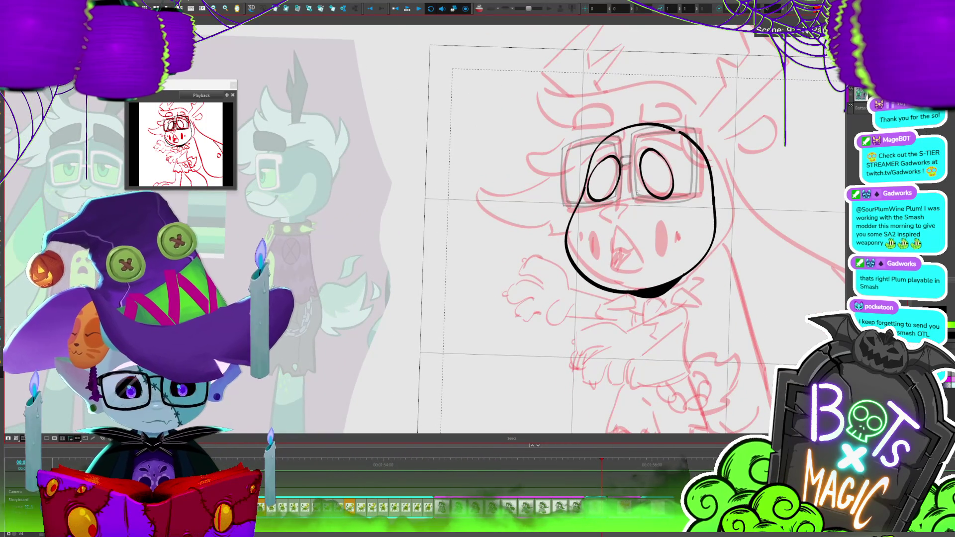
pyautogui.press('2')
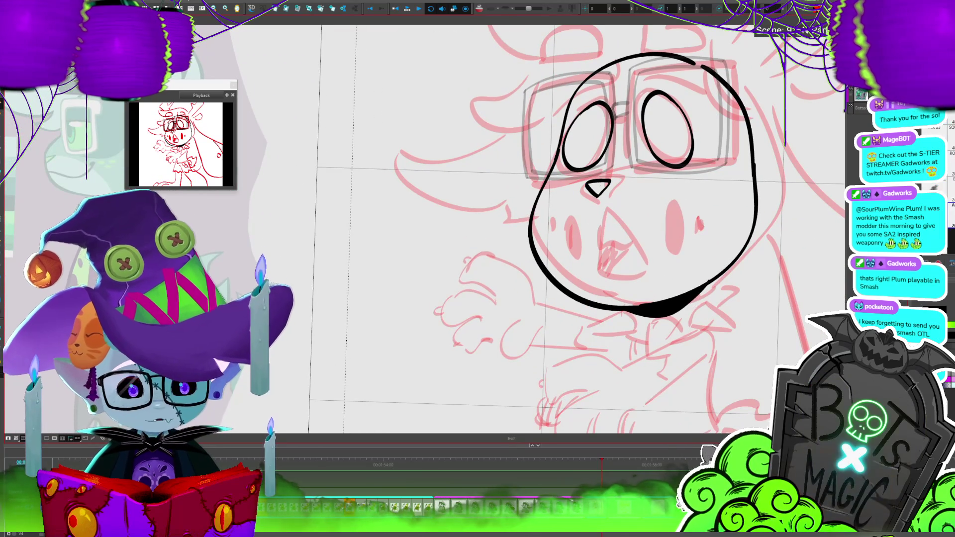
pyautogui.moveTo(606, 190); pyautogui.dragTo(625, 336)
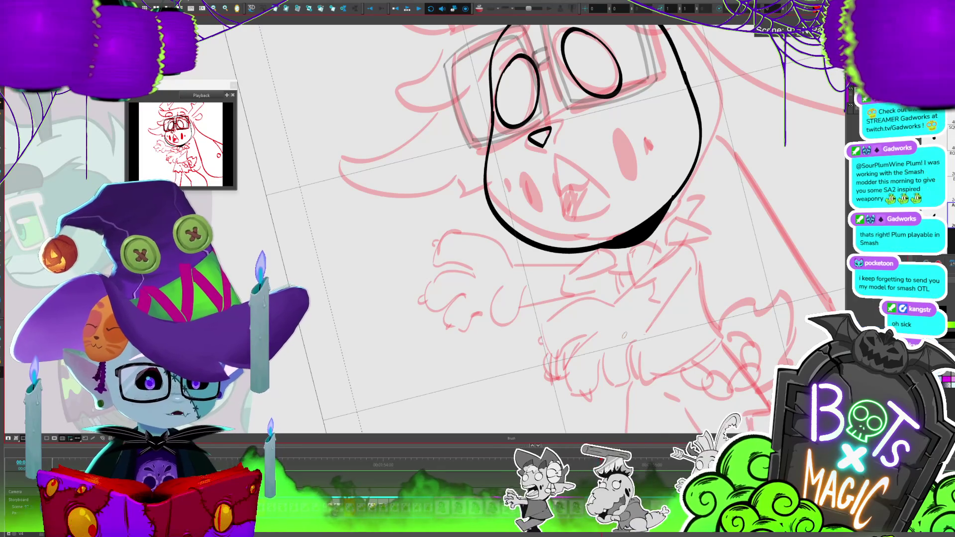
pyautogui.press('2')
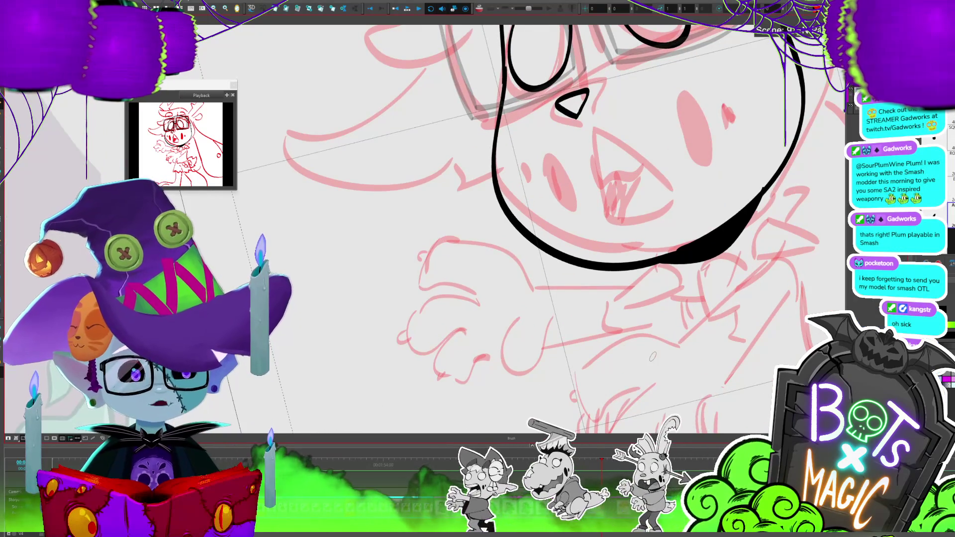
pyautogui.moveTo(652, 356); pyautogui.dragTo(589, 238)
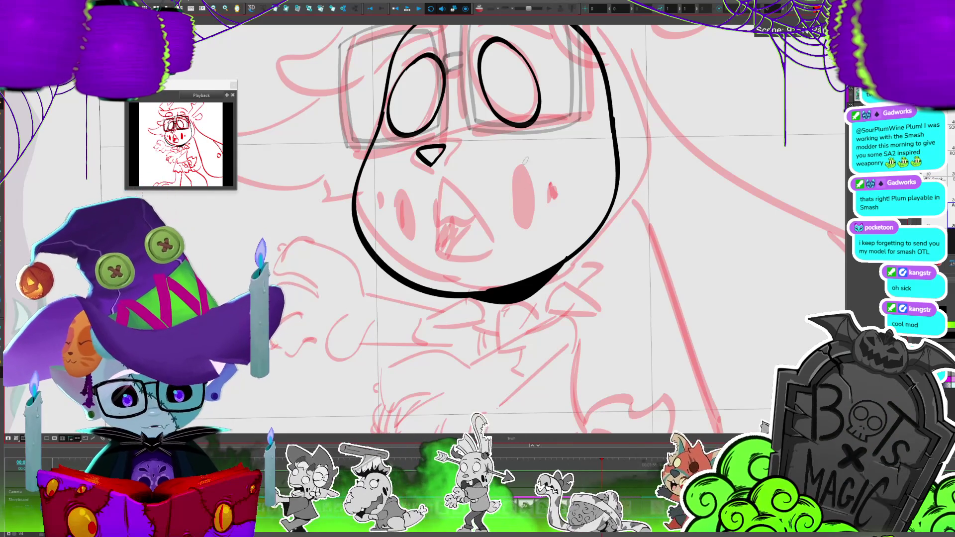
# Draw an oval on the right cheek, fill it solid black, and add small marks beside it.
pyautogui.moveTo(514, 166); pyautogui.dragTo(527, 235)
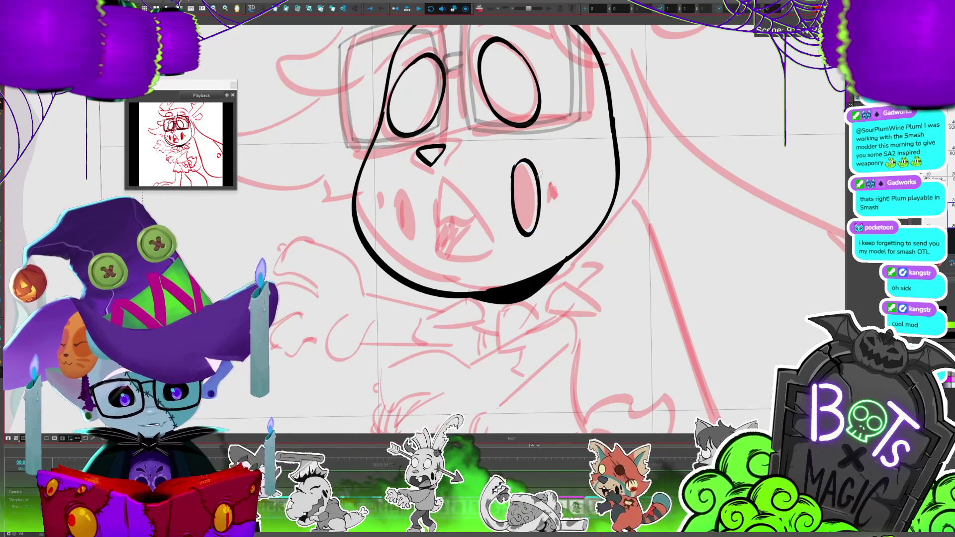
pyautogui.hotkey('alt', 'i')
pyautogui.hotkey('alt', 'b')
pyautogui.moveTo(547, 169); pyautogui.dragTo(549, 161)
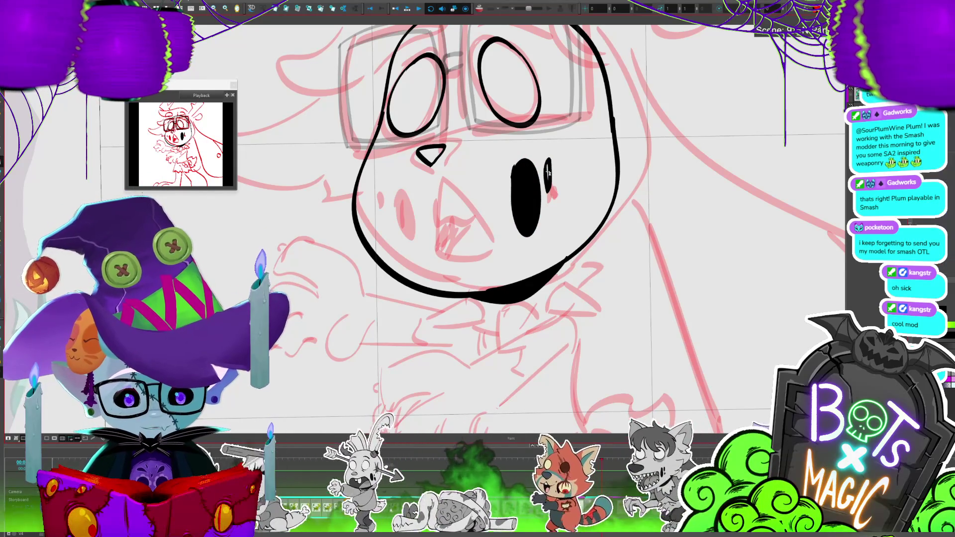
pyautogui.click(550, 204)
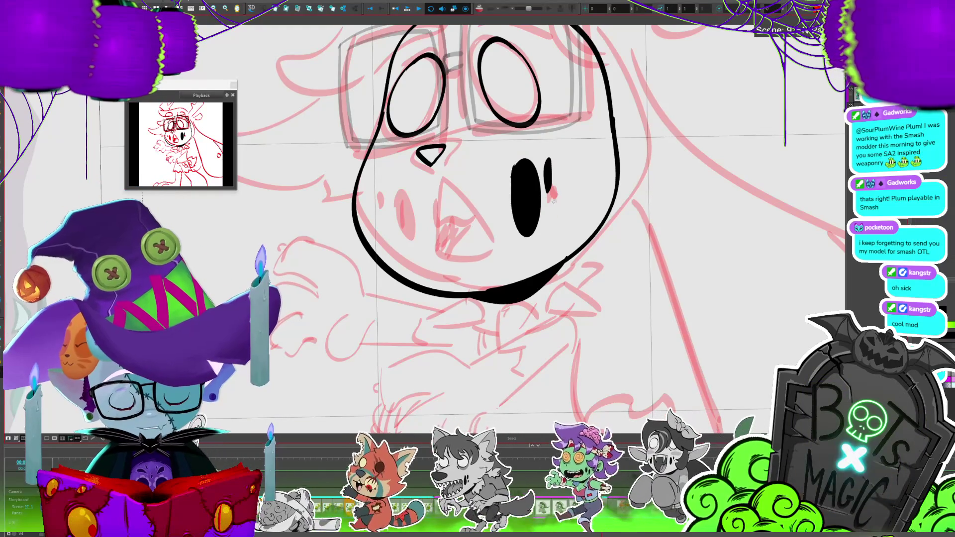
pyautogui.hotkey('alt', 'b')
pyautogui.moveTo(551, 197); pyautogui.dragTo(548, 211)
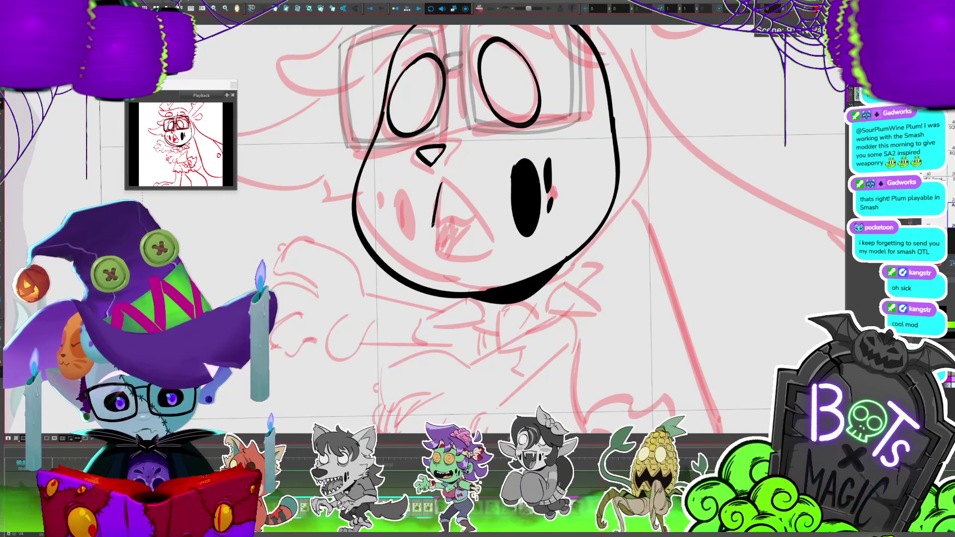
# Draw the open triangular mouth with its inner line.
pyautogui.moveTo(437, 199); pyautogui.dragTo(500, 256)
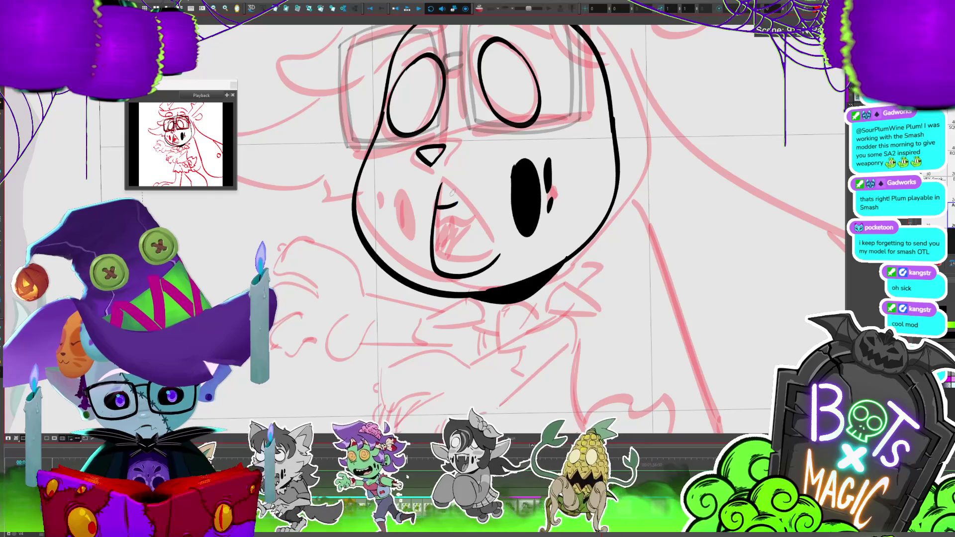
pyautogui.moveTo(441, 185); pyautogui.dragTo(499, 258)
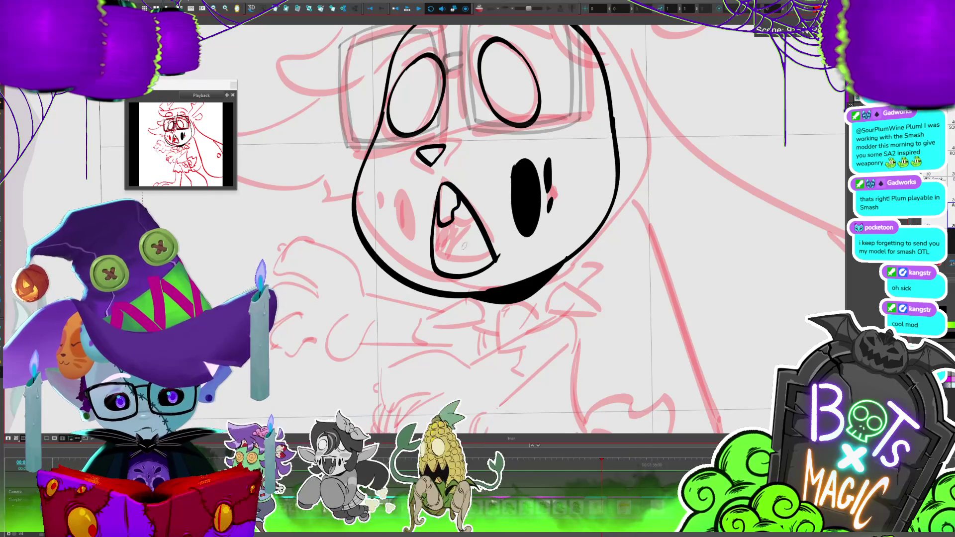
pyautogui.moveTo(476, 232); pyautogui.dragTo(458, 257)
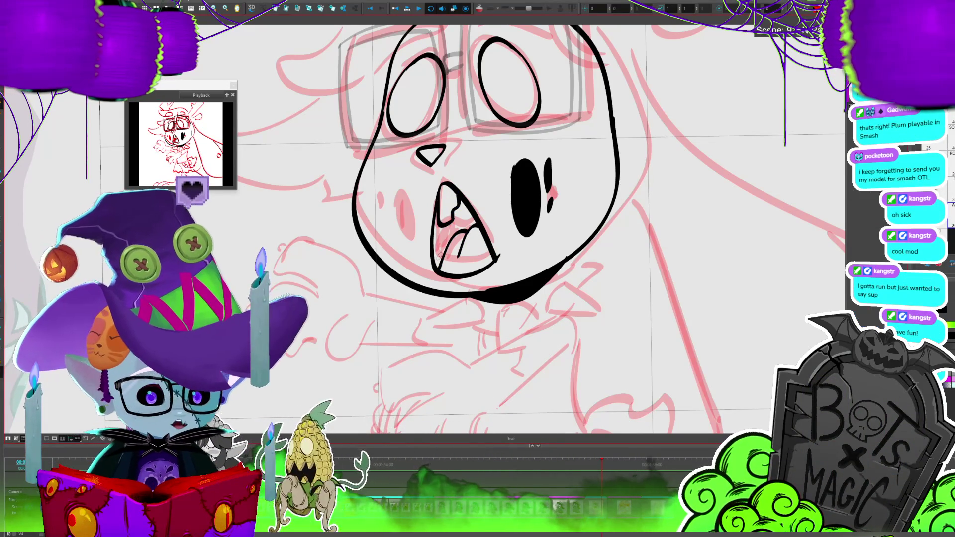
pyautogui.scroll(-2, 497, 349)
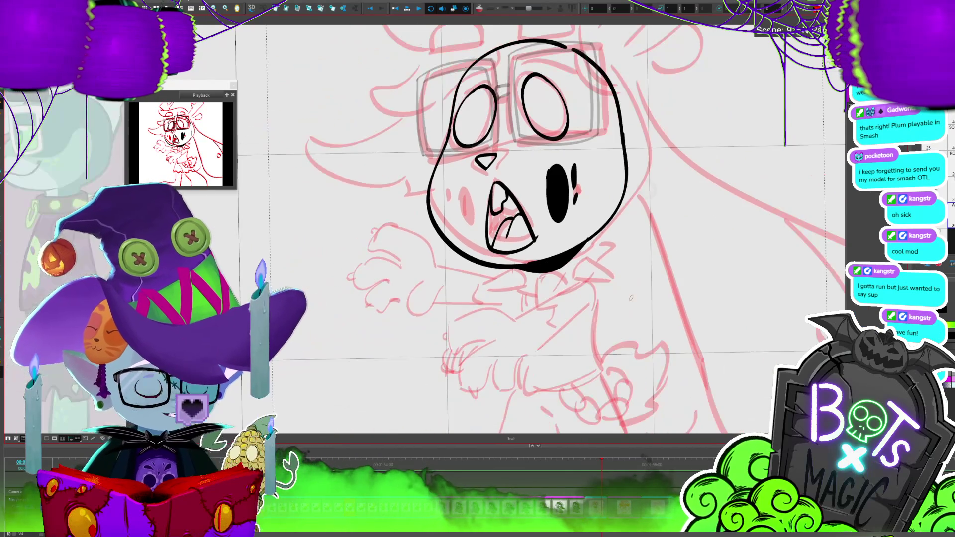
# Draw the rounded left and right ears above the head outline.
pyautogui.scroll(1, 600, 384)
pyautogui.scroll(-2, 600, 385)
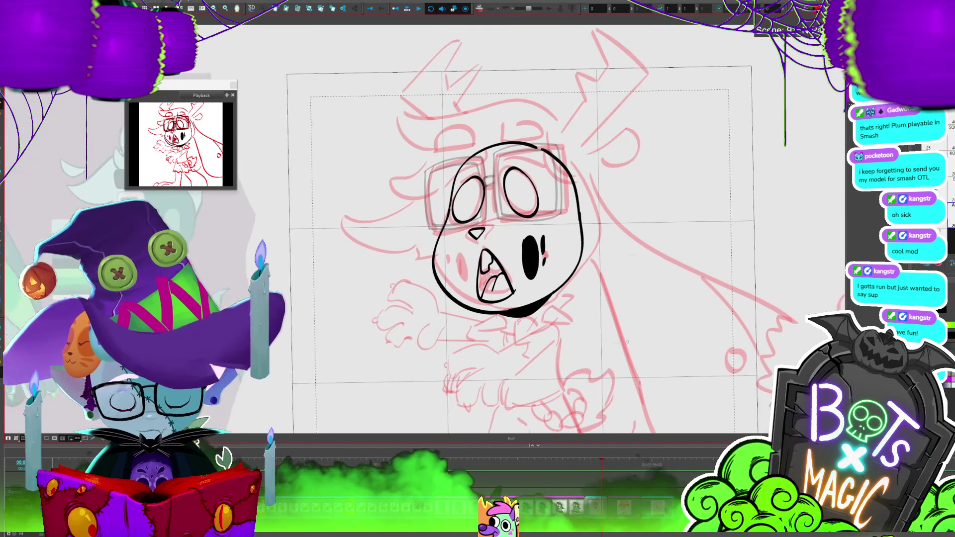
pyautogui.scroll(1, 665, 251)
pyautogui.scroll(1, 666, 251)
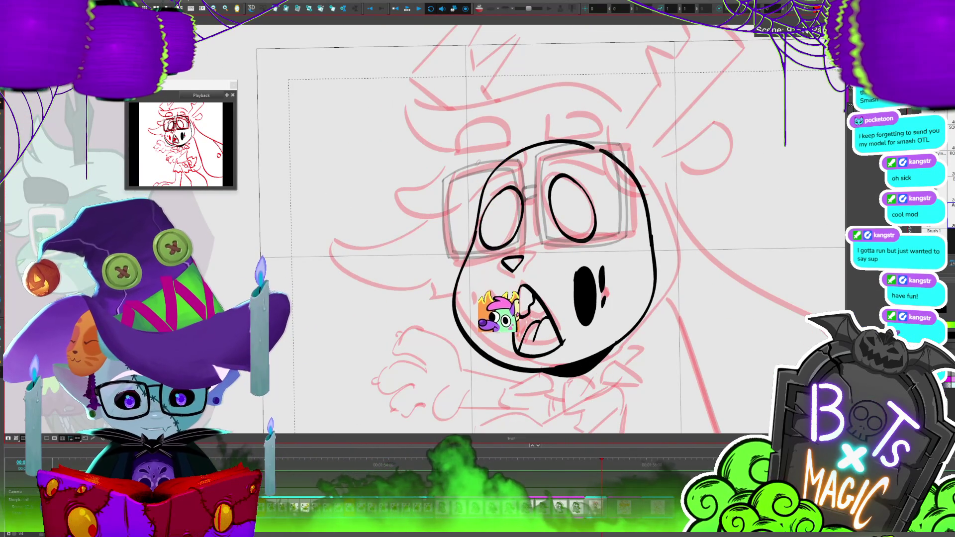
pyautogui.moveTo(467, 163); pyautogui.dragTo(511, 144)
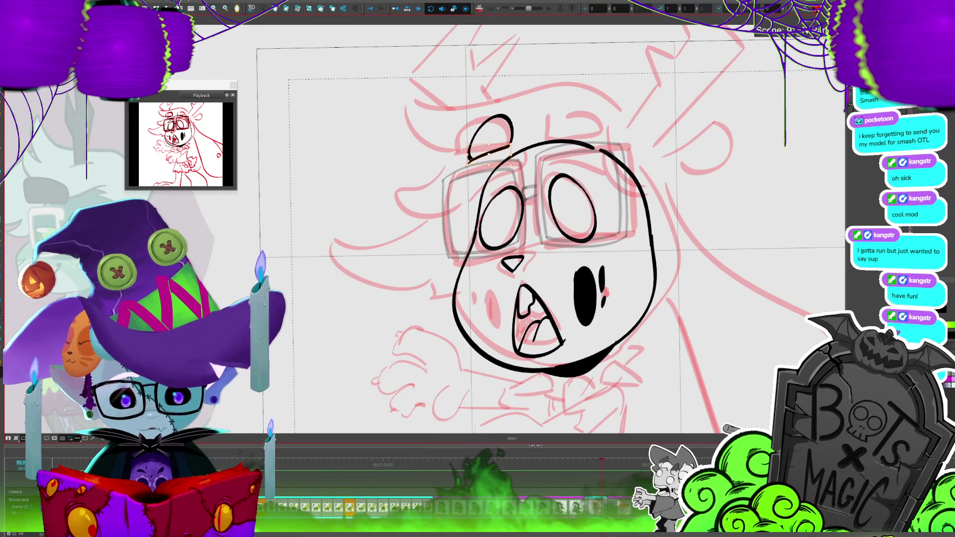
pyautogui.hotkey('alt', 'b')
pyautogui.moveTo(553, 101); pyautogui.dragTo(549, 135)
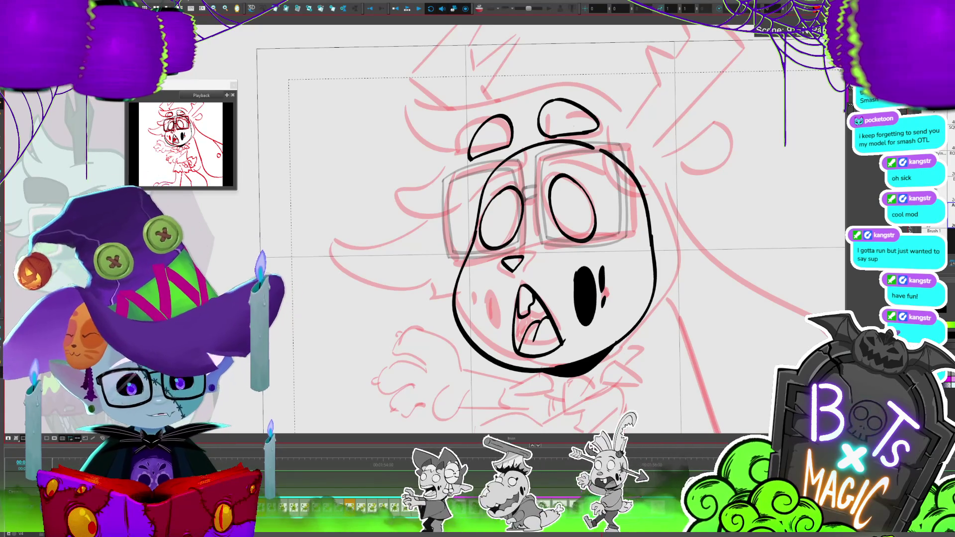
# Zoom out to check the whole drawing and rename the current layer to HEAD.
pyautogui.scroll(-3, 684, 241)
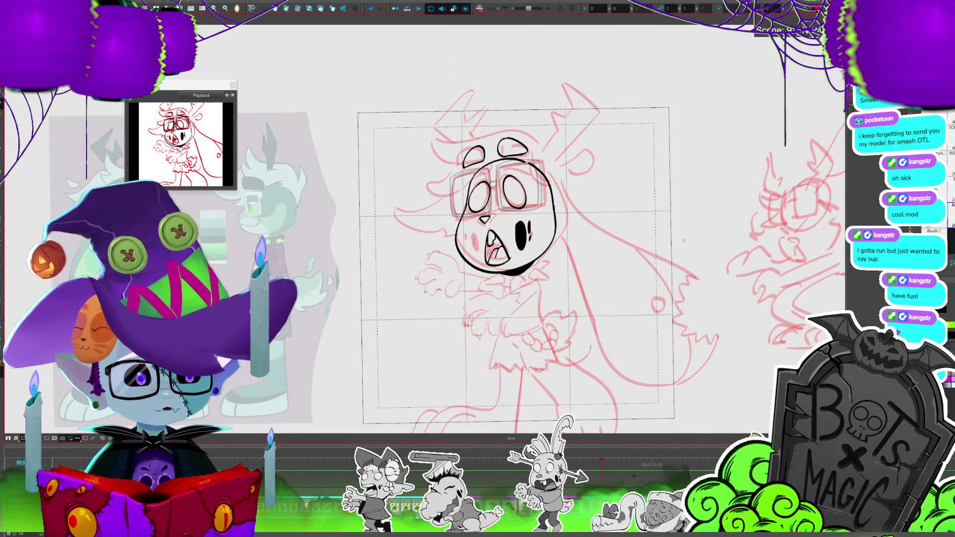
pyautogui.moveTo(684, 241); pyautogui.dragTo(739, 292)
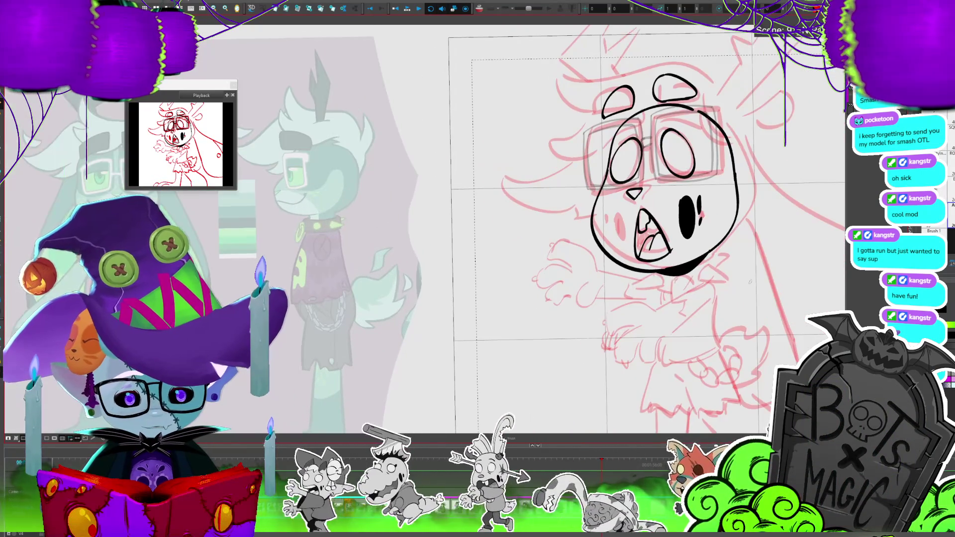
pyautogui.scroll(2, 606, 325)
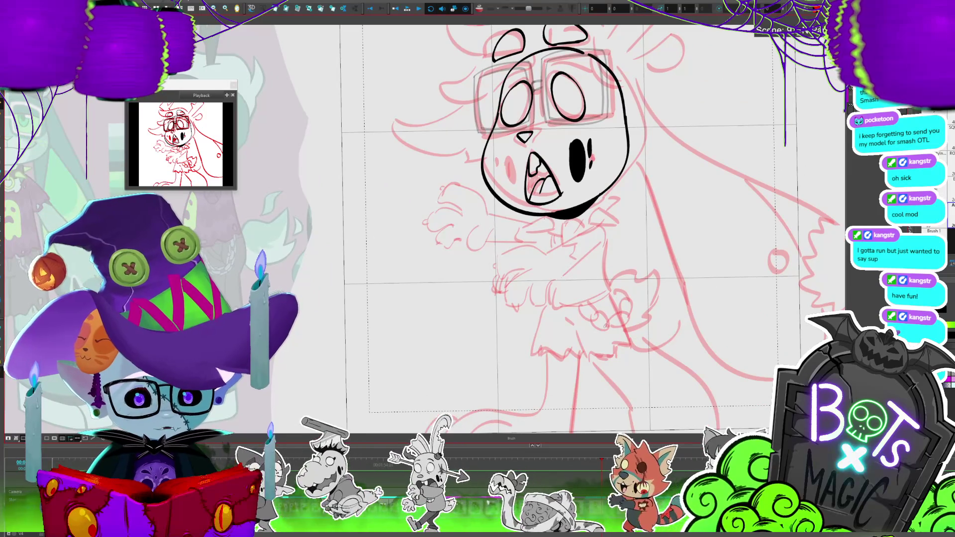
pyautogui.doubleClick(933, 231)
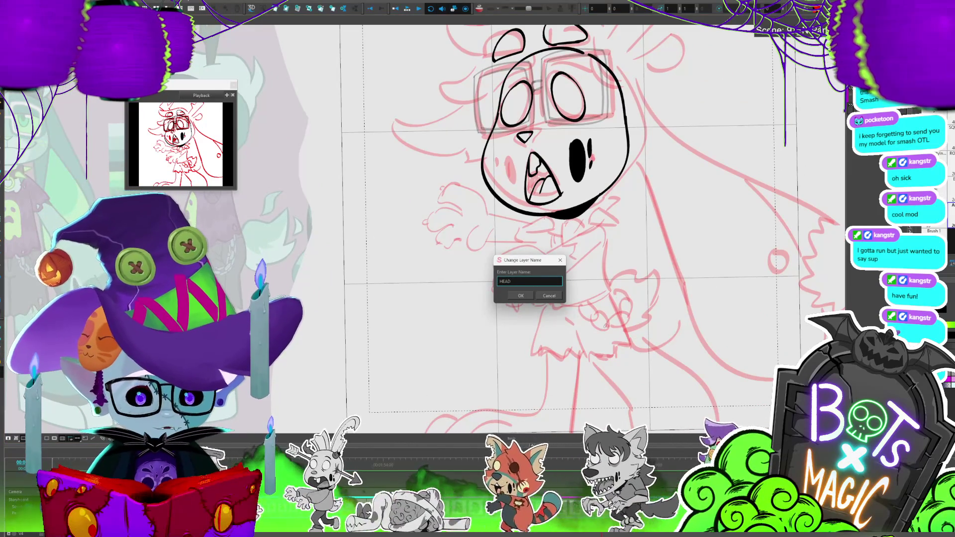
# Confirm the layer name HEAD and rename the ears layer to EARS.
pyautogui.click(520, 296)
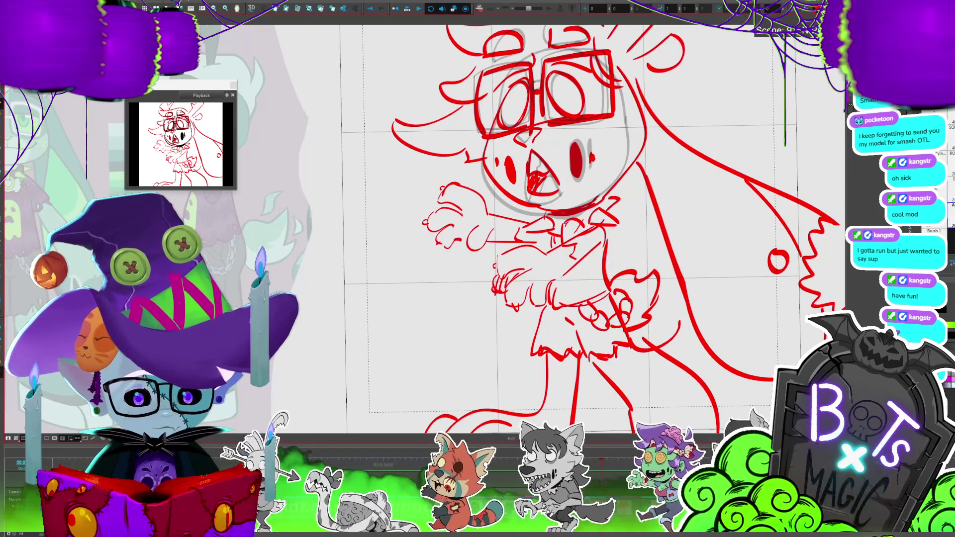
pyautogui.doubleClick(933, 231)
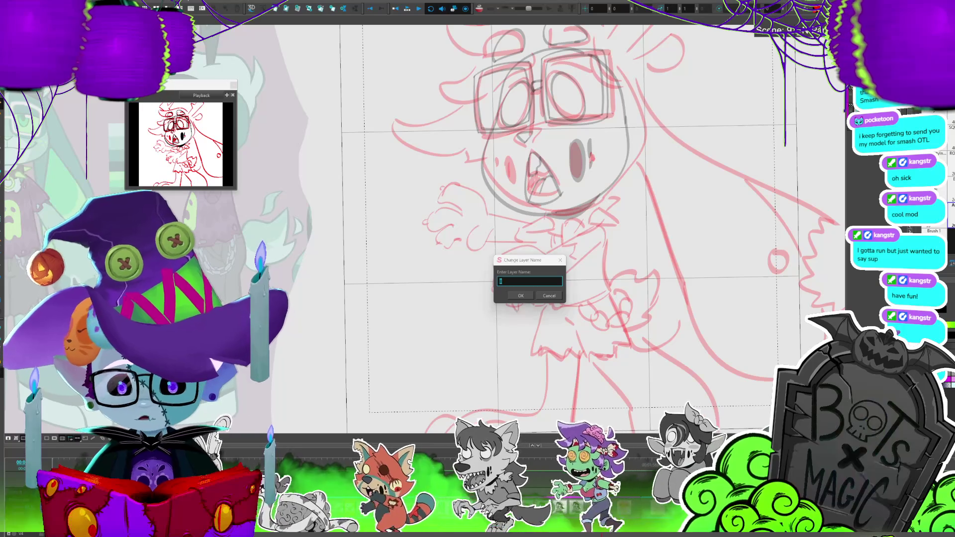
pyautogui.press('Return')
pyautogui.scroll(-5, 694, 377)
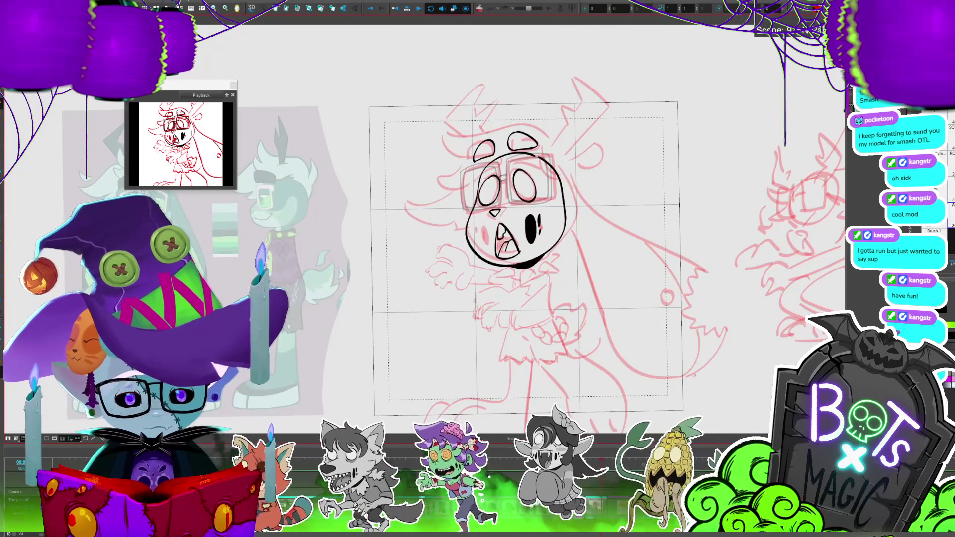
# Ink the jagged left antler above the head and adjust part of it.
pyautogui.moveTo(639, 234); pyautogui.dragTo(696, 306)
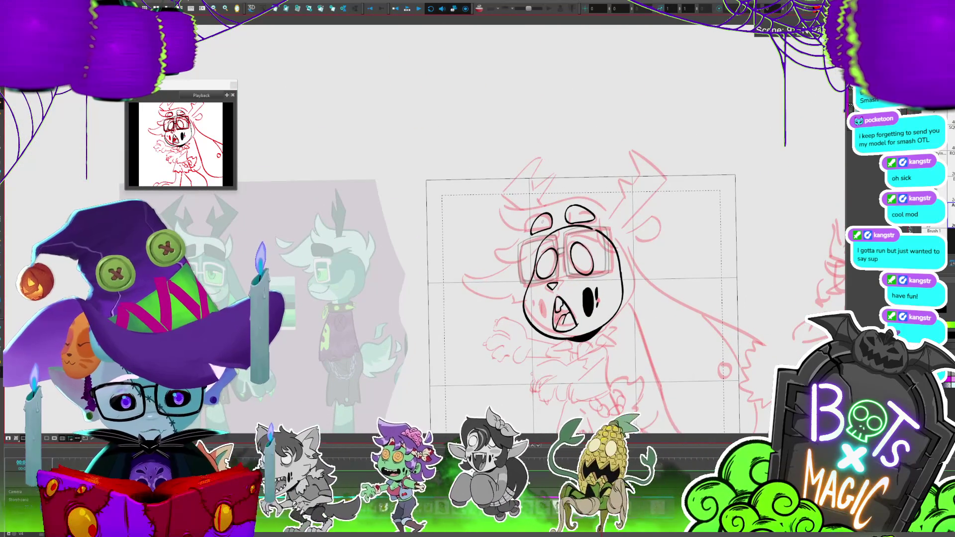
pyautogui.moveTo(508, 195); pyautogui.dragTo(532, 219)
pyautogui.moveTo(532, 168); pyautogui.dragTo(507, 194)
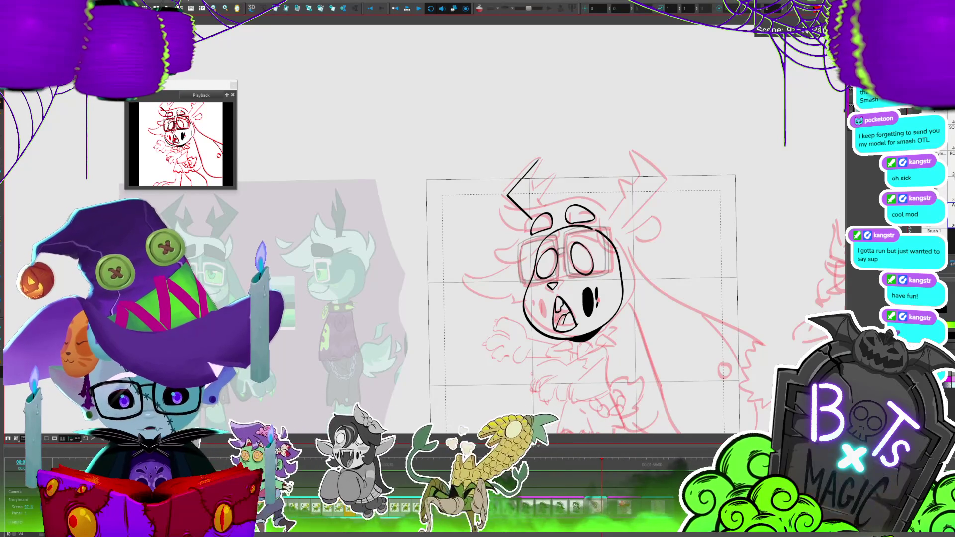
pyautogui.moveTo(538, 160)
pyautogui.mouseDown()
pyautogui.moveTo(536, 196)
pyautogui.moveTo(547, 198)
pyautogui.mouseUp()
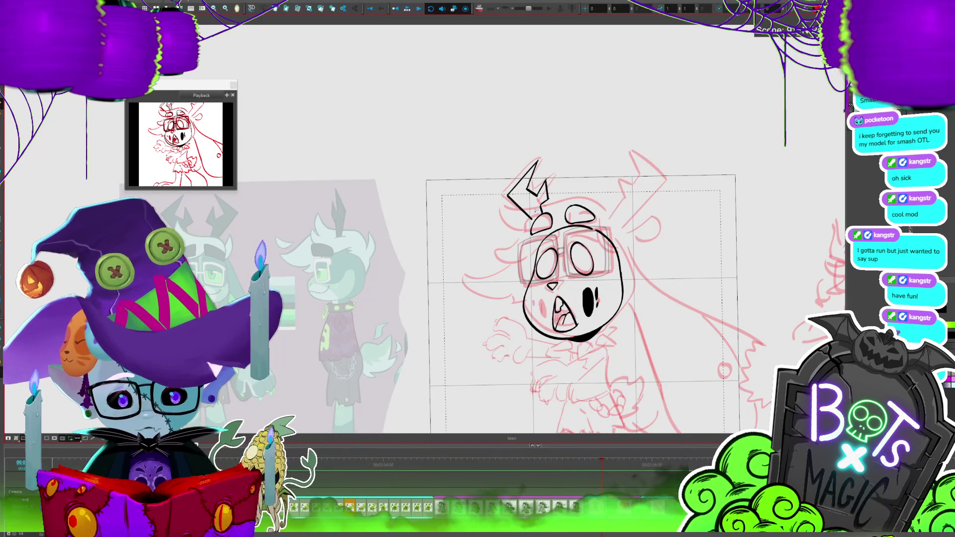
pyautogui.moveTo(535, 212); pyautogui.dragTo(537, 219)
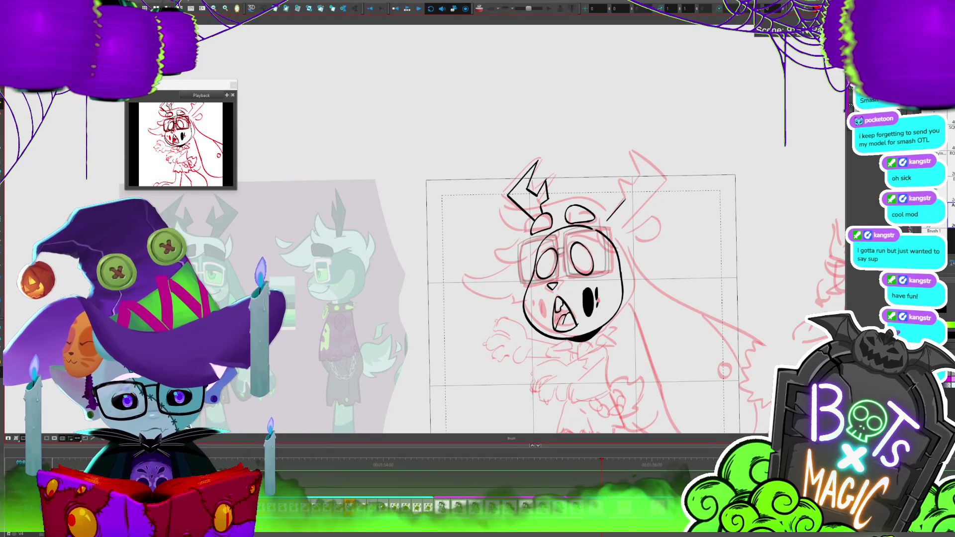
# Ink the zigzag right antler and nudge it into place.
pyautogui.moveTo(619, 171); pyautogui.dragTo(641, 166)
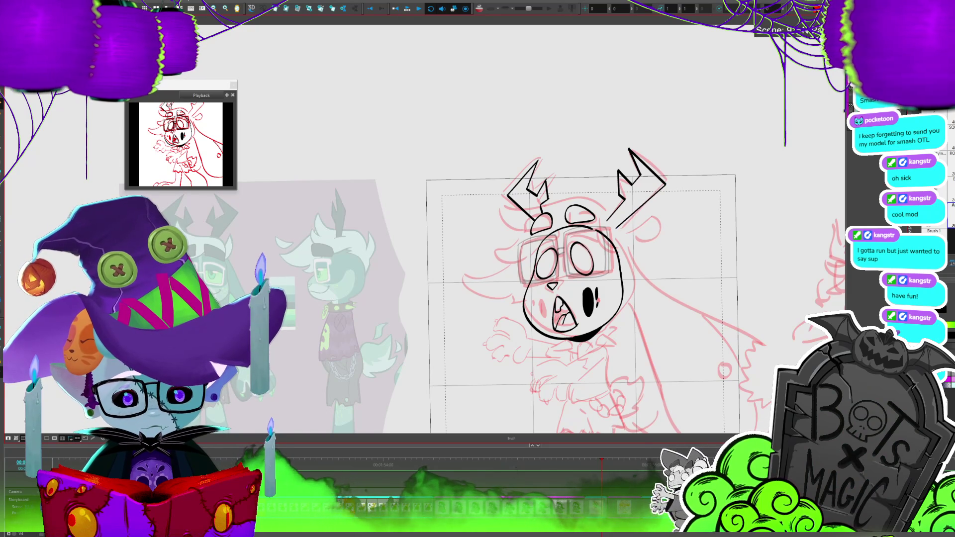
pyautogui.moveTo(604, 186); pyautogui.dragTo(657, 176)
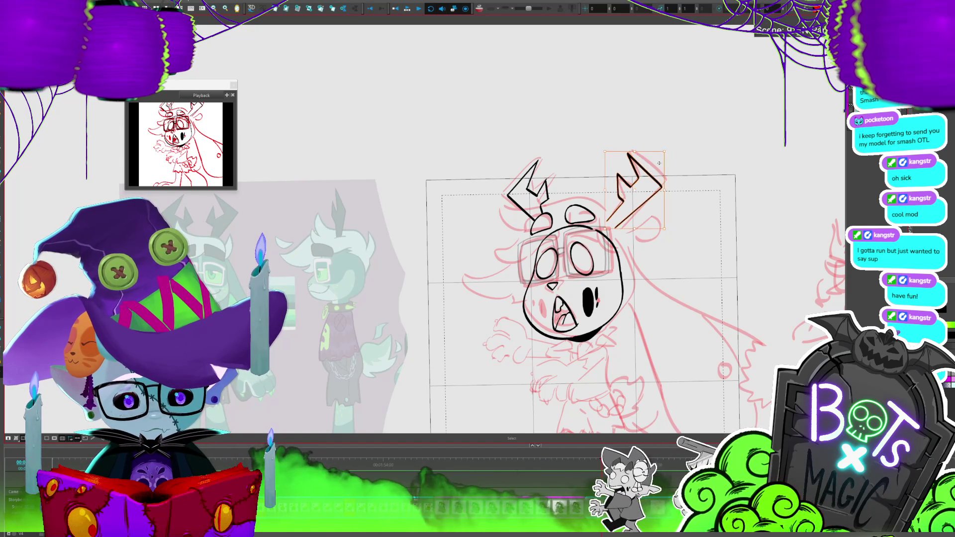
pyautogui.hscroll(-1, 647, 248)
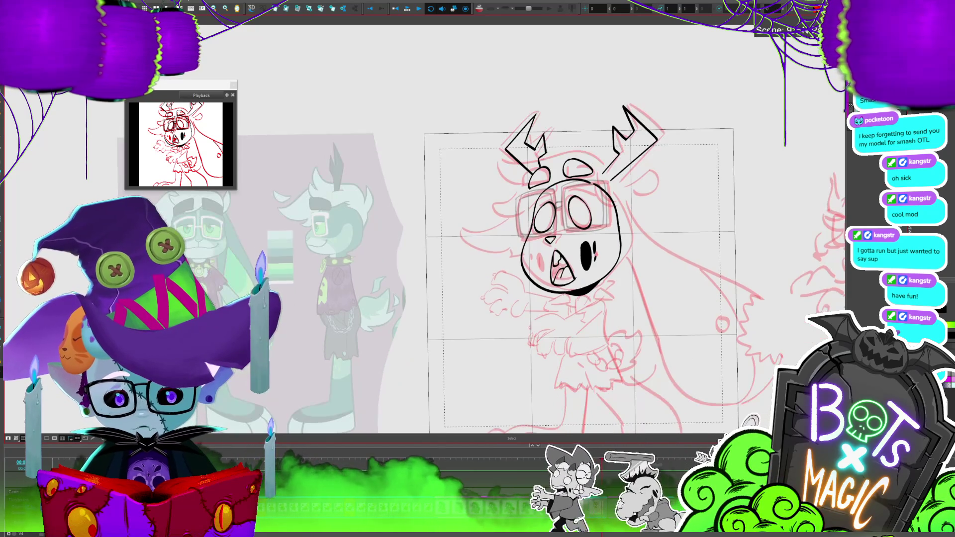
pyautogui.hscroll(-1, 632, 312)
pyautogui.hscroll(-1, 632, 311)
pyautogui.scroll(1, 632, 311)
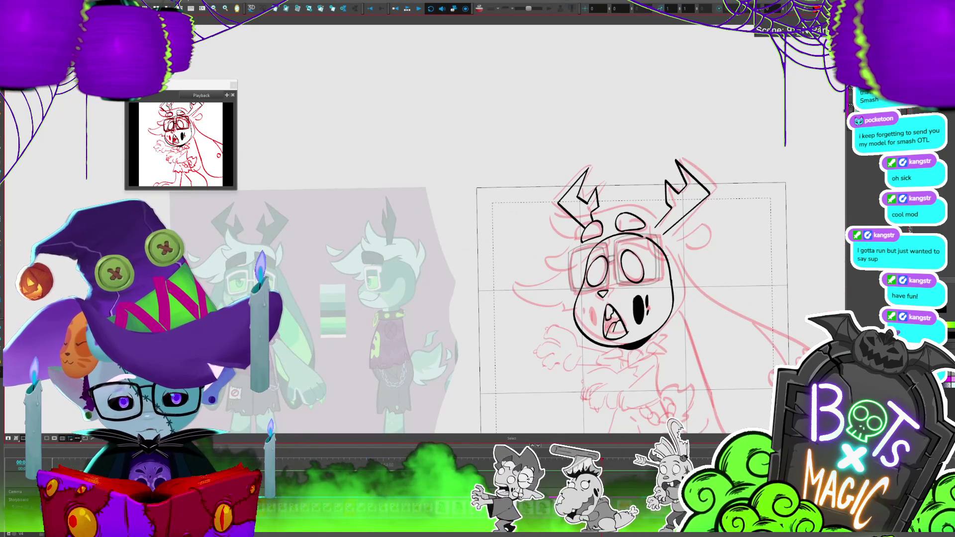
pyautogui.moveTo(668, 232); pyautogui.dragTo(688, 227)
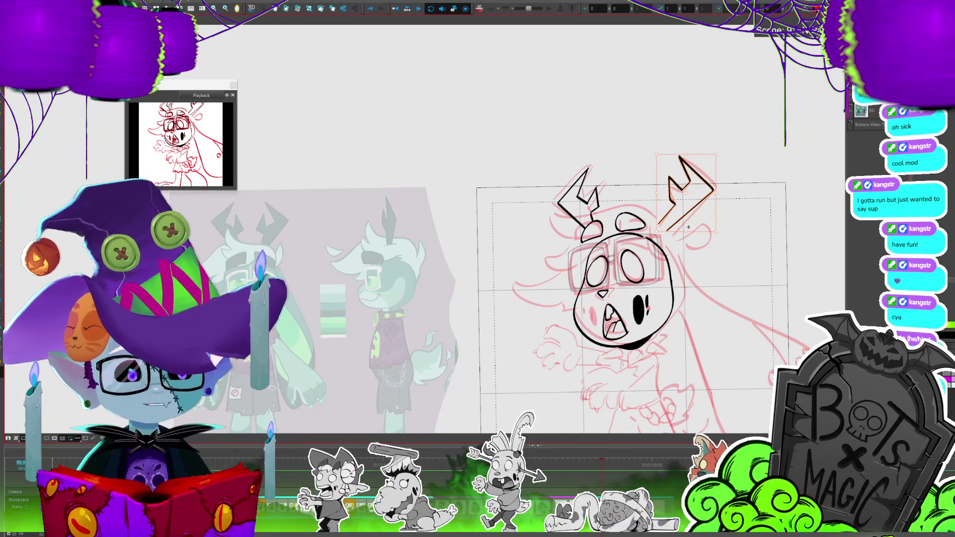
pyautogui.hotkey('alt', 'b')
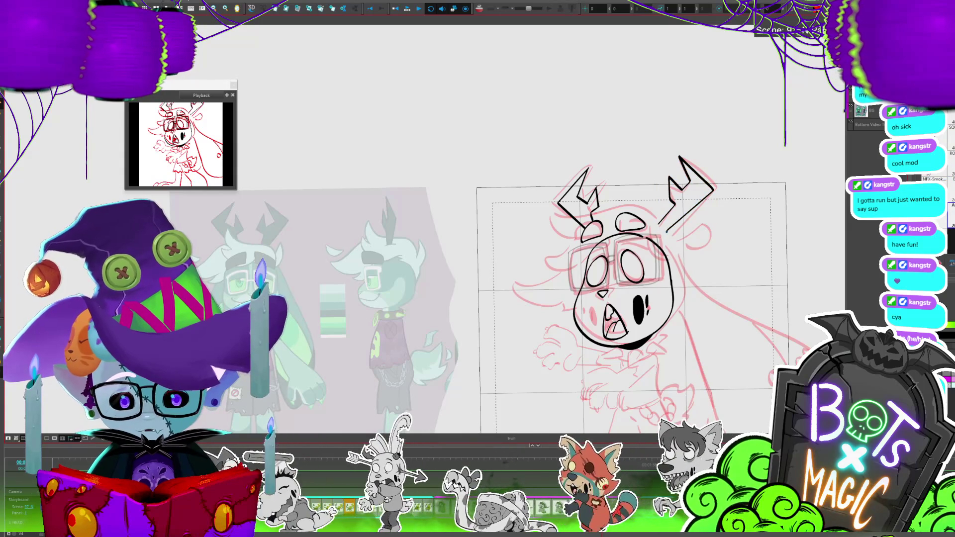
# Ink a curve over the top of the head and the left hair tuft, undoing a stray stroke.
pyautogui.moveTo(614, 213); pyautogui.dragTo(648, 206)
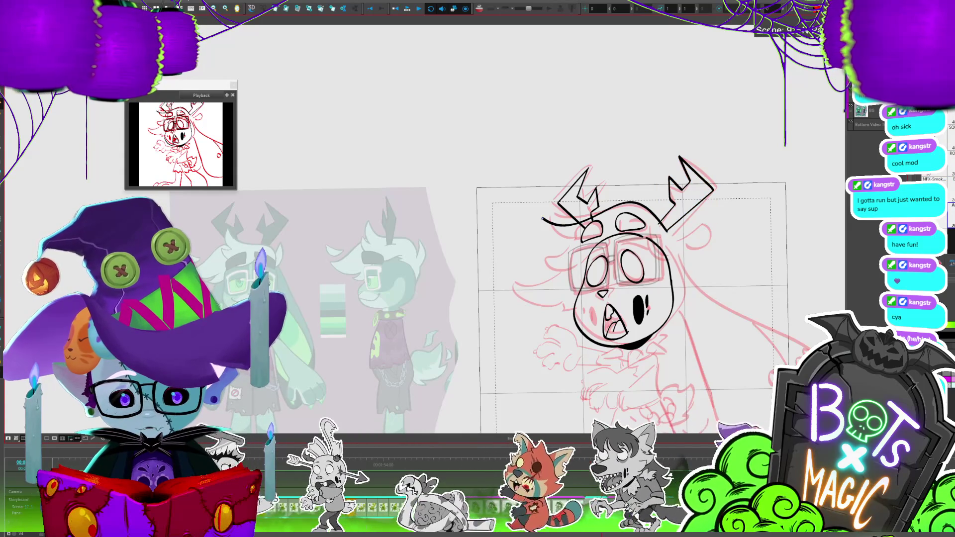
pyautogui.moveTo(543, 225); pyautogui.dragTo(567, 255)
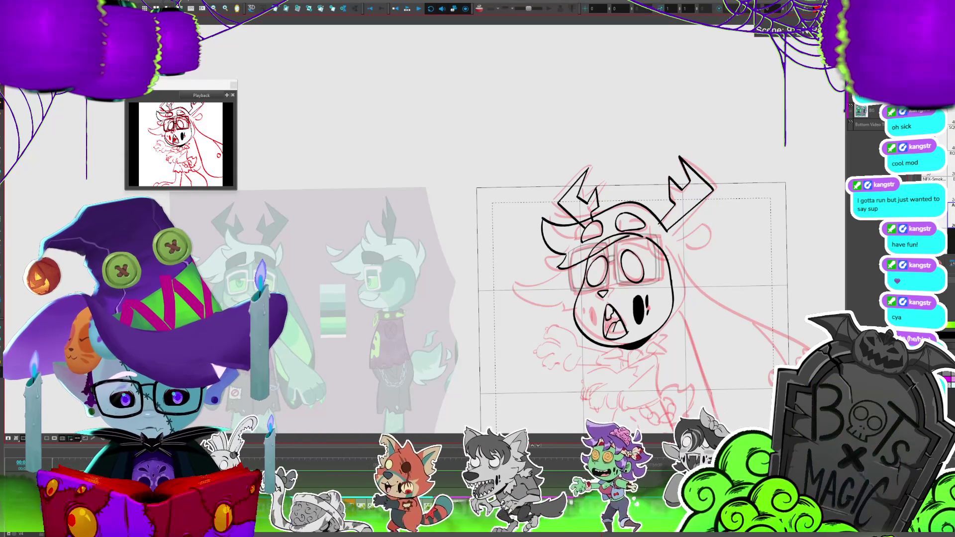
pyautogui.hotkey('ctrl', 'z')
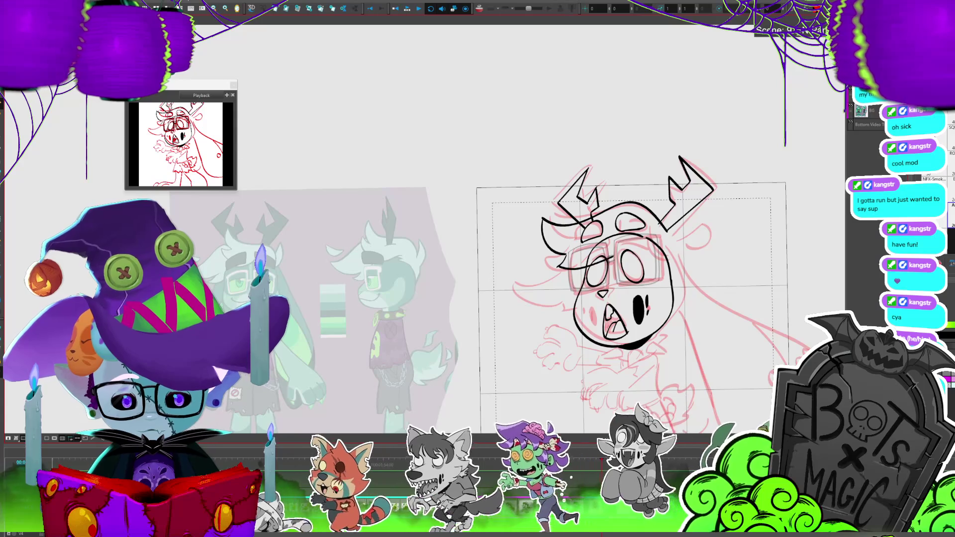
# Reshape and redraw the curved arc across the head's top, then select the stroke over the glasses.
pyautogui.click(557, 243)
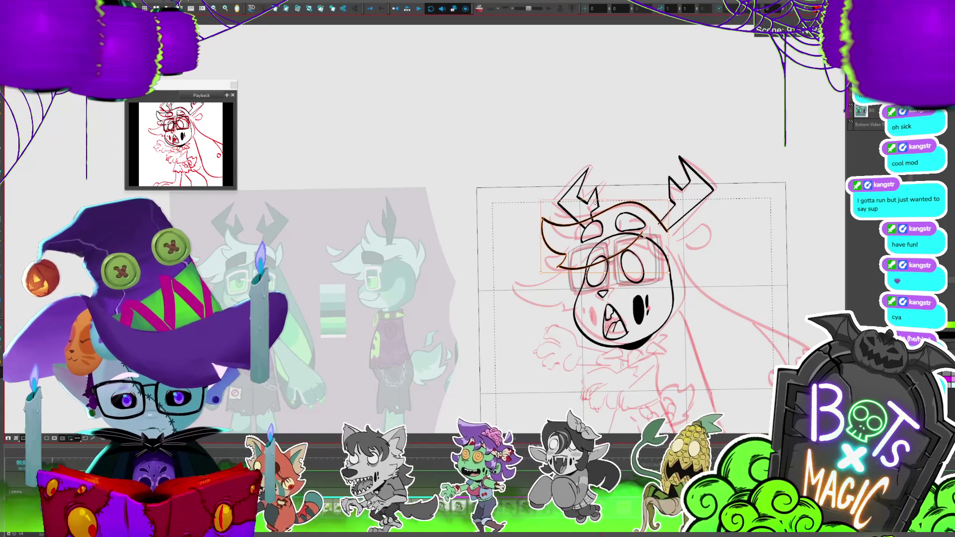
pyautogui.moveTo(542, 211); pyautogui.dragTo(610, 255)
pyautogui.moveTo(664, 219); pyautogui.dragTo(562, 212)
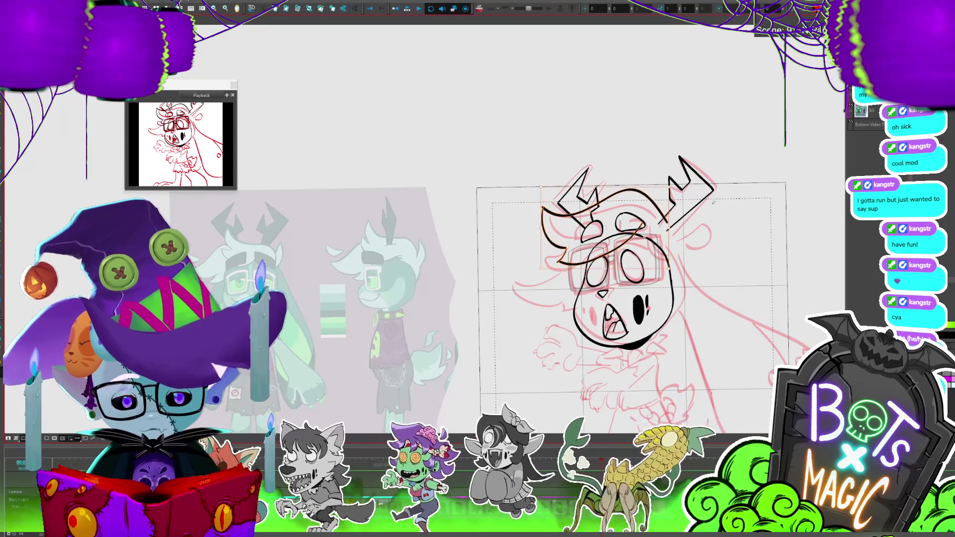
pyautogui.moveTo(567, 259)
pyautogui.mouseDown()
pyautogui.moveTo(647, 218)
pyautogui.moveTo(660, 227)
pyautogui.moveTo(474, 146)
pyautogui.mouseUp()
pyautogui.hscroll(-2, 543, 249)
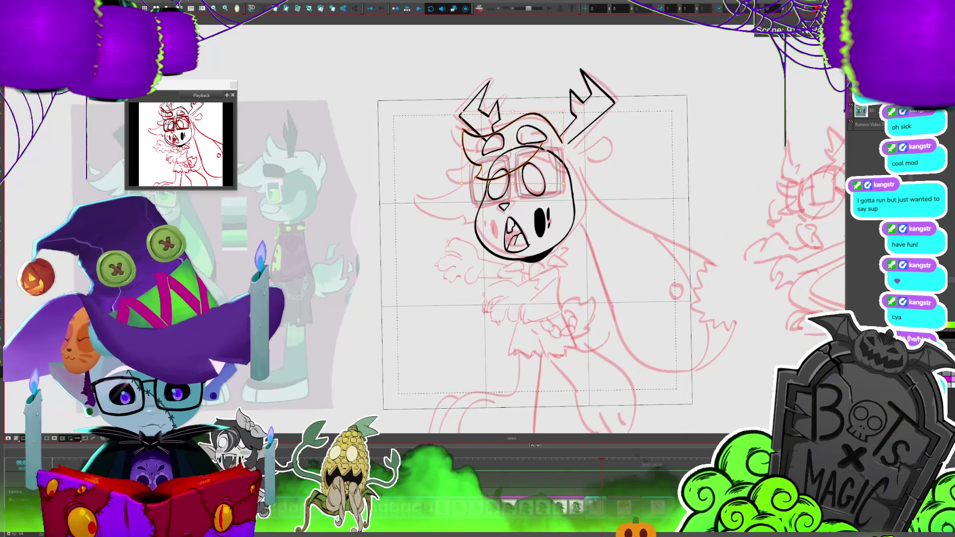
pyautogui.hscroll(-2, 543, 248)
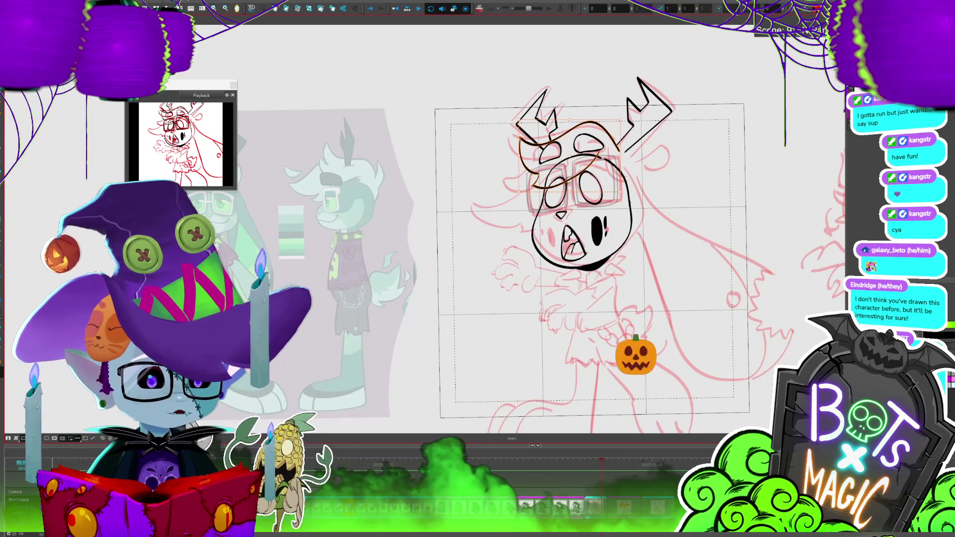
pyautogui.hscroll(-1, 636, 225)
pyautogui.hscroll(-2, 636, 226)
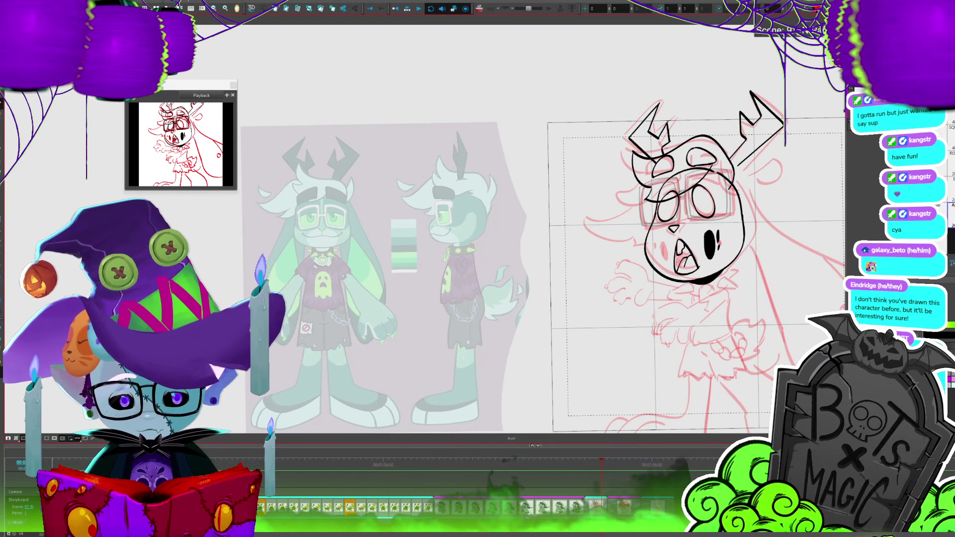
pyautogui.click(647, 198)
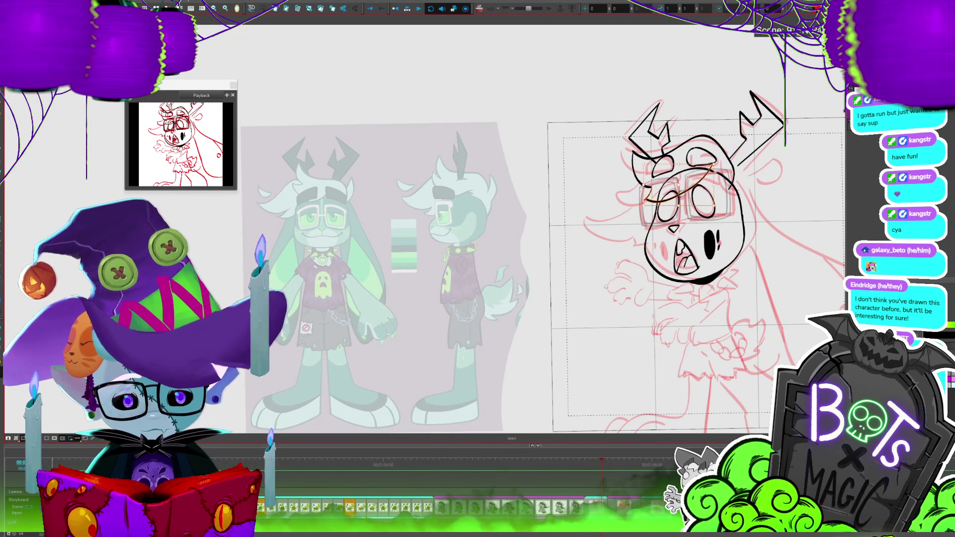
# Return to the Brush with Alt+B and finish the long jagged hair strand outline beside the head.
pyautogui.hotkey('alt', 'b')
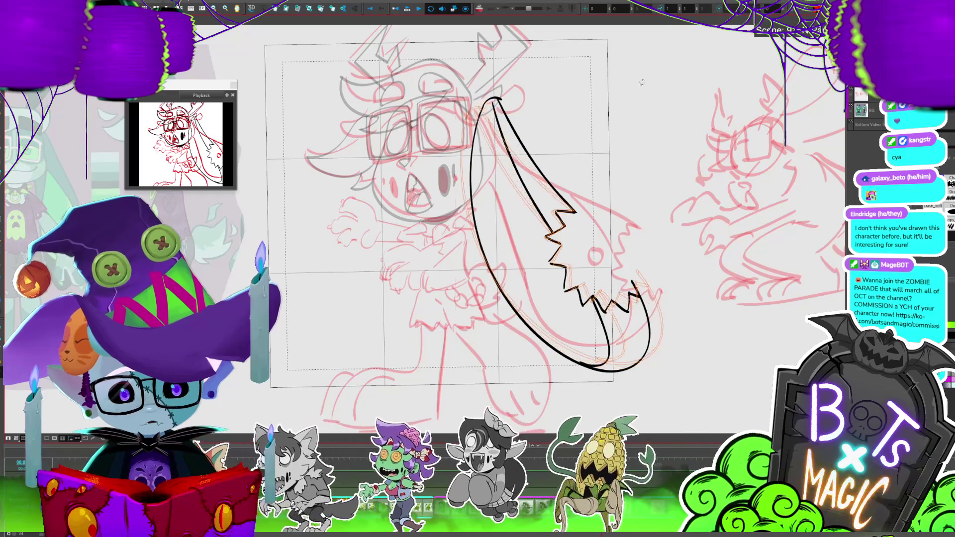
pyautogui.hotkey('ctrl', 'z')
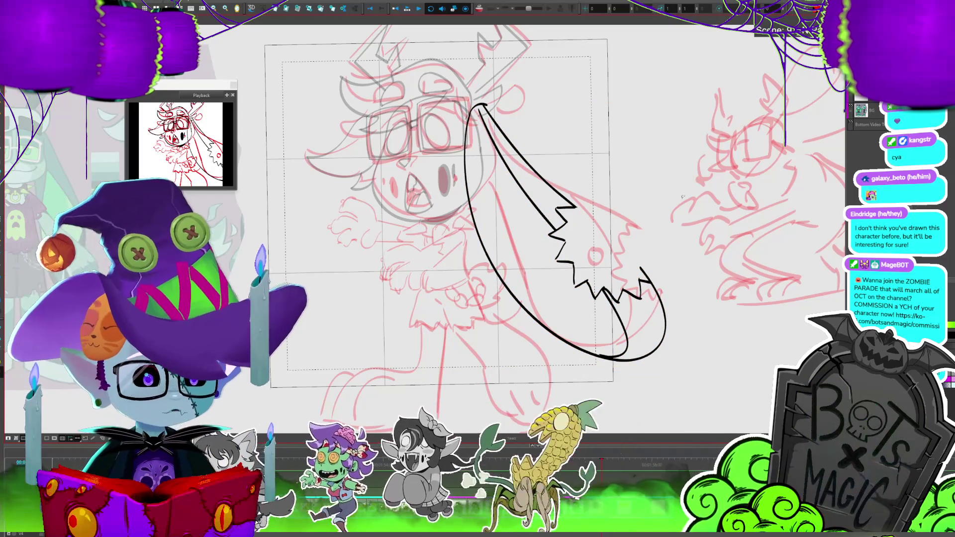
# Centre the view on the body and add a new, renamed drawing layer.
pyautogui.moveTo(683, 196)
pyautogui.mouseDown()
pyautogui.moveTo(746, 198)
pyautogui.moveTo(836, 155)
pyautogui.mouseUp()
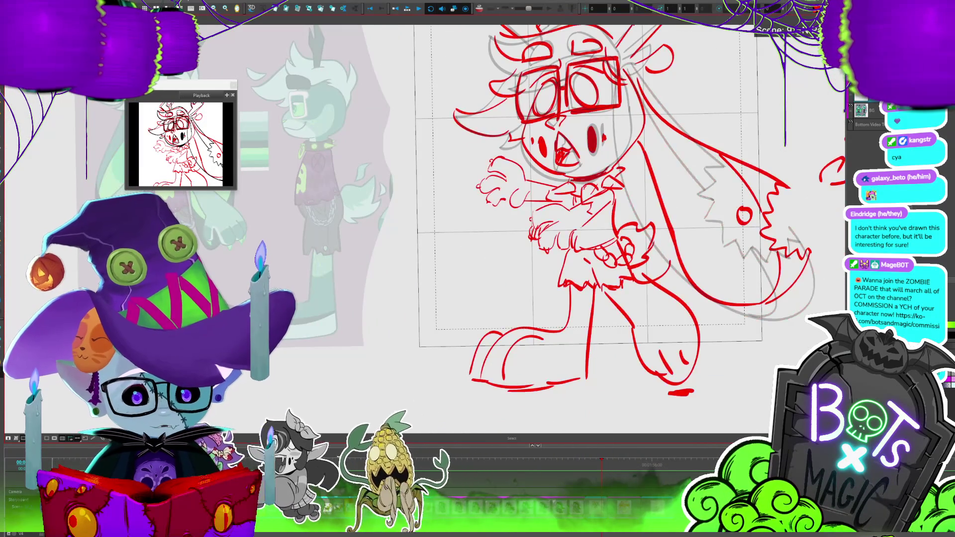
pyautogui.click(851, 91)
pyautogui.doubleClick(869, 94)
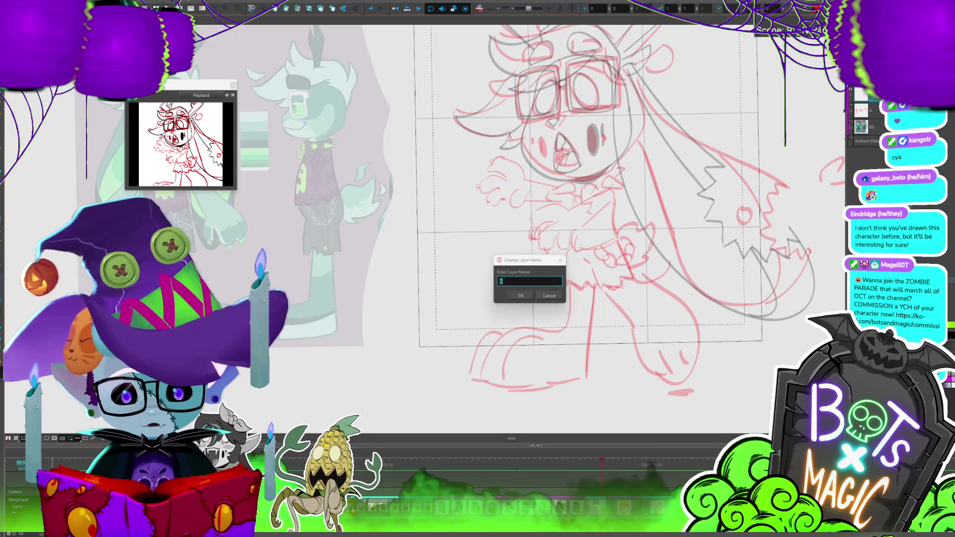
pyautogui.write('BODY')
pyautogui.press('Return')
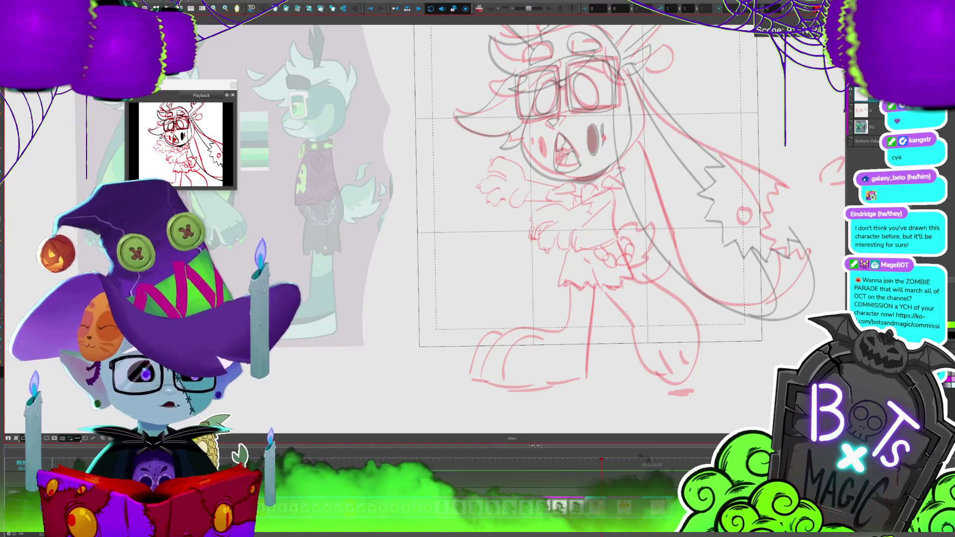
pyautogui.scroll(1, 400, 152)
pyautogui.scroll(1, 401, 152)
pyautogui.scroll(1, 401, 152)
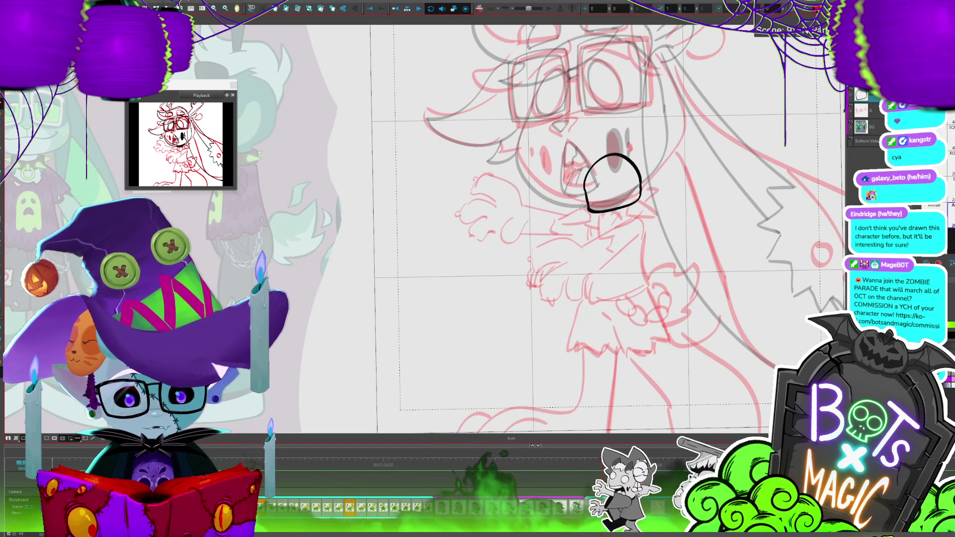
pyautogui.scroll(-3, 547, 224)
pyautogui.scroll(3, 547, 224)
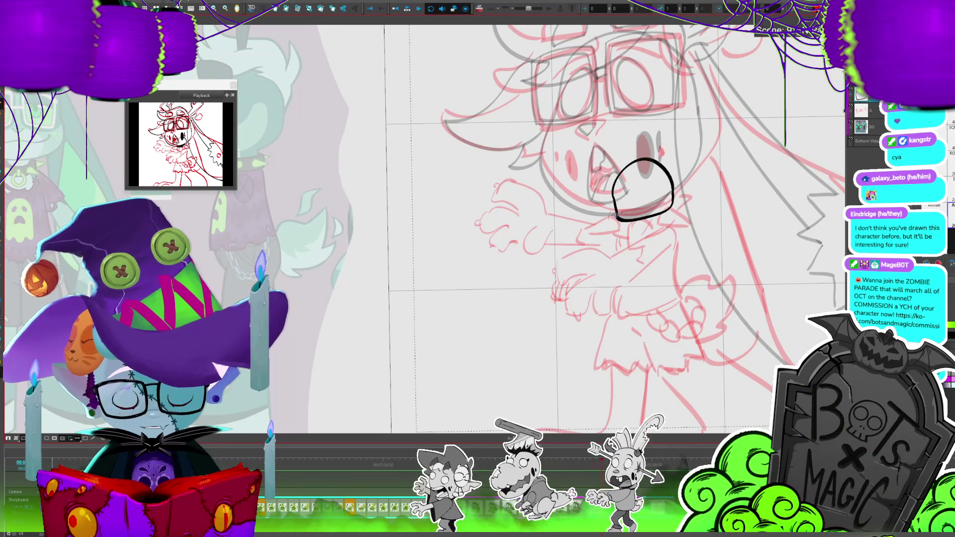
# Ink the collar band below the oval, its inner curl, and short strokes along its right edge.
pyautogui.moveTo(618, 219); pyautogui.dragTo(608, 225)
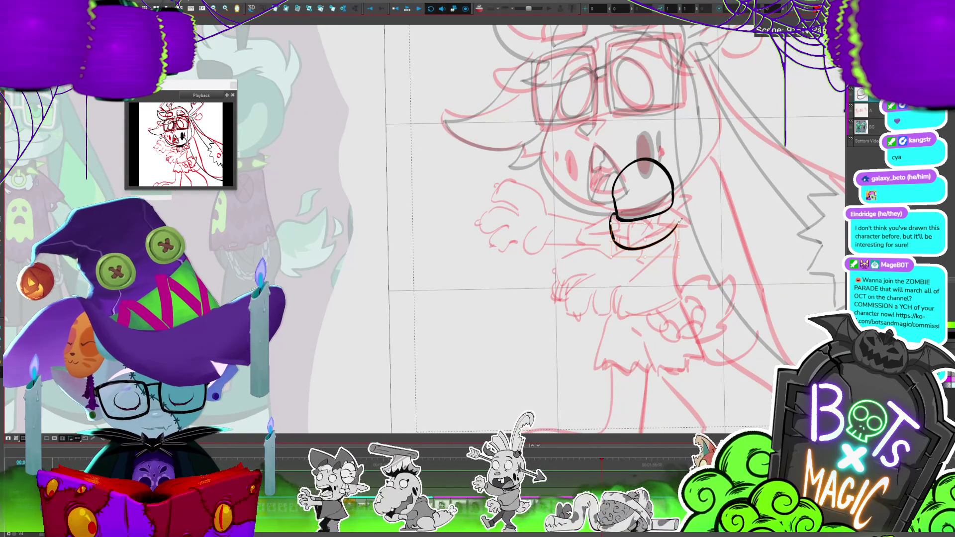
pyautogui.hotkey('alt', 'b')
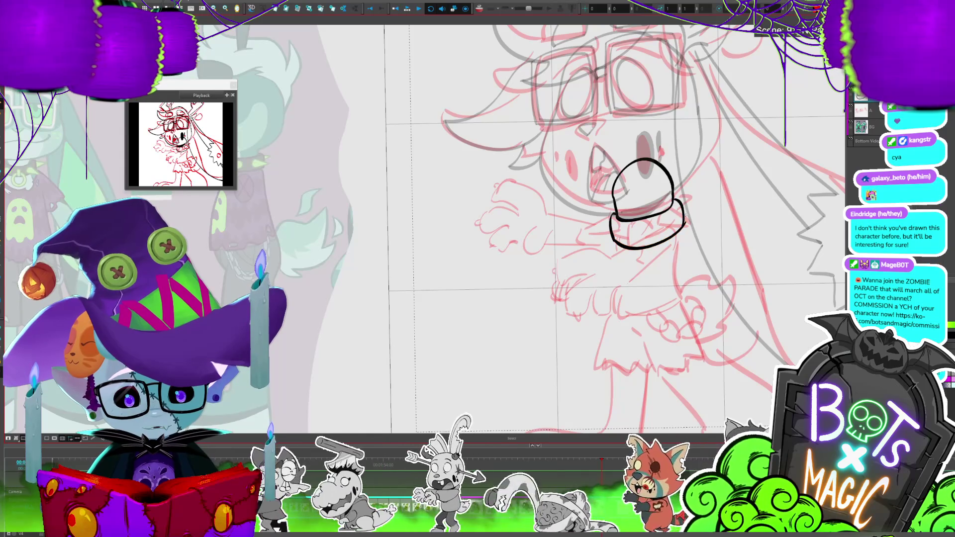
pyautogui.moveTo(612, 227); pyautogui.dragTo(592, 243)
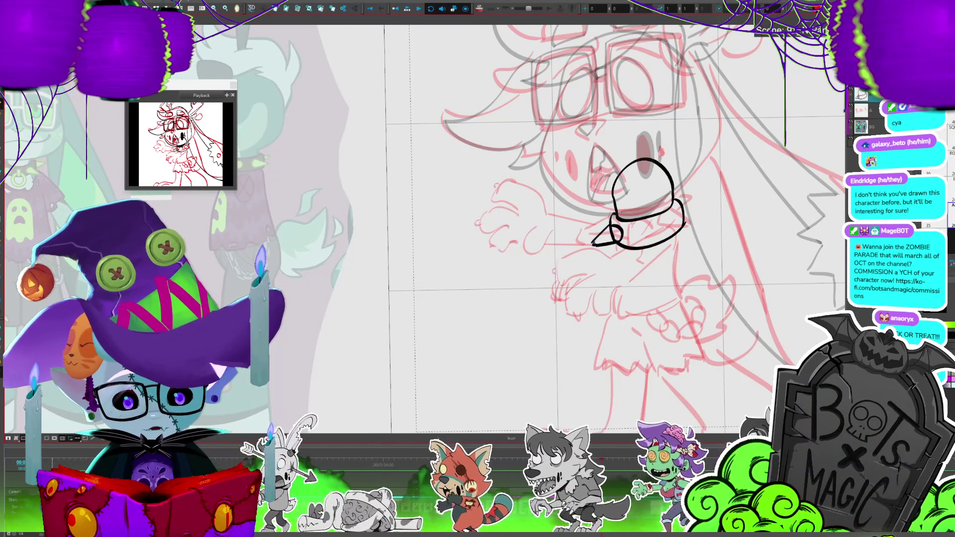
pyautogui.moveTo(633, 230)
pyautogui.mouseDown()
pyautogui.moveTo(647, 228)
pyautogui.moveTo(653, 243)
pyautogui.mouseUp()
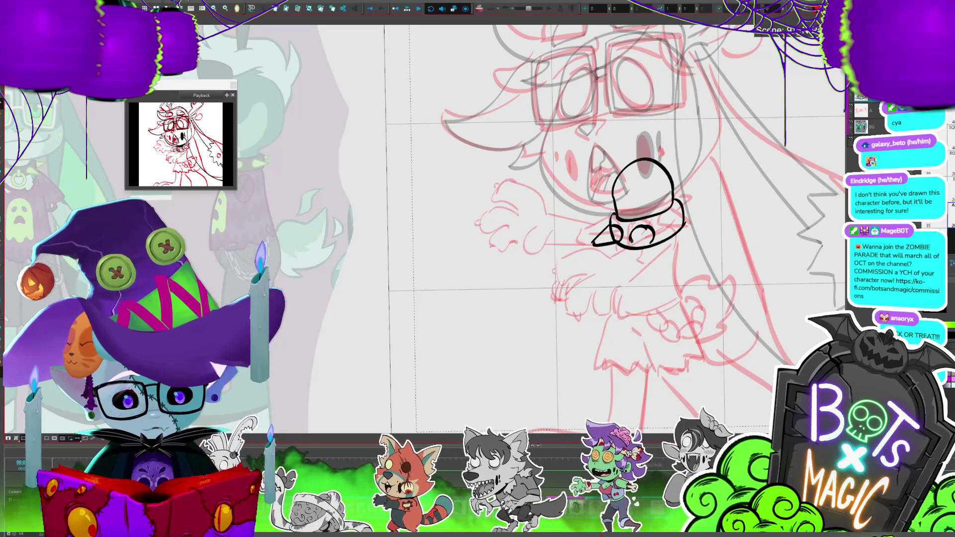
pyautogui.hotkey('alt', 't')
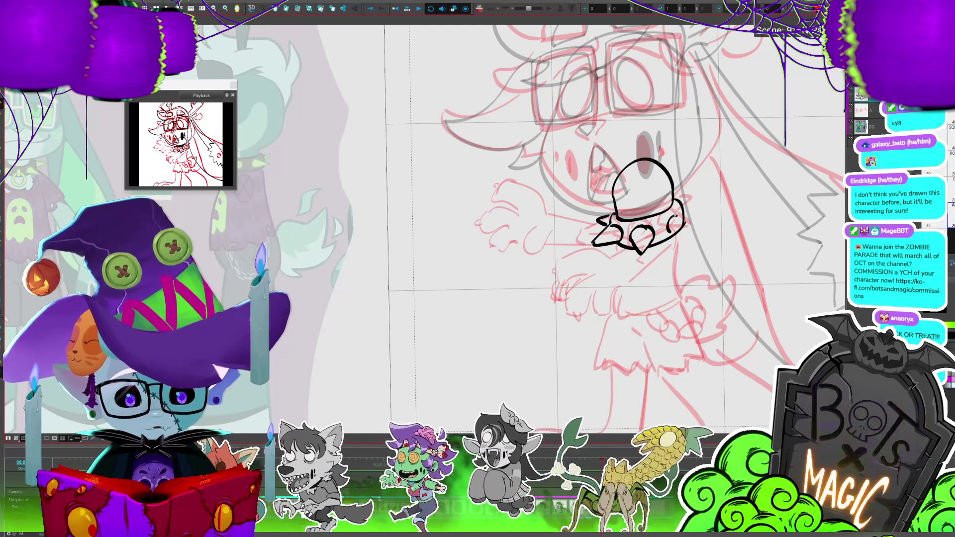
pyautogui.moveTo(673, 218); pyautogui.dragTo(692, 214)
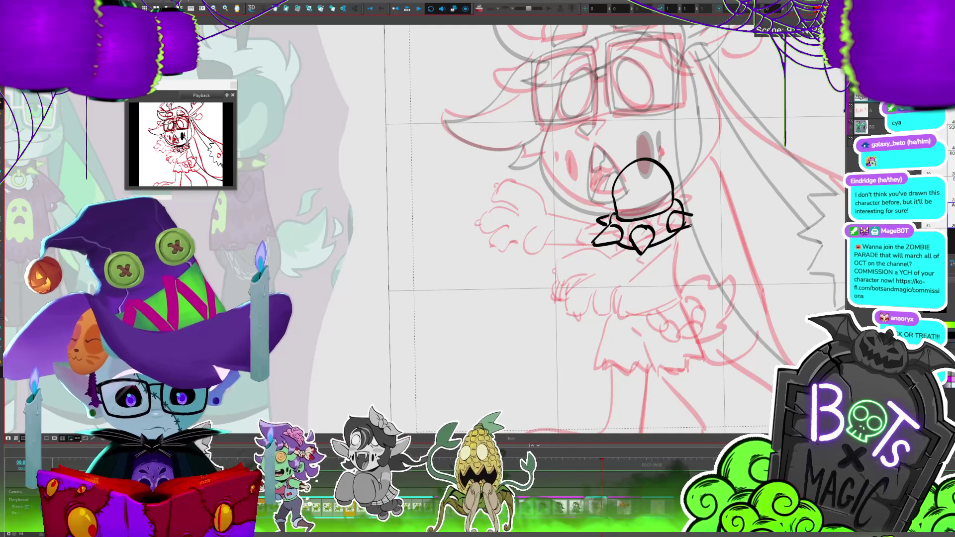
pyautogui.hotkey('alt', 's')
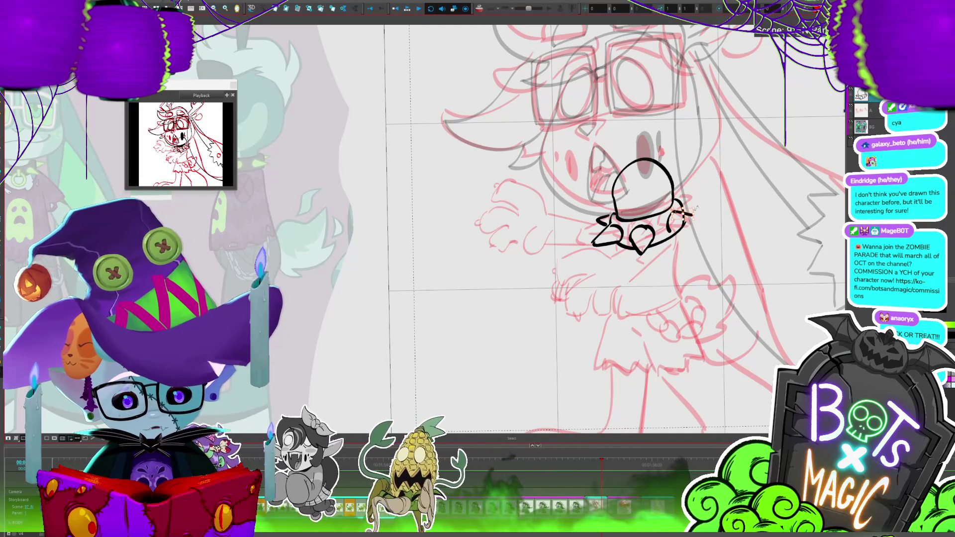
pyautogui.hotkey('alt', 'b')
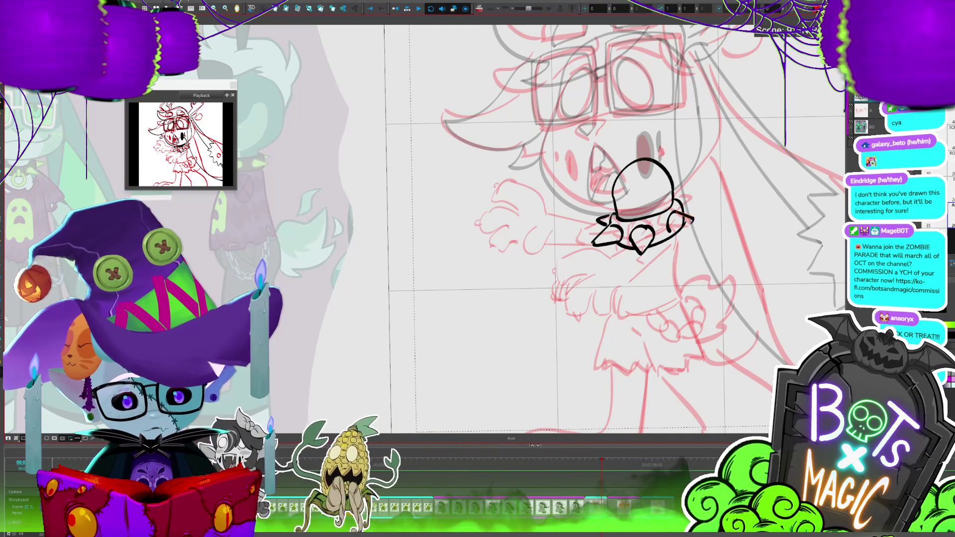
pyautogui.moveTo(681, 201); pyautogui.dragTo(695, 200)
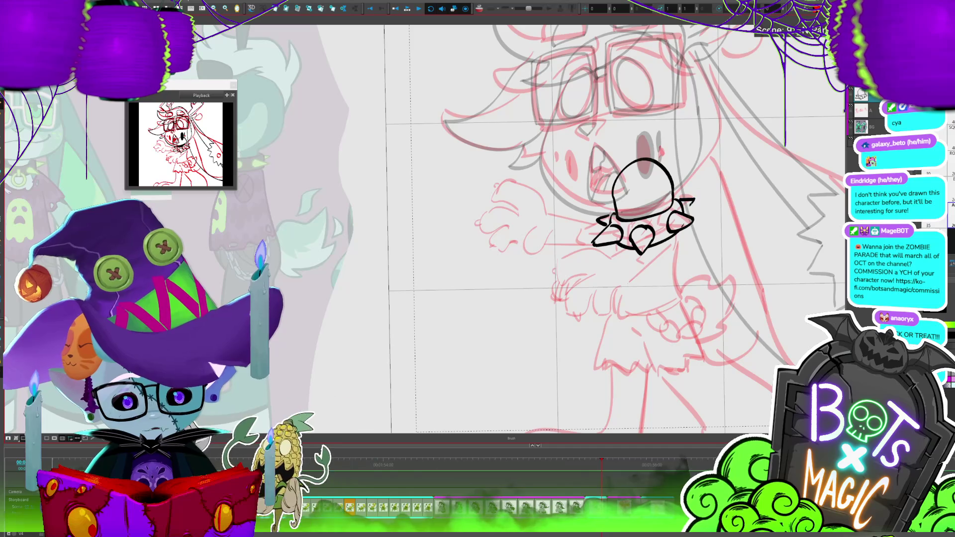
# Draw the ghost body's right side and extend its zigzag hem to the right.
pyautogui.press('2')
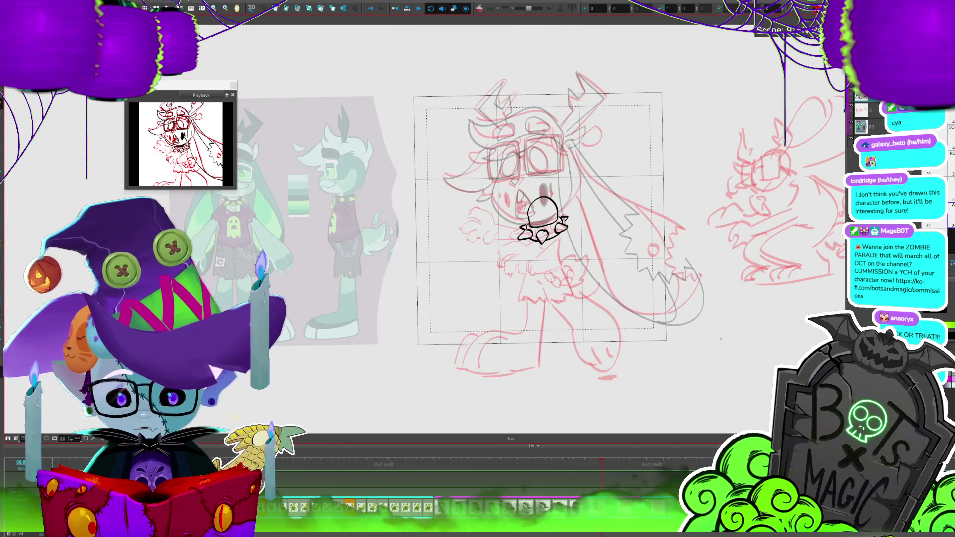
pyautogui.press('2')
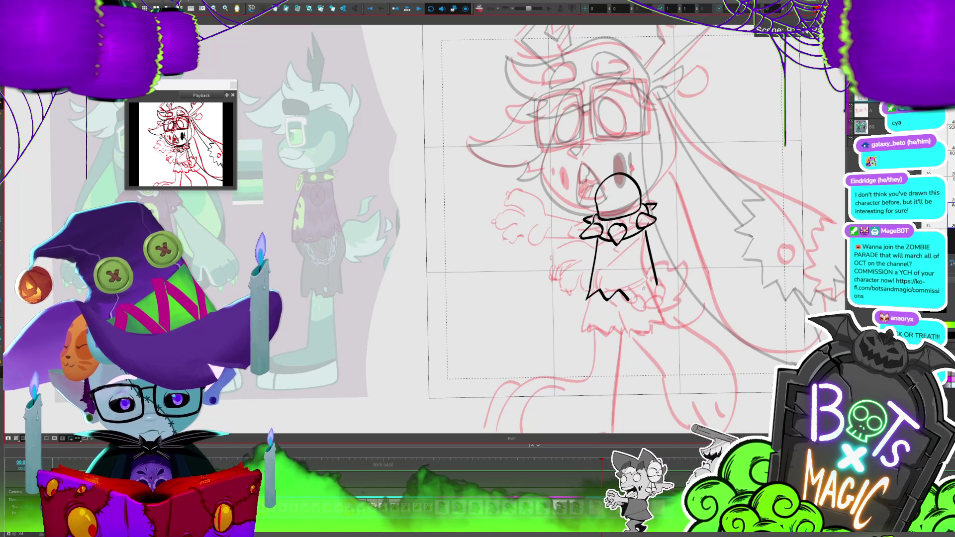
pyautogui.moveTo(629, 298)
pyautogui.mouseDown()
pyautogui.moveTo(657, 285)
pyautogui.moveTo(633, 287)
pyautogui.mouseUp()
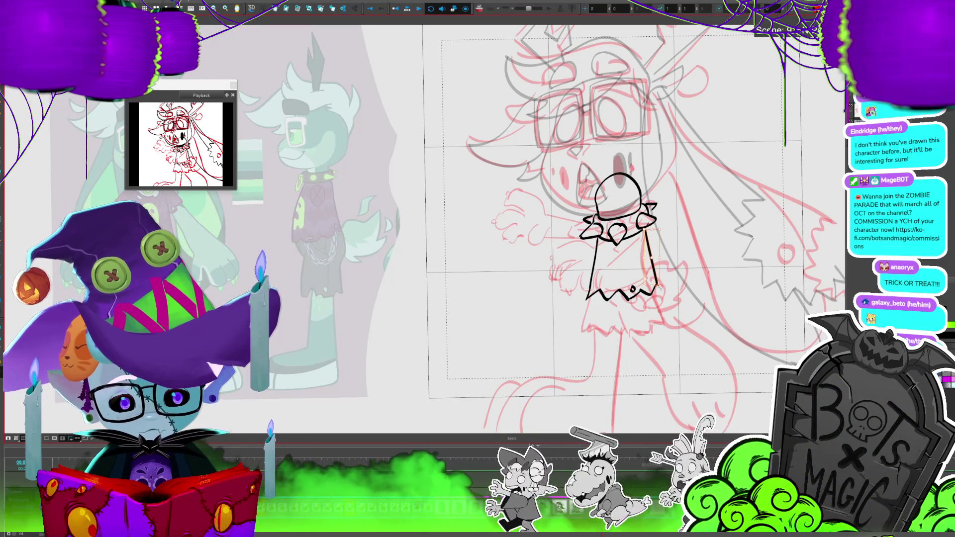
pyautogui.moveTo(646, 230); pyautogui.dragTo(664, 286)
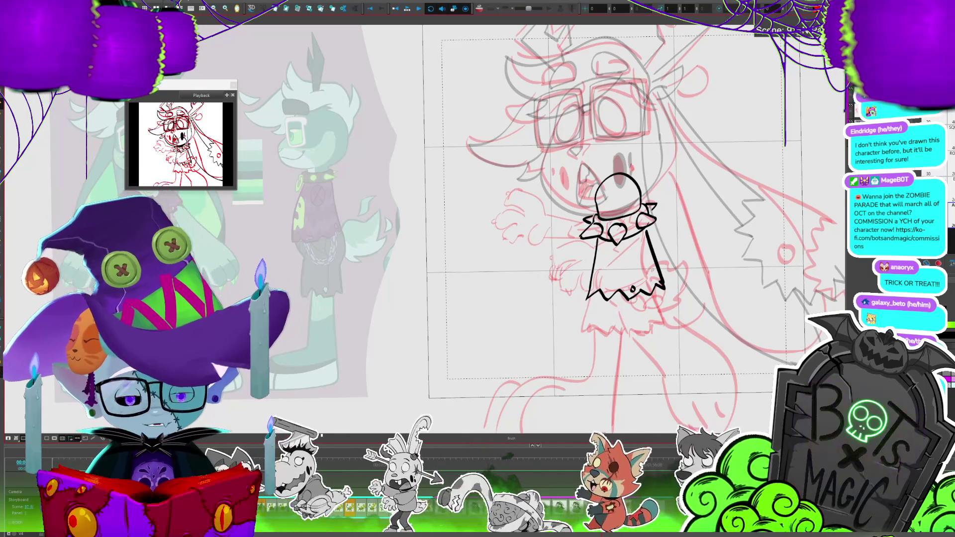
pyautogui.scroll(-1, 525, 100)
pyautogui.scroll(-2, 525, 100)
pyautogui.scroll(-1, 525, 100)
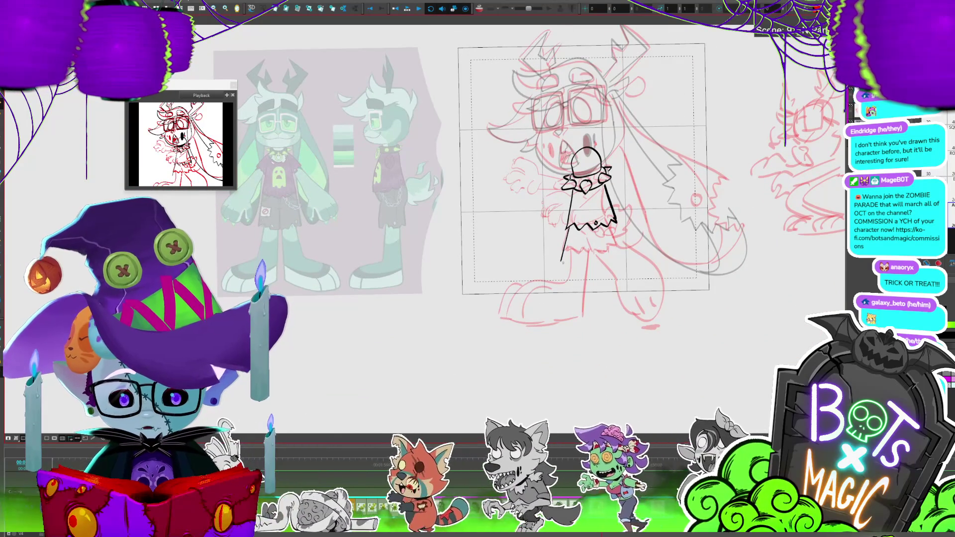
# Undo the stray strokes and close the body with a rounded bottom edge.
pyautogui.hotkey('ctrl', 'z')
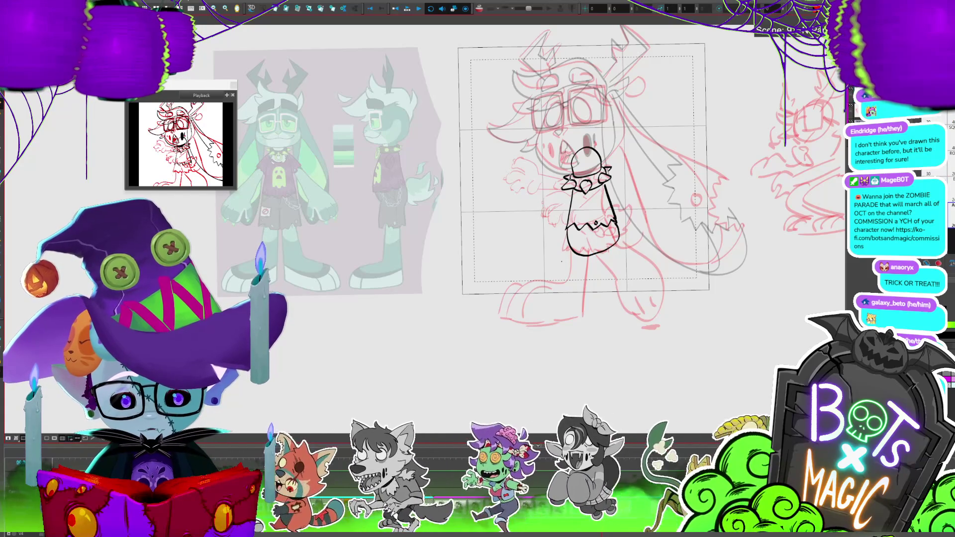
pyautogui.moveTo(568, 227); pyautogui.dragTo(622, 230)
pyautogui.hotkey('ctrl', 'z')
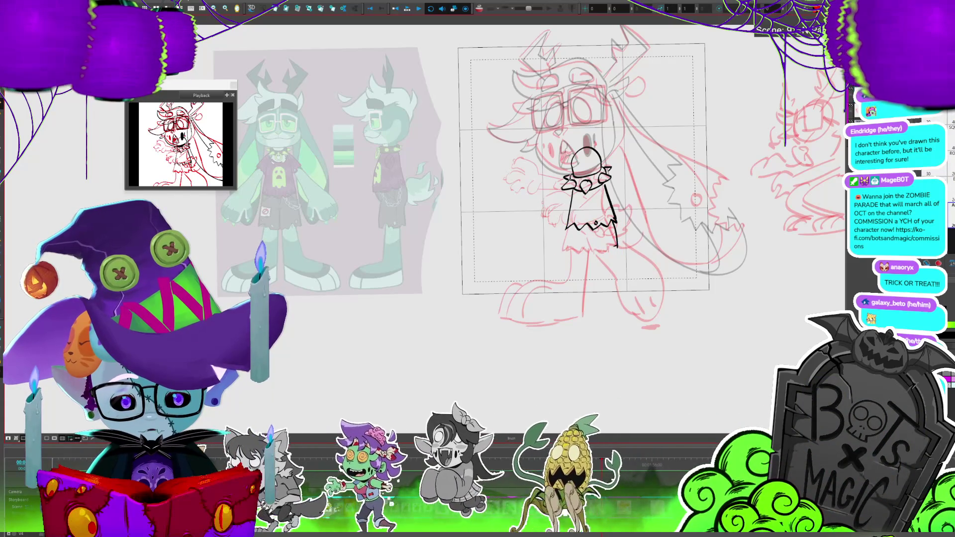
pyautogui.moveTo(567, 228); pyautogui.dragTo(619, 245)
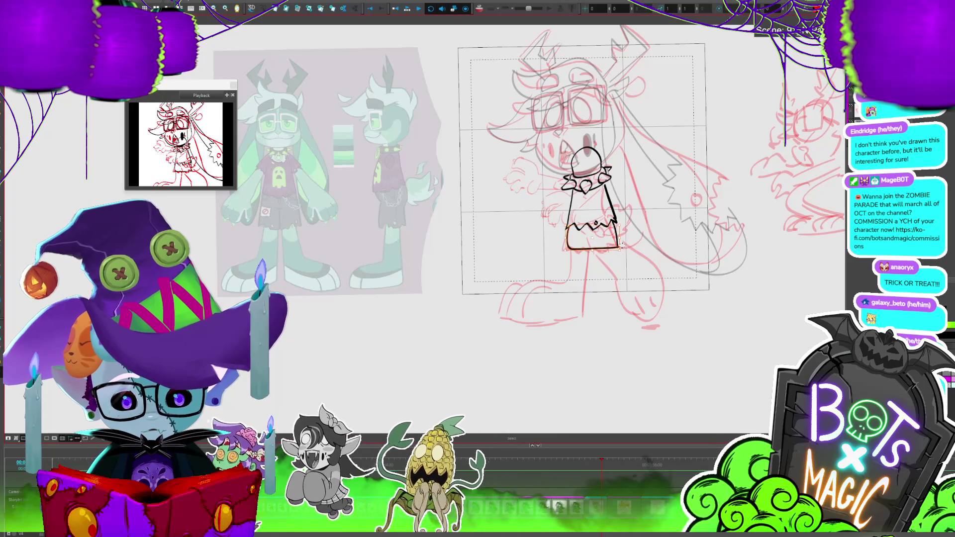
pyautogui.scroll(1, 622, 245)
pyautogui.scroll(1, 622, 246)
pyautogui.scroll(2, 622, 245)
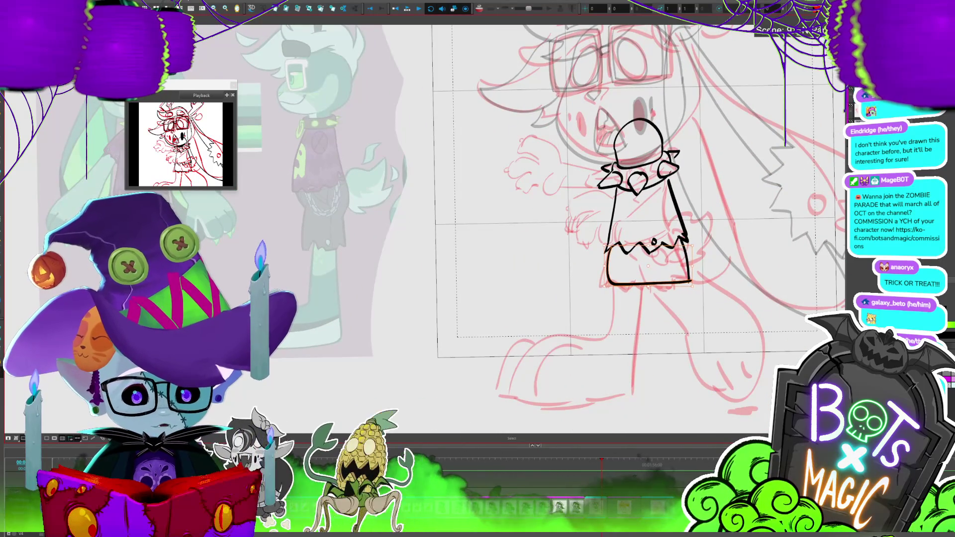
pyautogui.press('Delete')
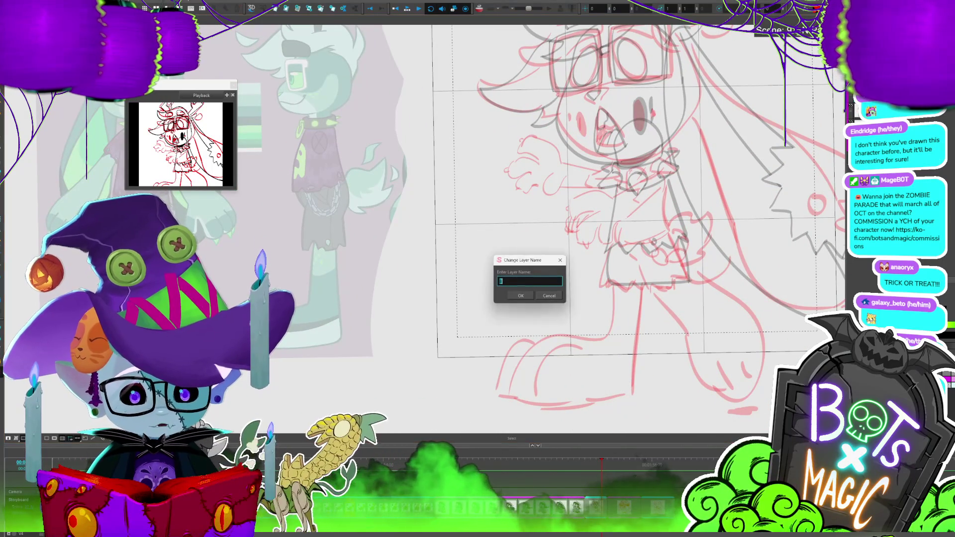
# Name the layer F_LEG and zoom out to view all the sketches.
pyautogui.write('F_LEG')
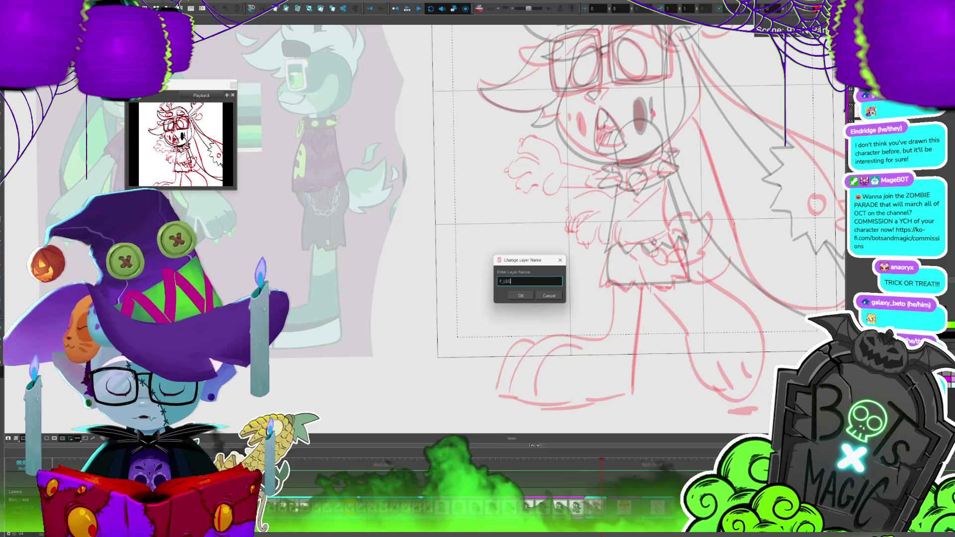
pyautogui.press('Return')
pyautogui.scroll(-3, 523, 224)
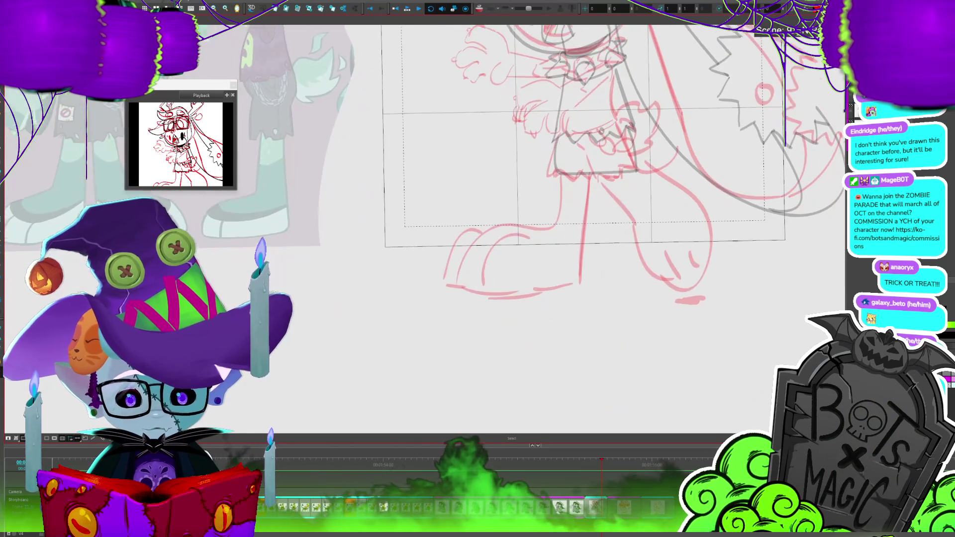
pyautogui.press('1')
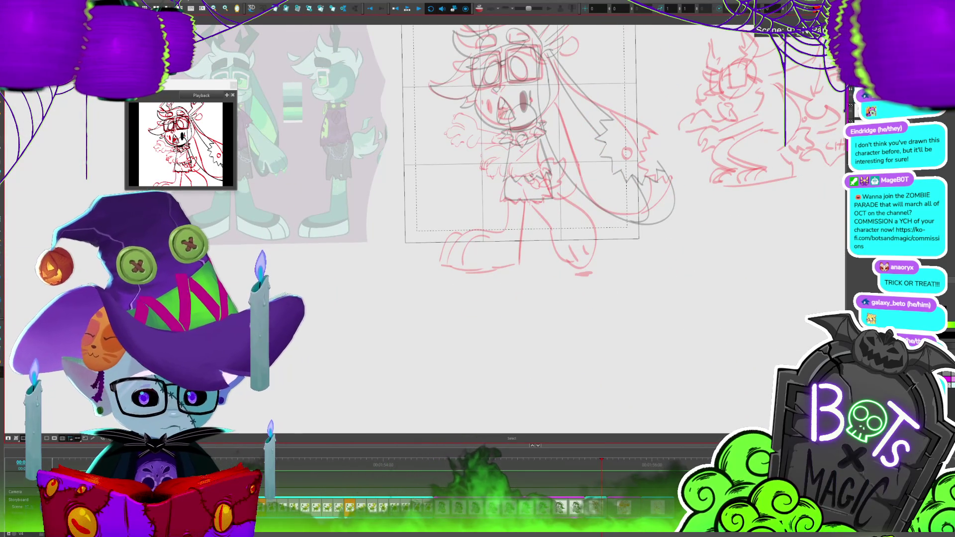
pyautogui.press('1')
pyautogui.press('1')
pyautogui.press('2')
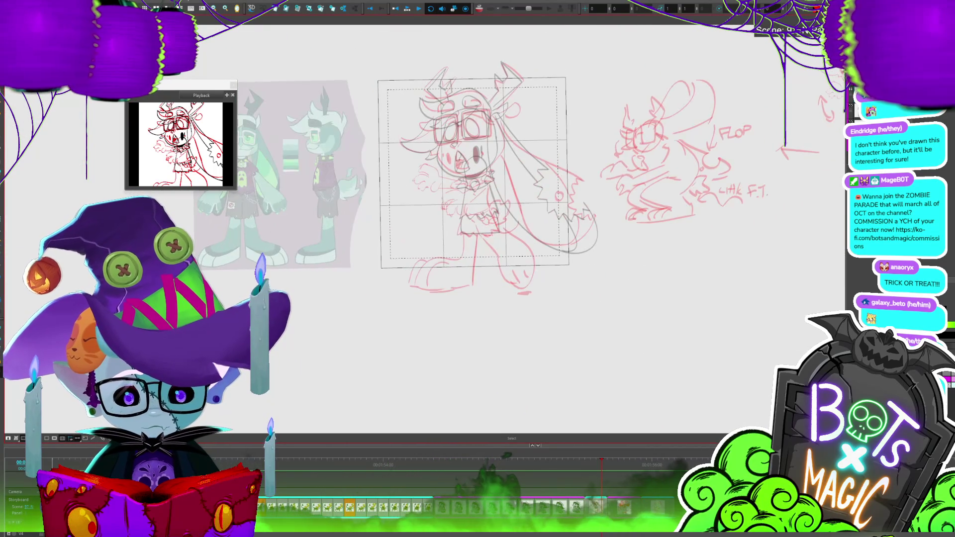
pyautogui.scroll(2, 477, 199)
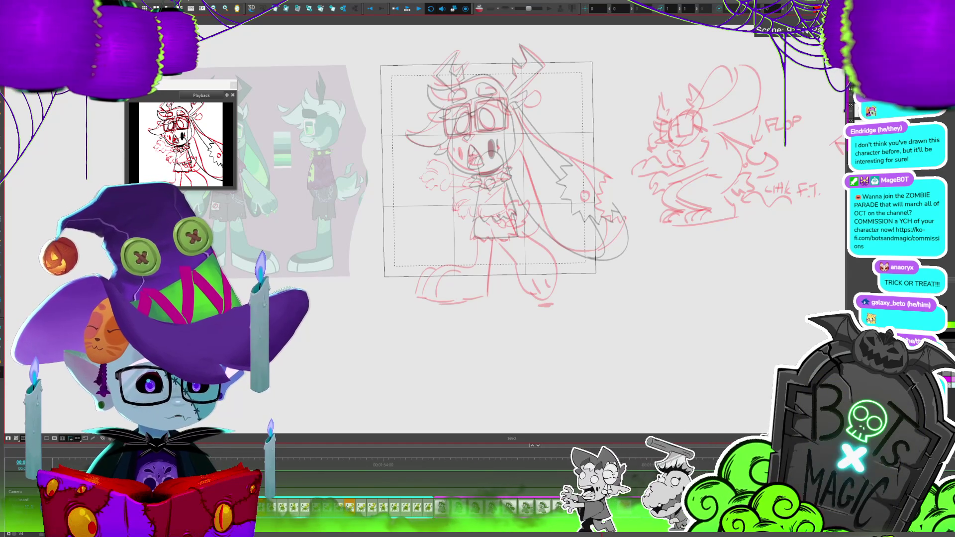
pyautogui.scroll(-1, 361, 370)
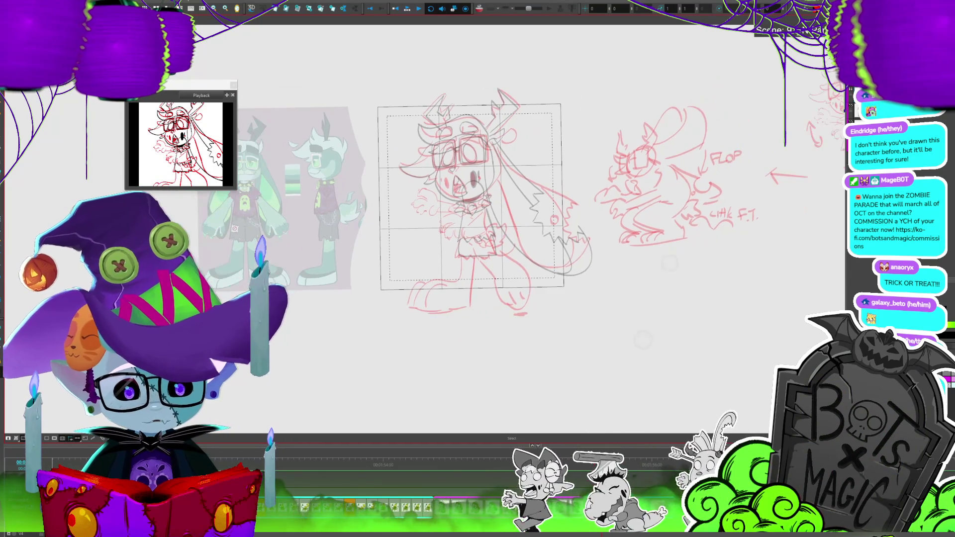
# Select the line art and step through the frames one by one to check each drawing.
pyautogui.click(558, 233)
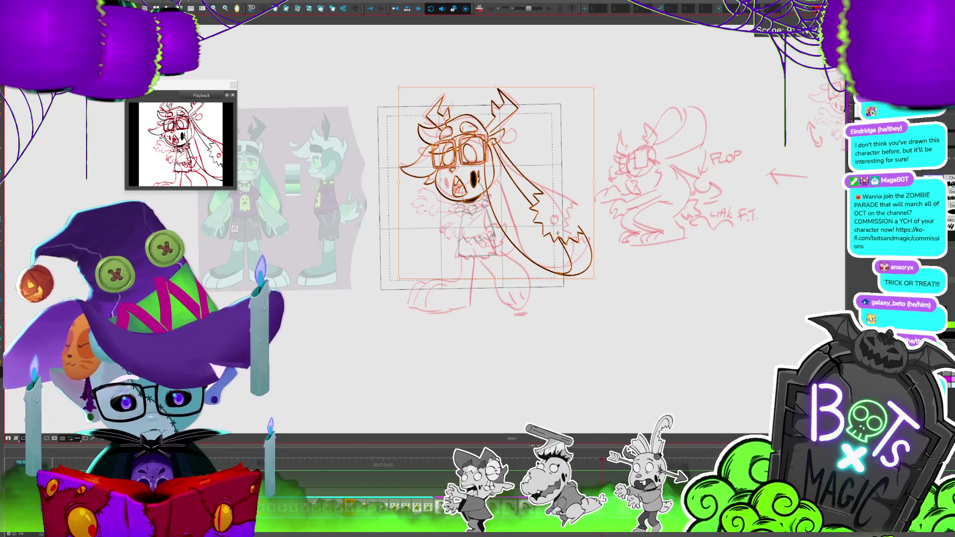
pyautogui.press('.')
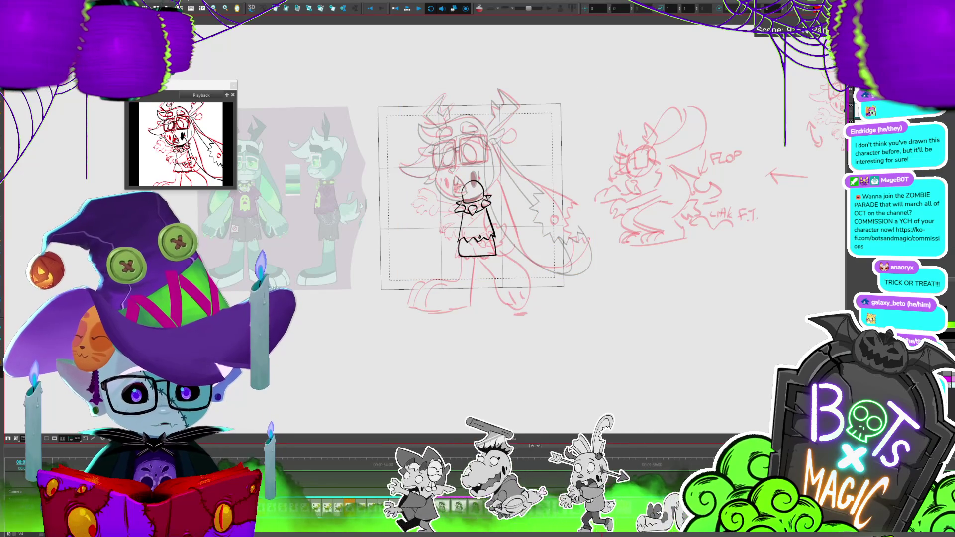
pyautogui.press(',')
pyautogui.press('.')
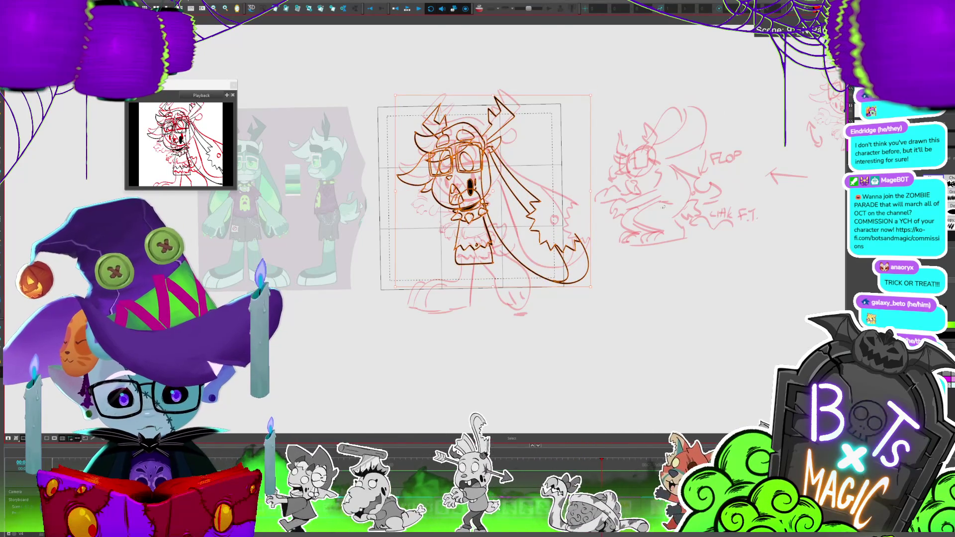
pyautogui.scroll(3, 473, 194)
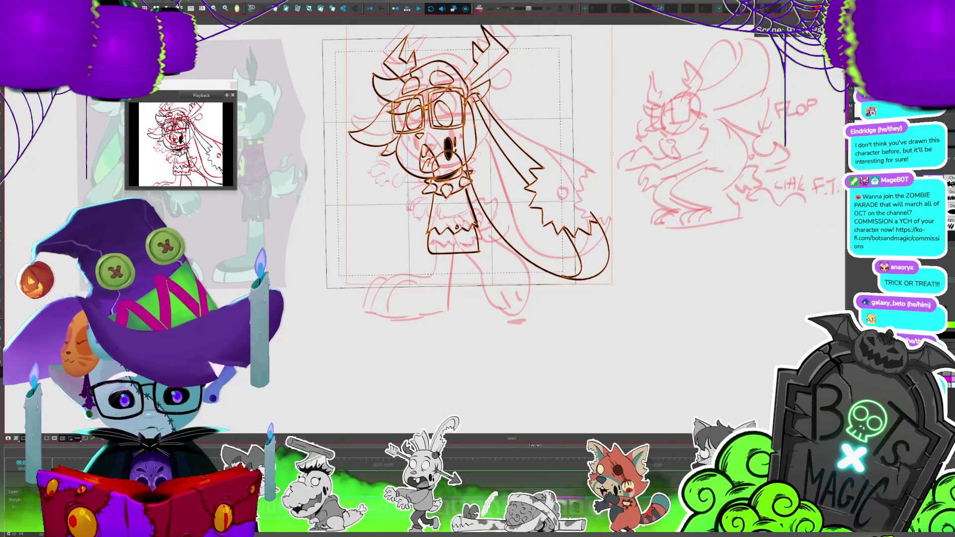
pyautogui.press('.')
pyautogui.click(749, 261)
pyautogui.press('.')
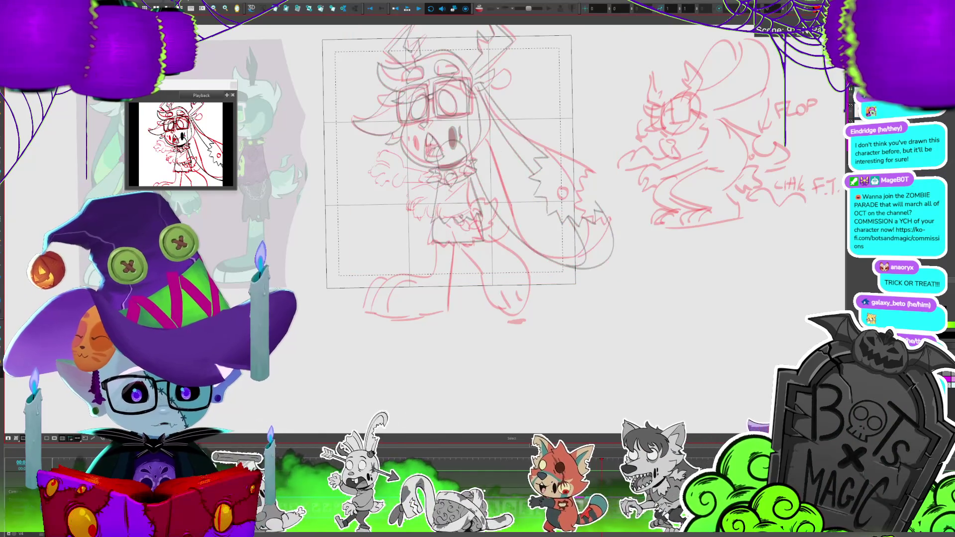
pyautogui.scroll(-3, 457, 230)
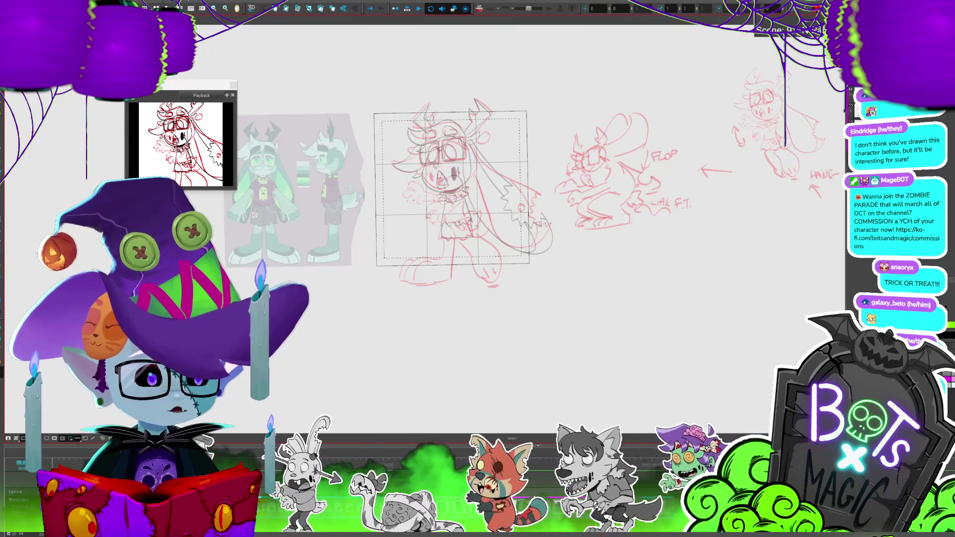
# Save the project with Ctrl+S.
pyautogui.scroll(3, 401, 226)
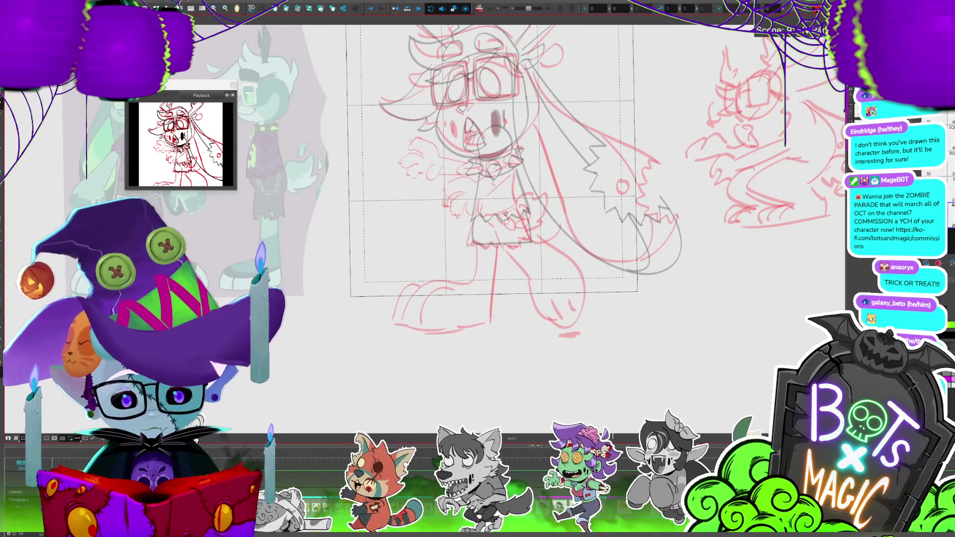
pyautogui.scroll(-5, 148, 214)
pyautogui.hotkey('ctrl', 's')
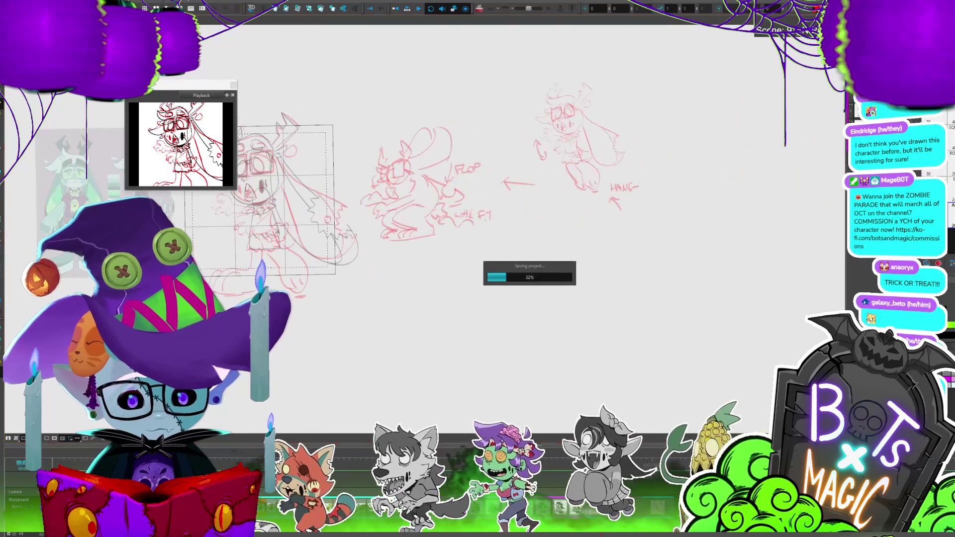
pyautogui.scroll(3, 438, 150)
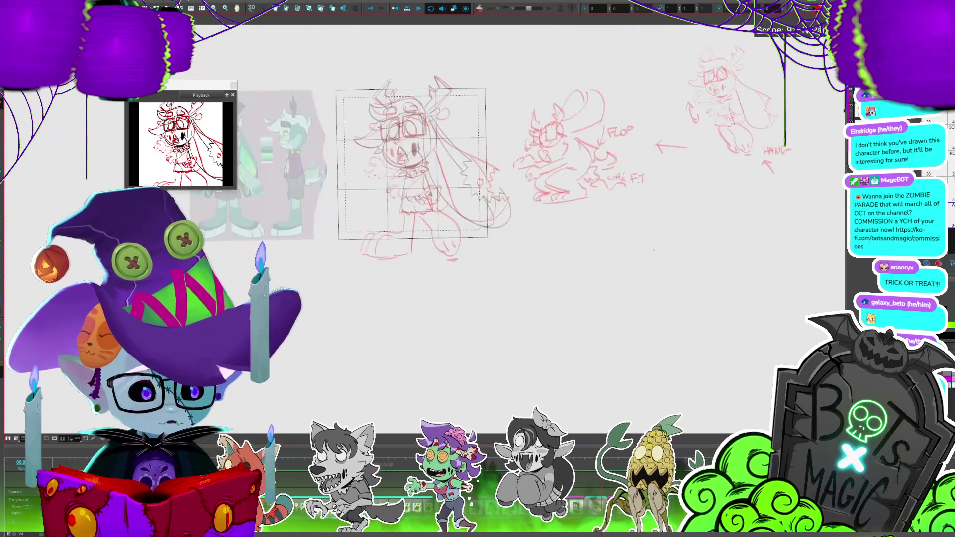
pyautogui.scroll(3, 666, 227)
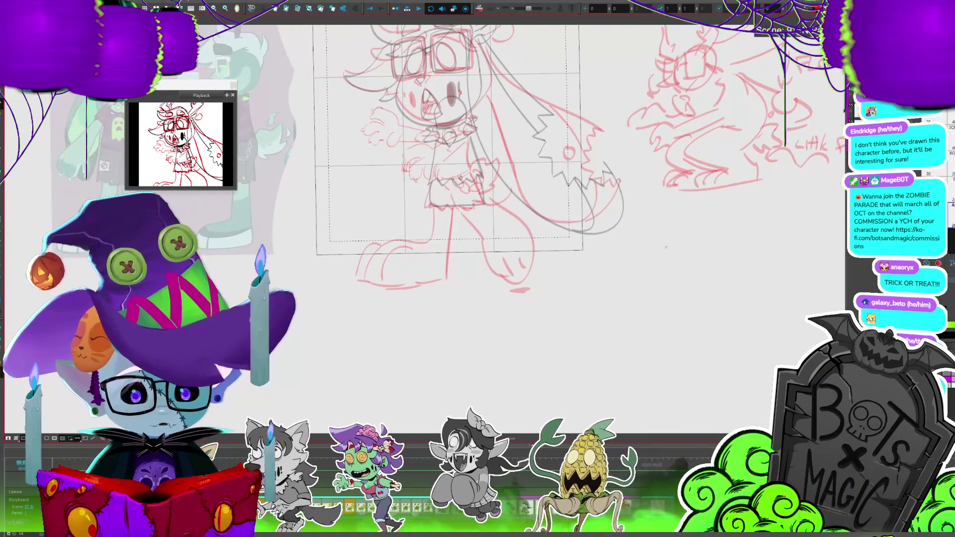
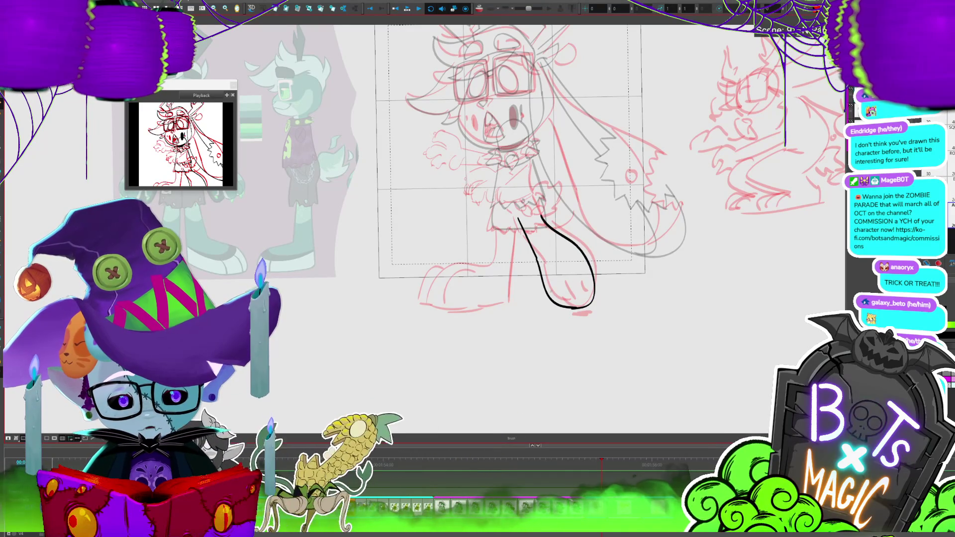
# Draw short toe lines and a small toe mark inside the black front-leg foot.
pyautogui.moveTo(552, 290); pyautogui.dragTo(567, 308)
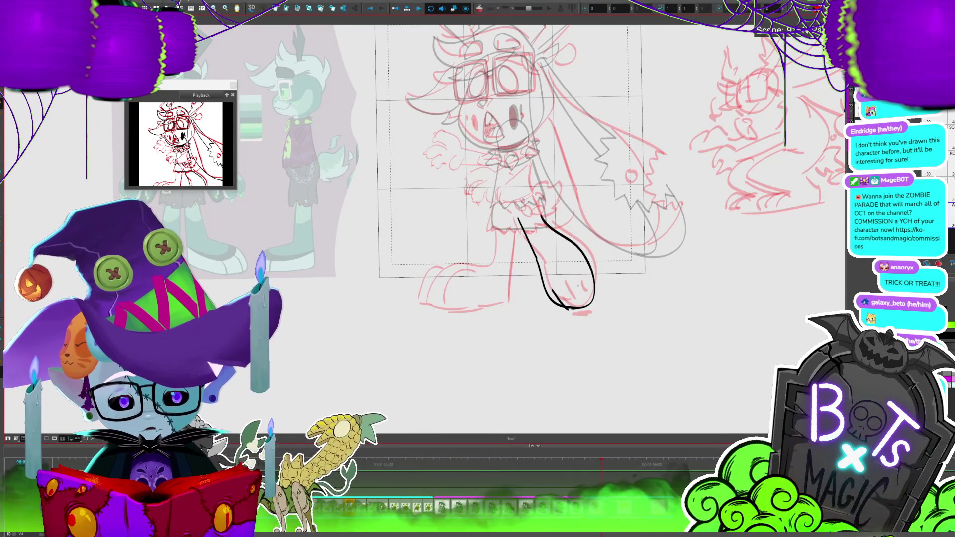
pyautogui.click(577, 308)
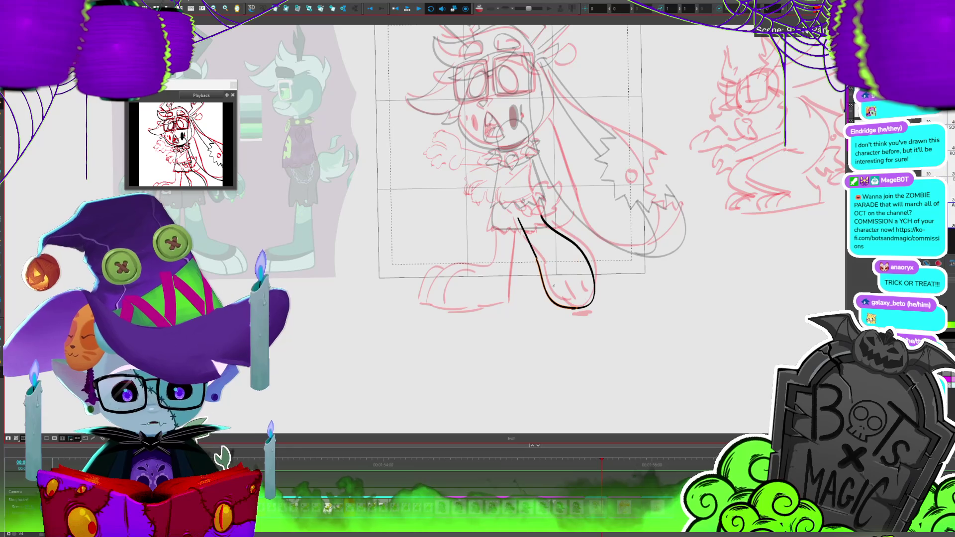
pyautogui.moveTo(576, 282); pyautogui.dragTo(580, 289)
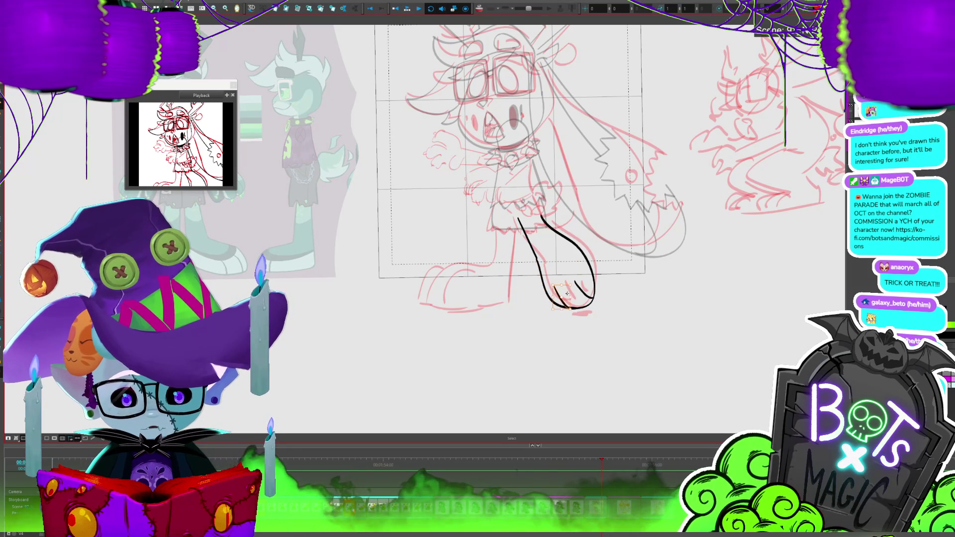
pyautogui.scroll(-3, 373, 261)
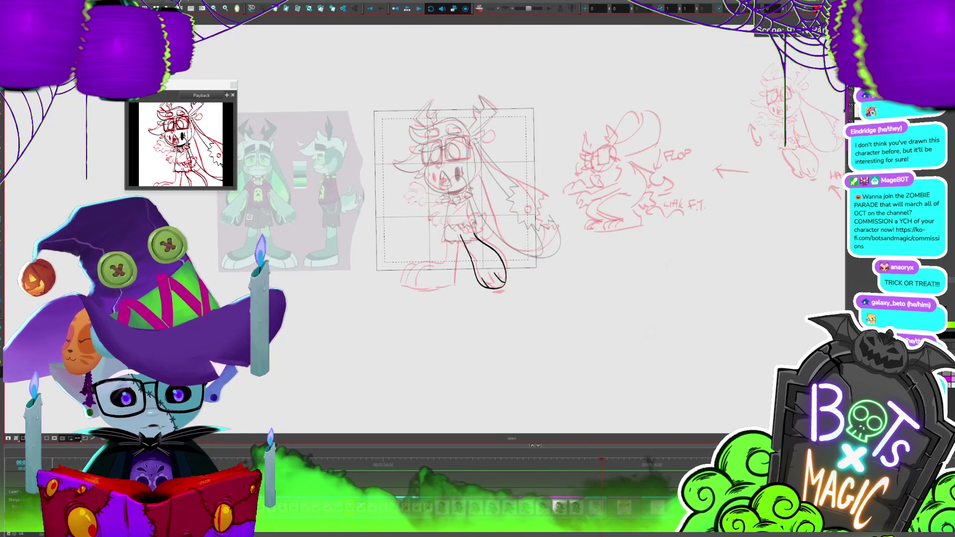
pyautogui.scroll(-2, 381, 299)
pyautogui.scroll(3, 380, 299)
pyautogui.scroll(3, 381, 299)
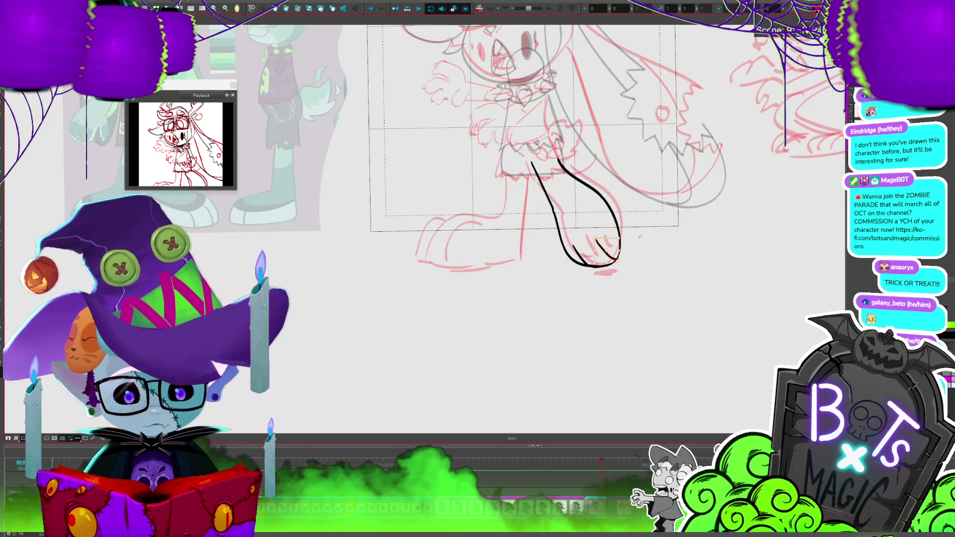
pyautogui.click(656, 223)
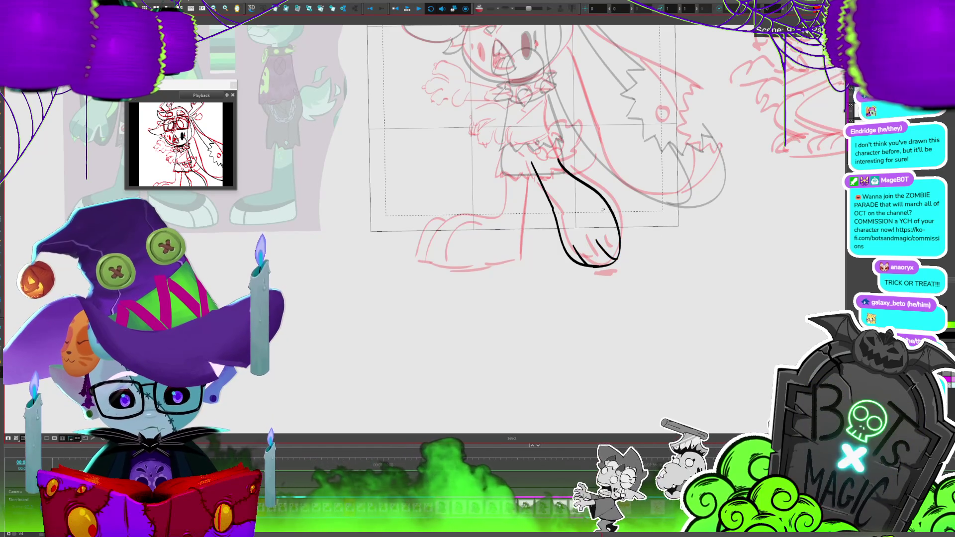
pyautogui.click(606, 202)
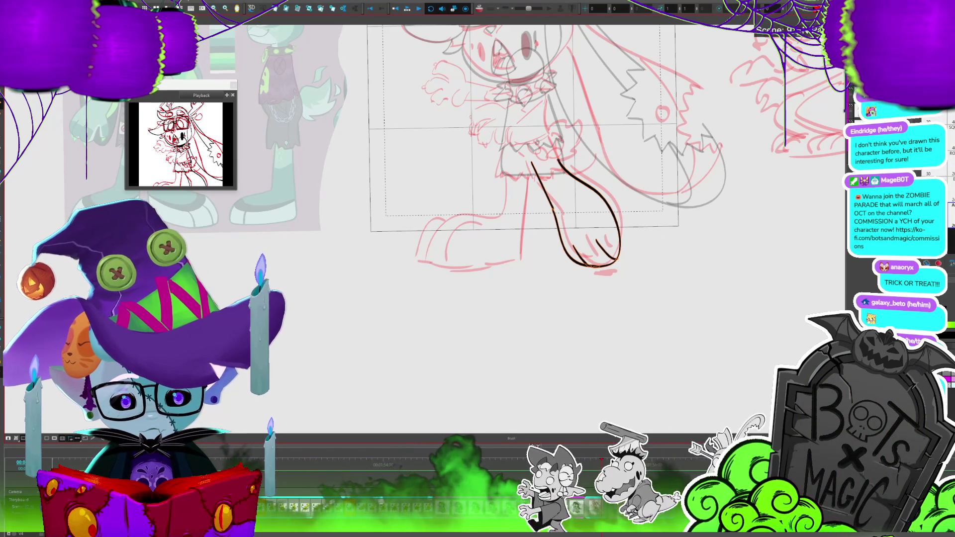
pyautogui.moveTo(531, 167); pyautogui.dragTo(546, 147)
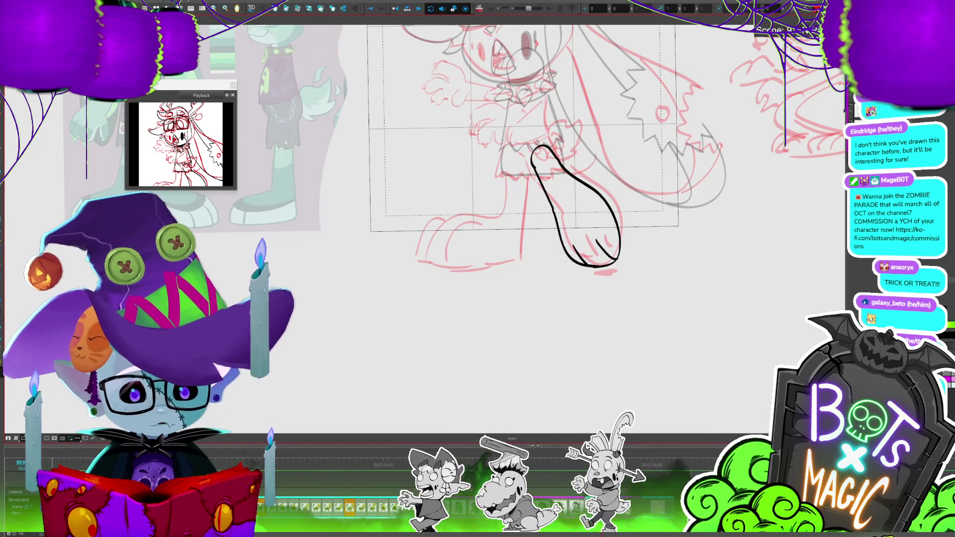
# Return to the leg drawing and thicken the outline near the foot into the sock top.
pyautogui.press('b')
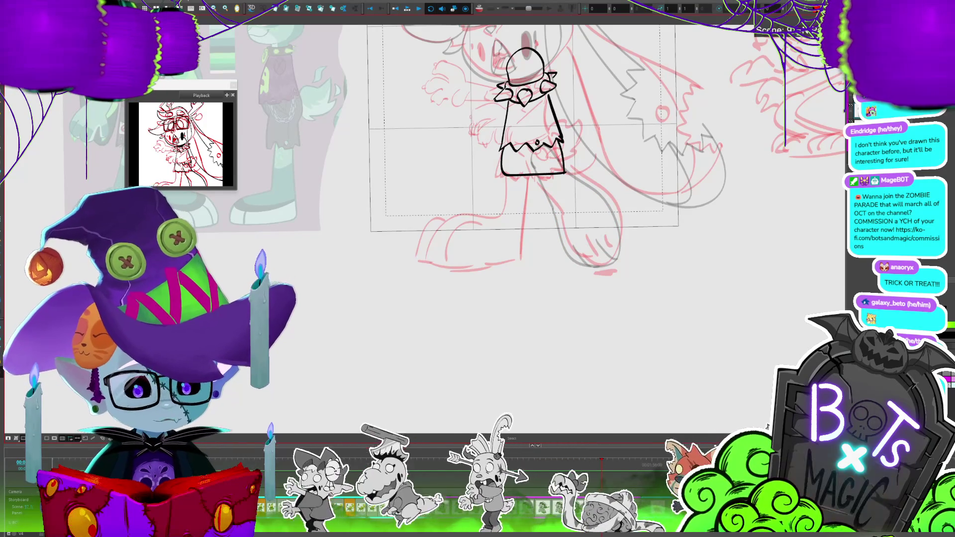
pyautogui.press('b')
pyautogui.hotkey('alt', 'b')
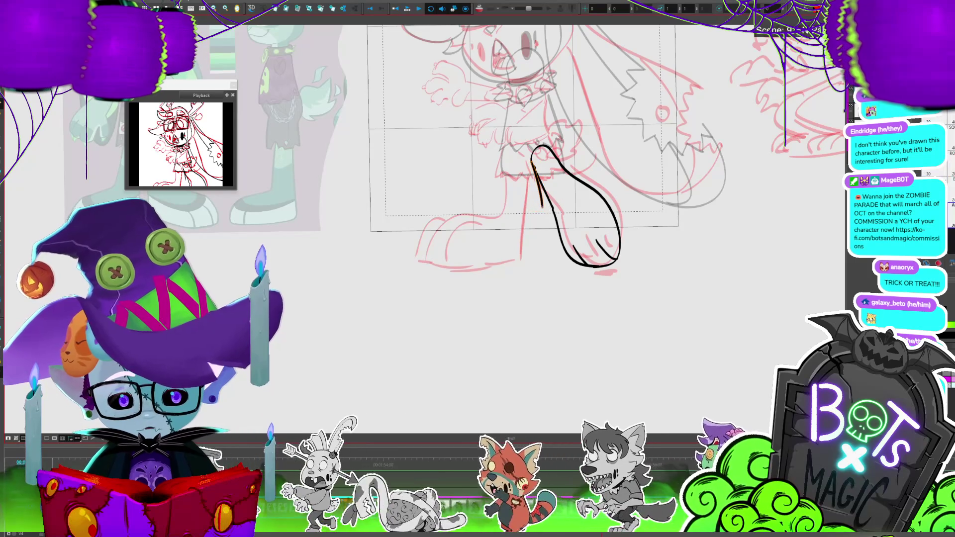
pyautogui.moveTo(537, 179); pyautogui.dragTo(547, 206)
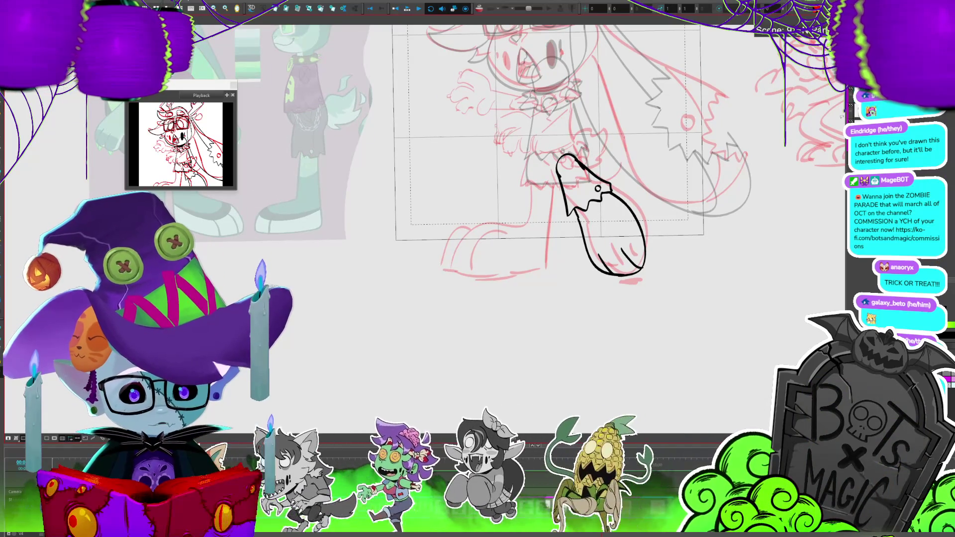
pyautogui.scroll(-3, 497, 149)
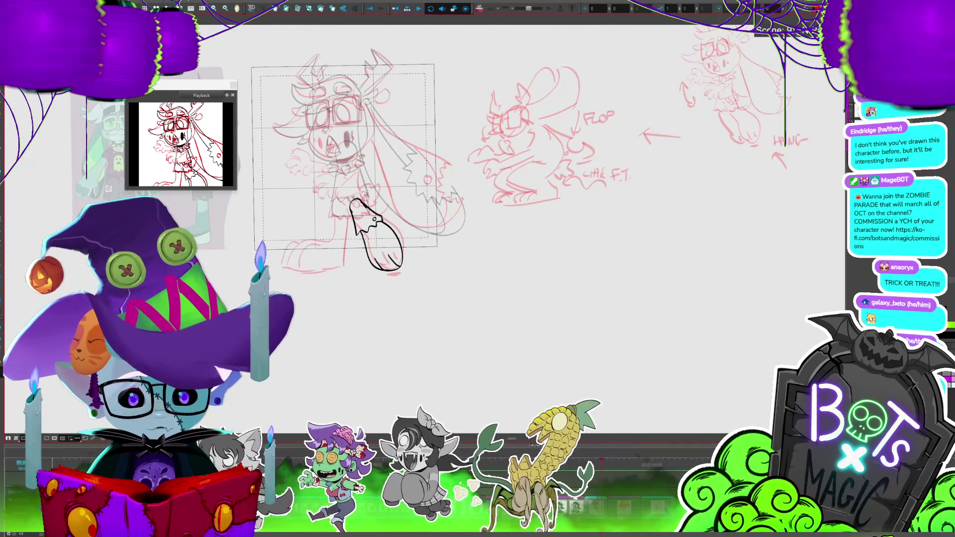
pyautogui.scroll(3, 478, 164)
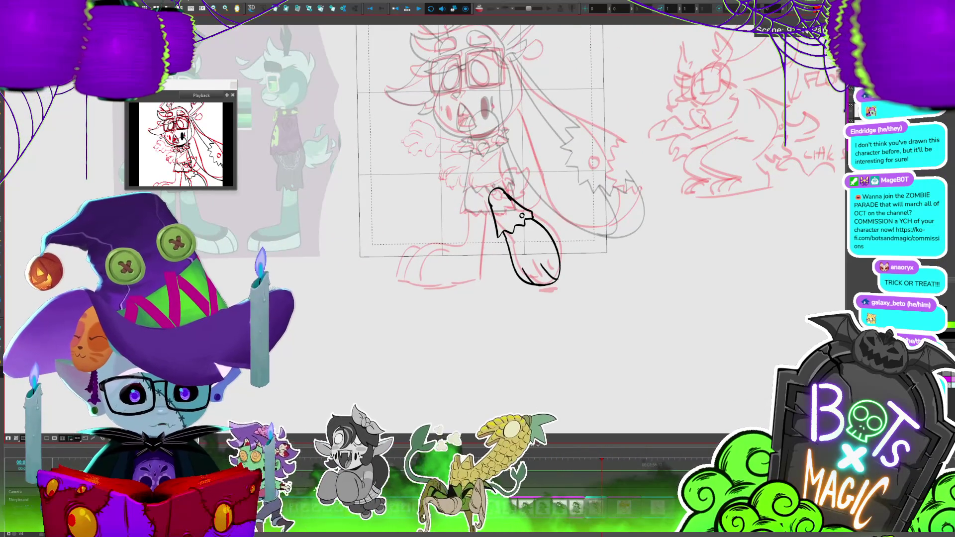
# Rename the two leg layers, naming the front one F_LEG.
pyautogui.write('F_LEG')
pyautogui.press('Home')
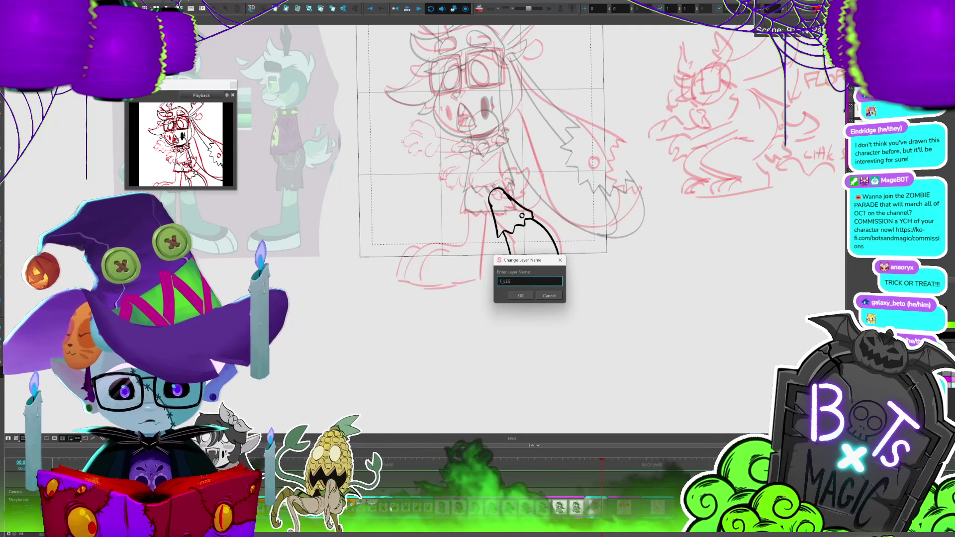
pyautogui.press('Delete')
pyautogui.press('Delete')
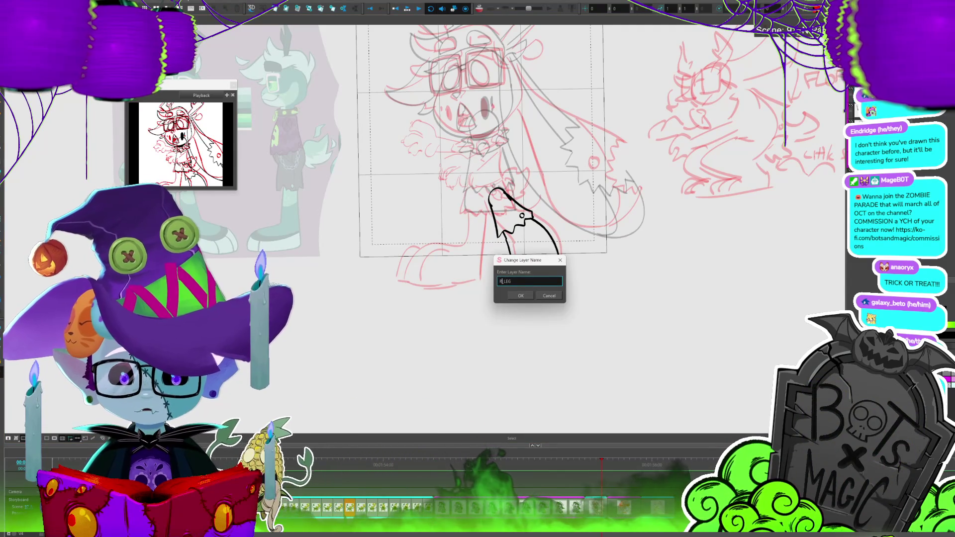
pyautogui.press('Return')
pyautogui.doubleClick(221, 455)
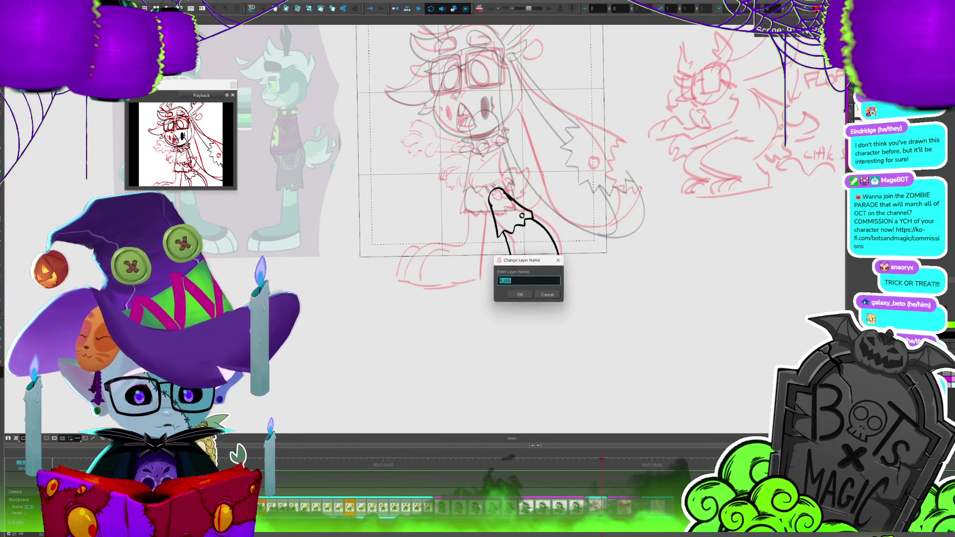
pyautogui.press('Home')
pyautogui.press('Delete')
pyautogui.press('Delete')
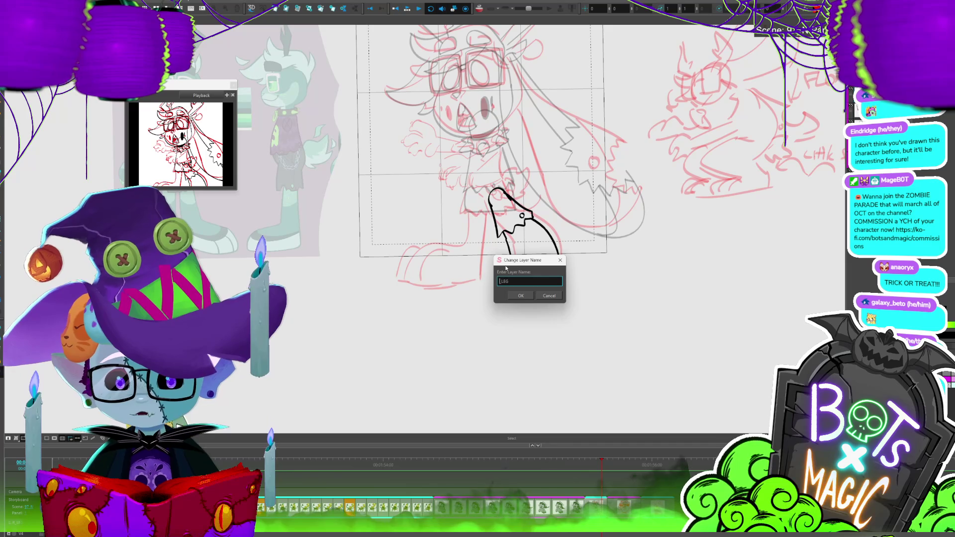
pyautogui.press('Return')
pyautogui.scroll(1, 484, 210)
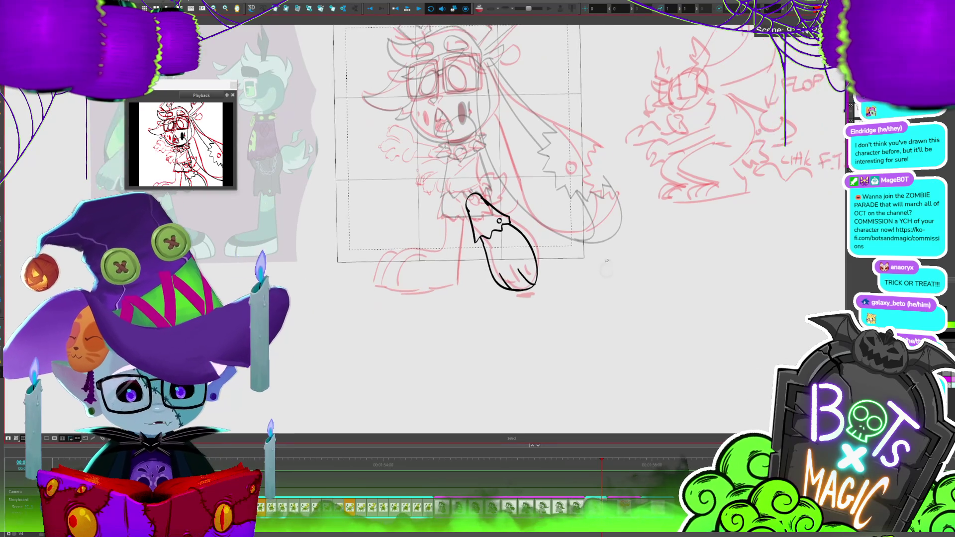
pyautogui.scroll(1, 484, 210)
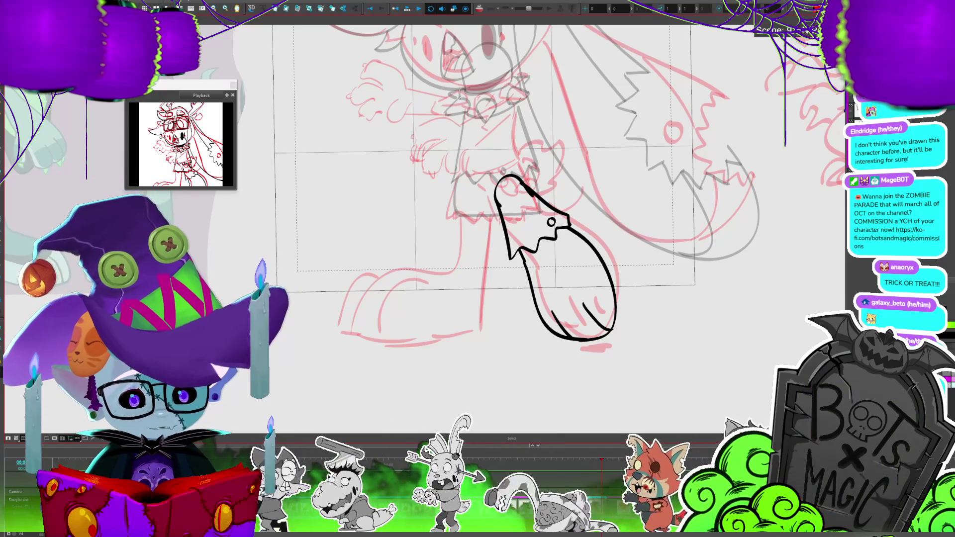
# Move the black leg drawing left onto the sketch, slimming and tilting it.
pyautogui.click(610, 254)
pyautogui.moveTo(610, 254); pyautogui.dragTo(572, 257)
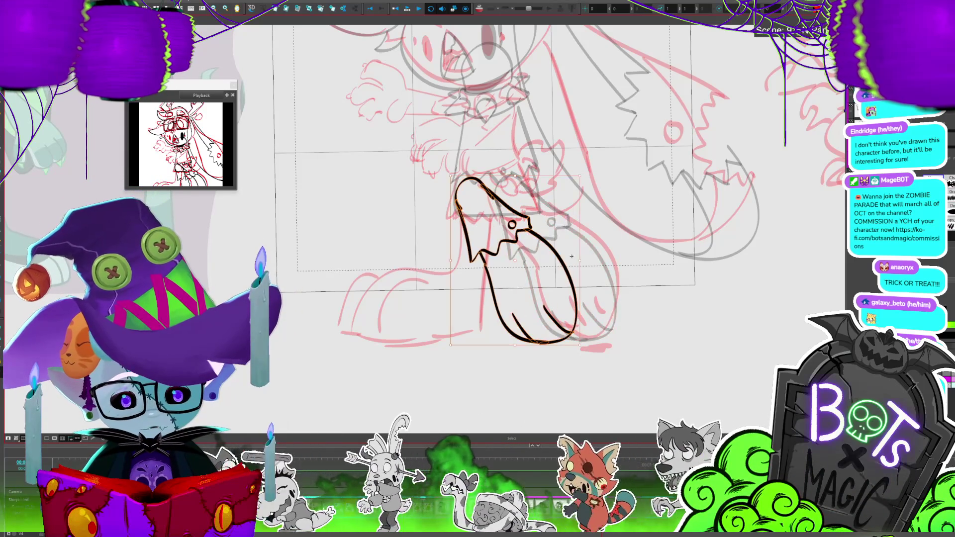
pyautogui.moveTo(572, 344); pyautogui.dragTo(563, 350)
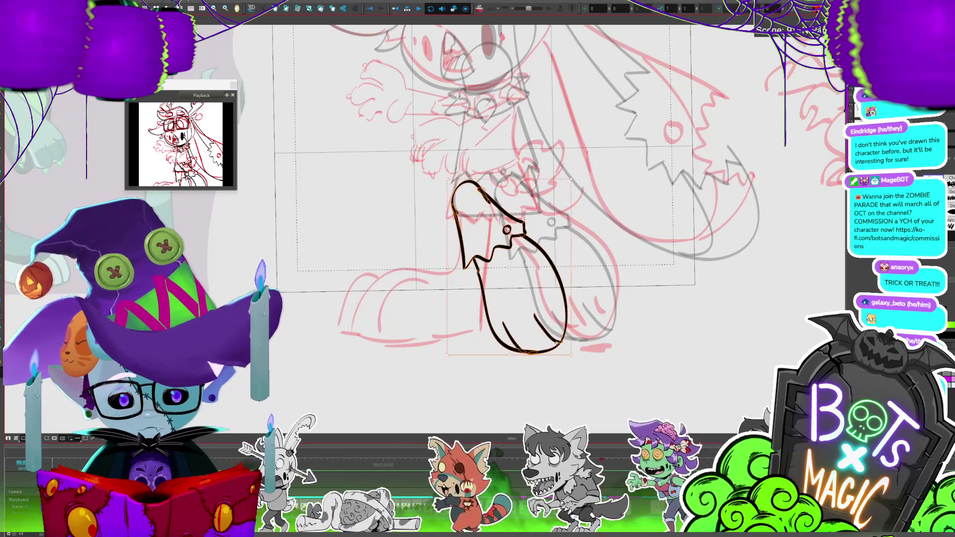
pyautogui.click(564, 366)
pyautogui.scroll(-5, 564, 367)
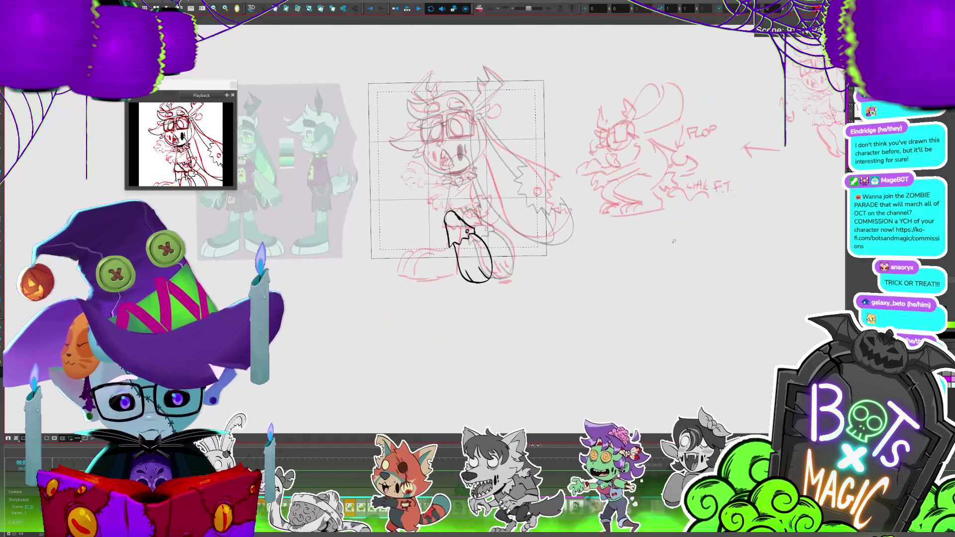
pyautogui.scroll(5, 564, 366)
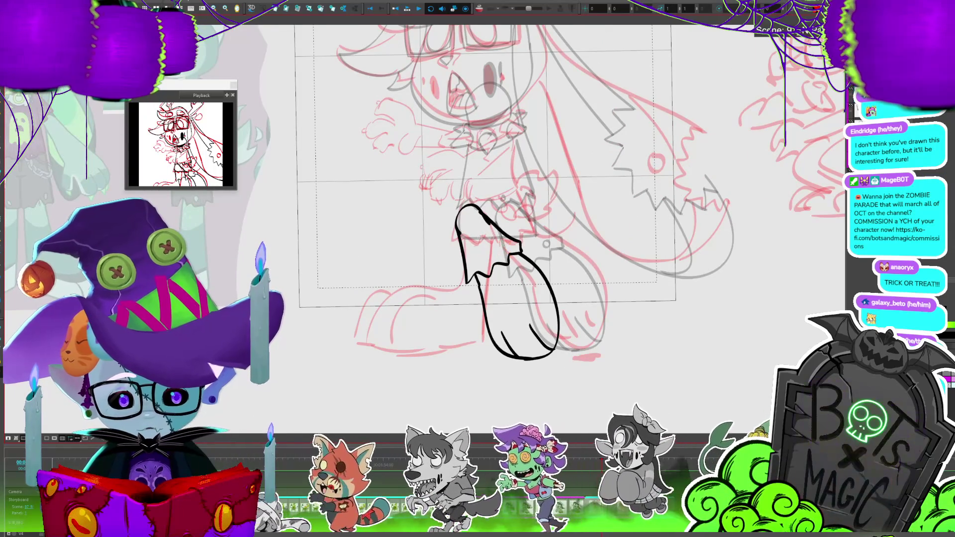
# Reshape the top of the leg outline and draw a curved line across the legs.
pyautogui.moveTo(505, 248)
pyautogui.mouseDown()
pyautogui.moveTo(471, 238)
pyautogui.moveTo(467, 282)
pyautogui.mouseUp()
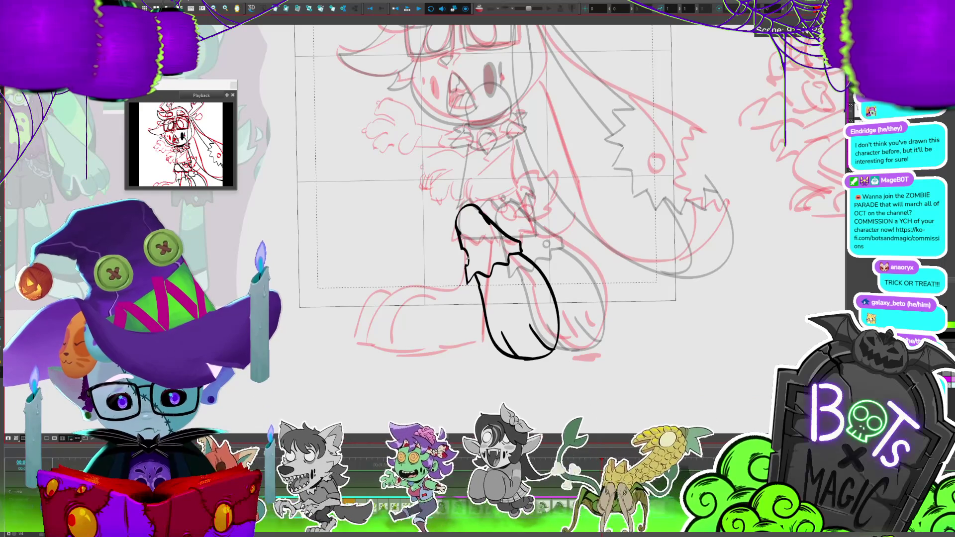
pyautogui.scroll(-3, 460, 250)
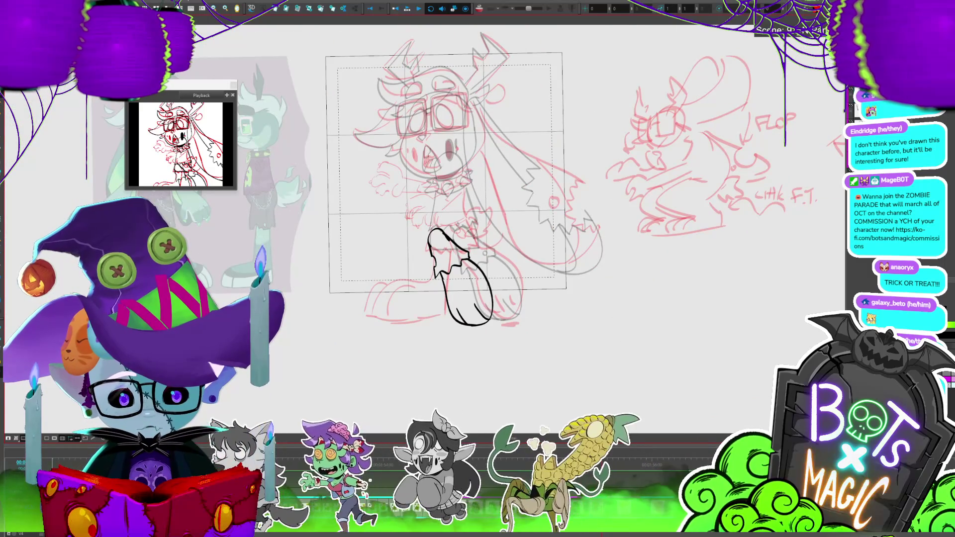
pyautogui.press('.')
pyautogui.press(',')
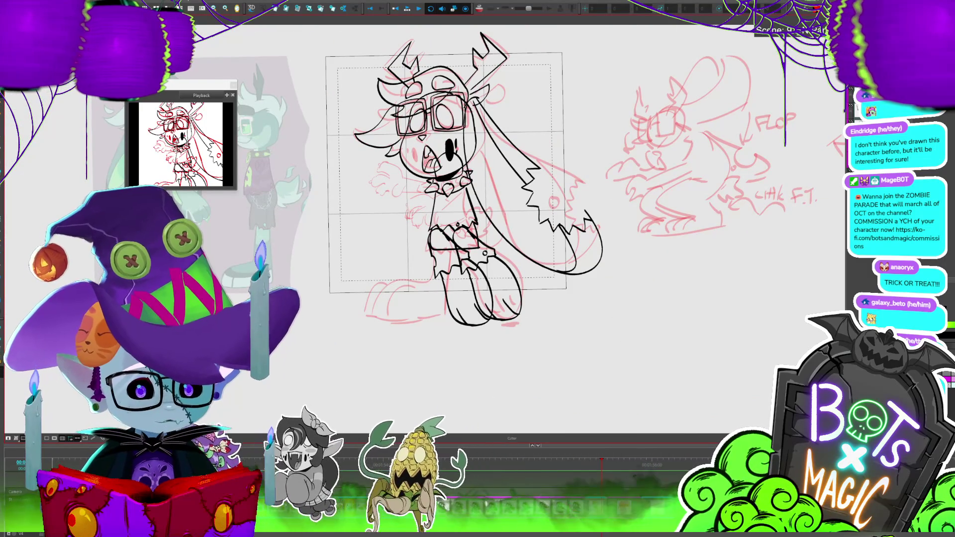
pyautogui.press('.')
pyautogui.hotkey('alt', 'b')
pyautogui.moveTo(466, 259); pyautogui.dragTo(517, 255)
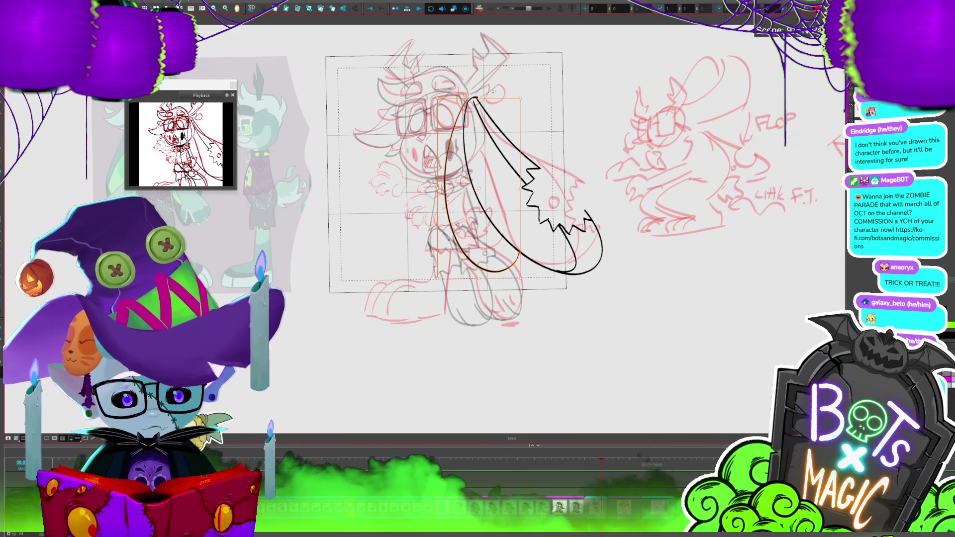
# Rename the EARS layer to B_EAR.
pyautogui.doubleClick(527, 279)
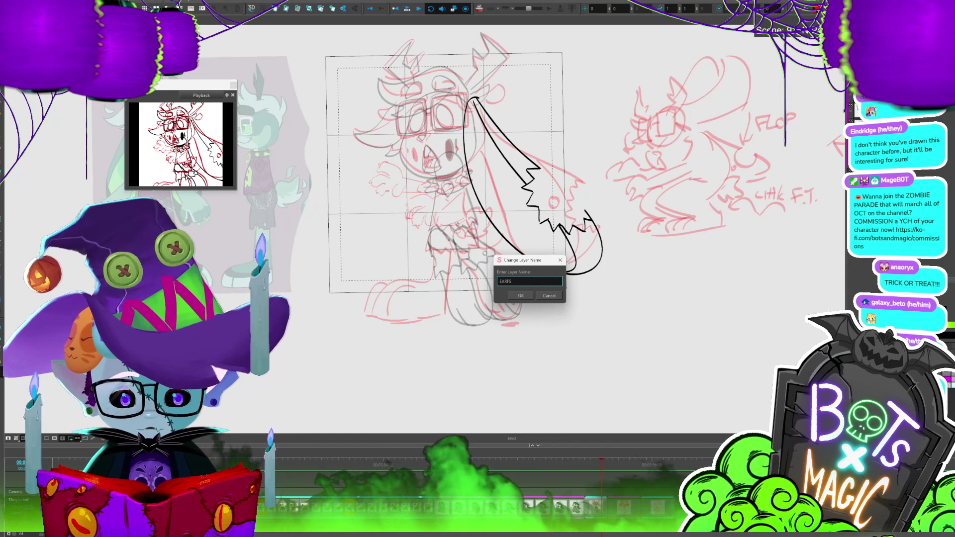
pyautogui.click(499, 281)
pyautogui.write('F')
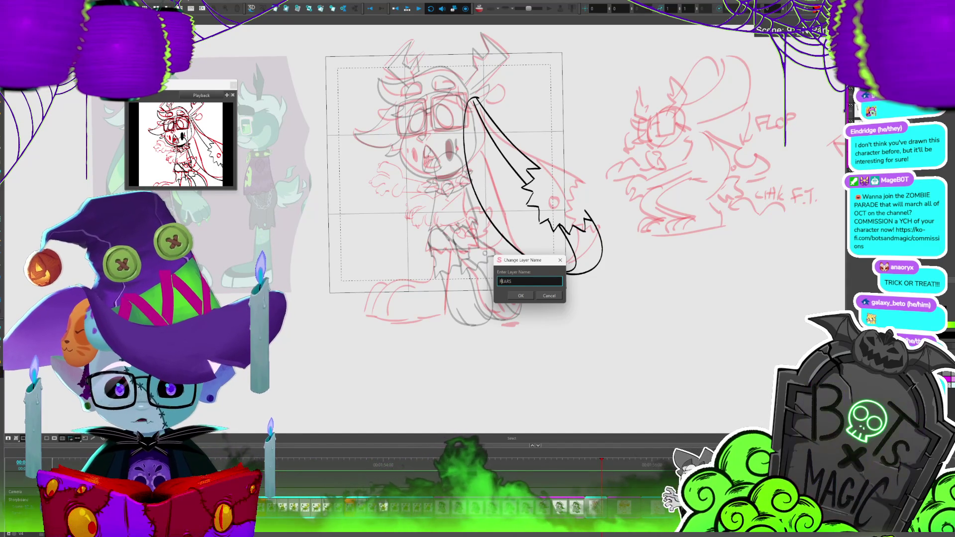
pyautogui.write('_')
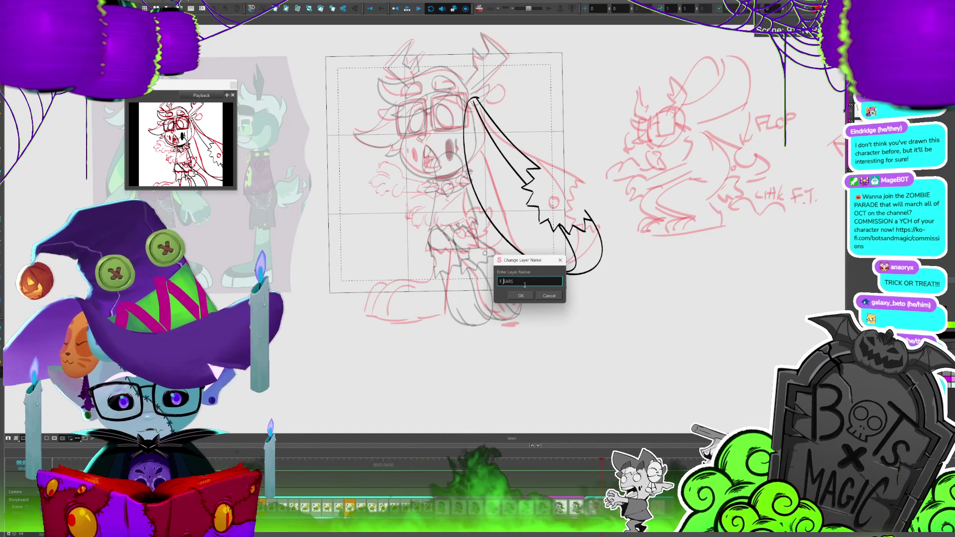
pyautogui.click(521, 296)
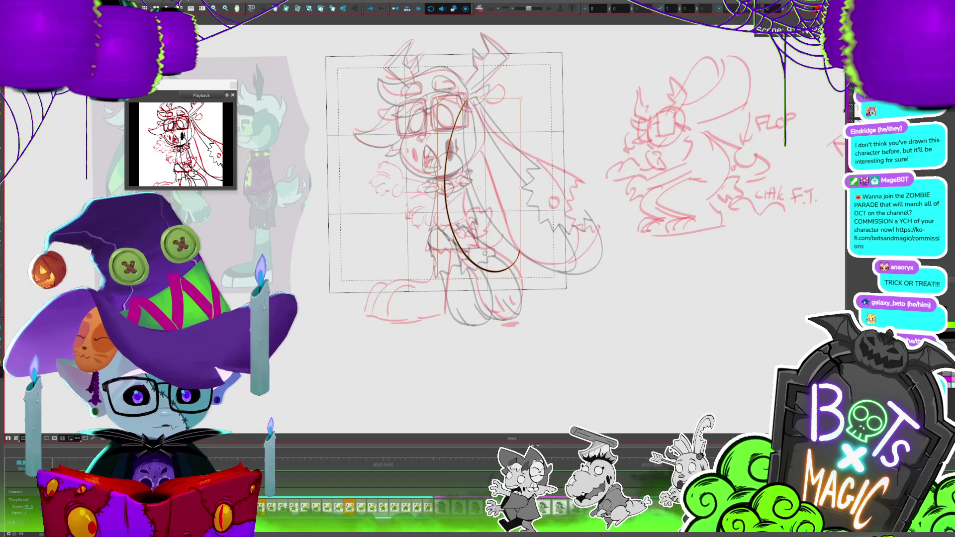
pyautogui.write('B_EAR')
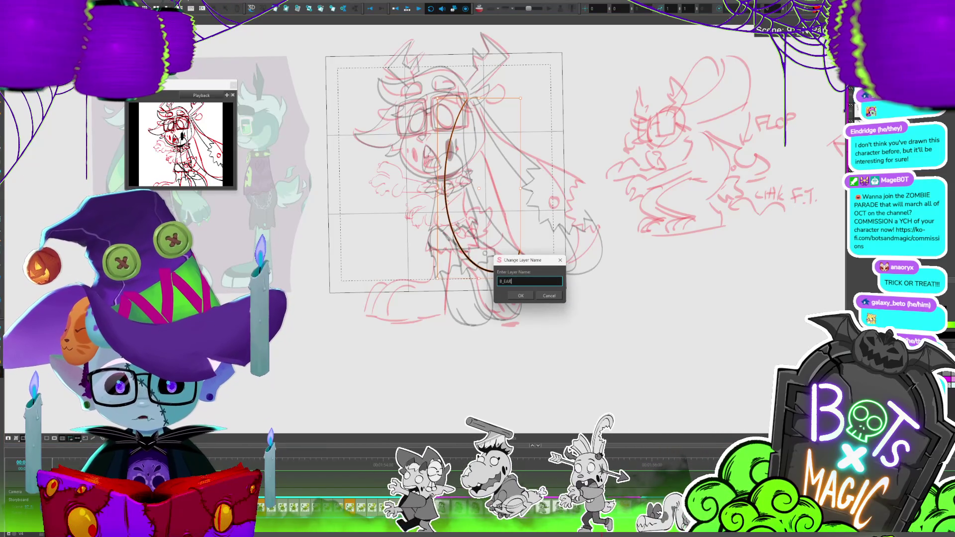
pyautogui.press('Return')
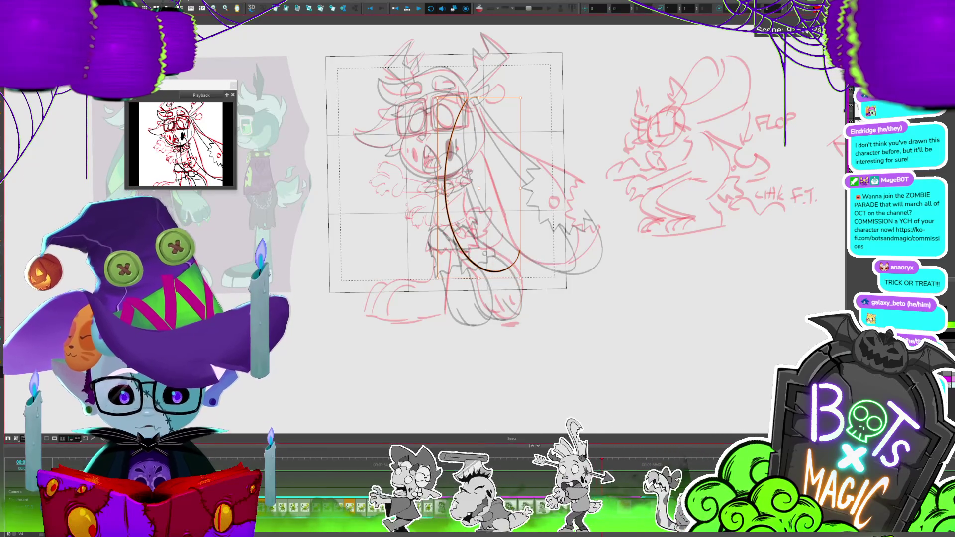
# Draw the ear loop, push its top left and bottom outward, then show all line art.
pyautogui.hotkey('ctrl', 'z')
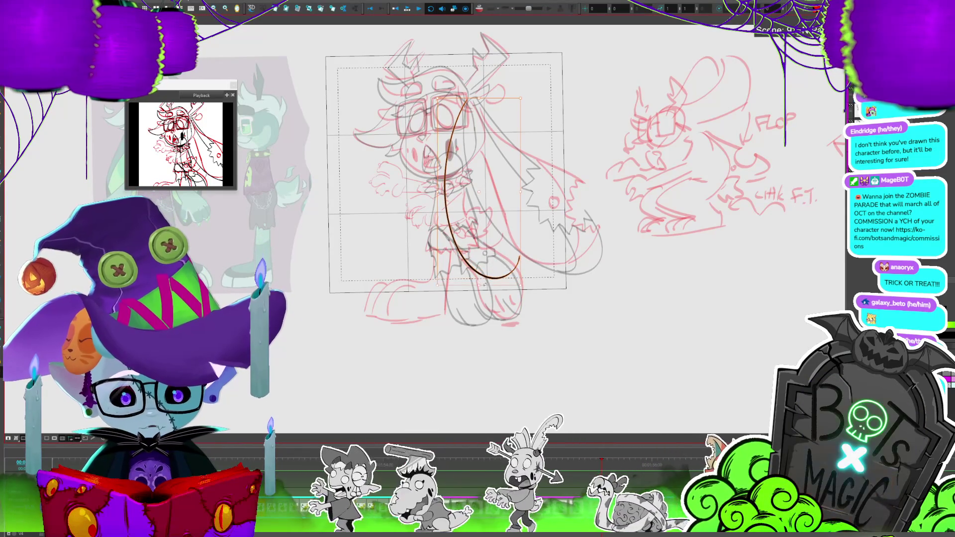
pyautogui.moveTo(471, 99); pyautogui.dragTo(483, 140)
pyautogui.hotkey('alt', 's')
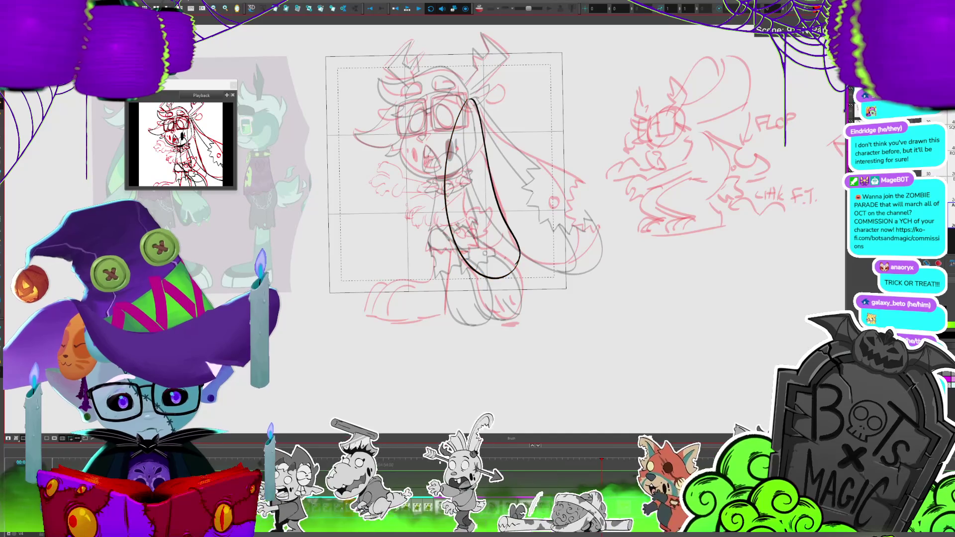
pyautogui.moveTo(466, 206); pyautogui.dragTo(455, 205)
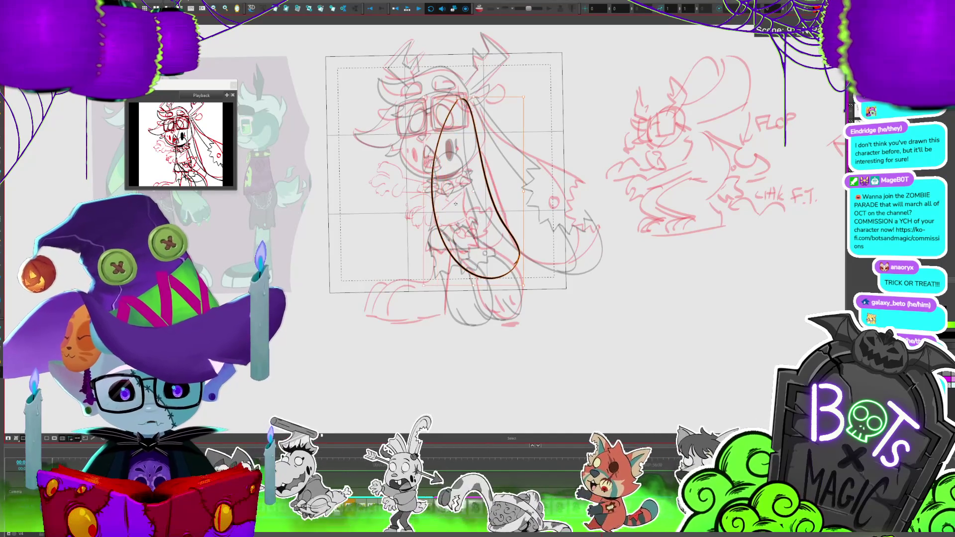
pyautogui.moveTo(521, 258); pyautogui.dragTo(536, 267)
pyautogui.click(481, 289)
pyautogui.moveTo(489, 280); pyautogui.dragTo(517, 287)
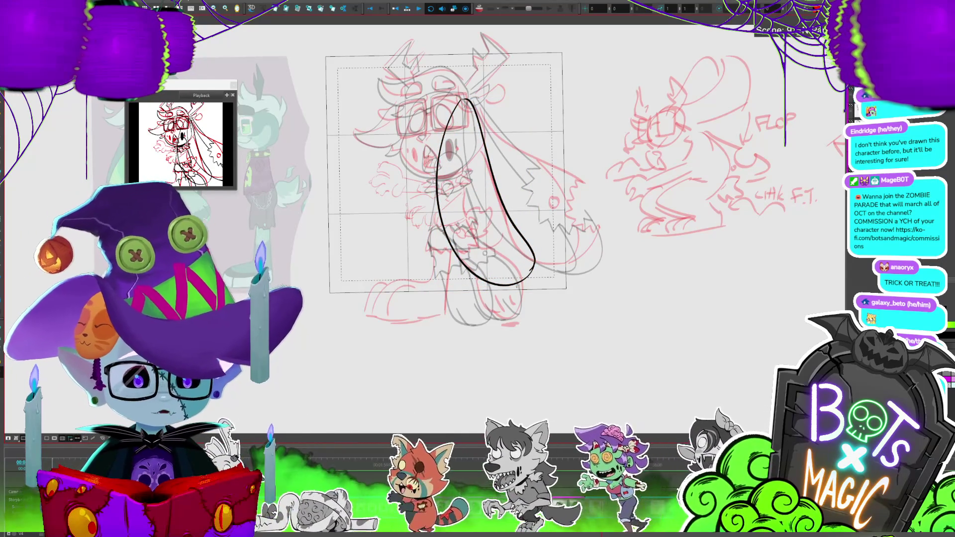
pyautogui.hotkey('shift', 'd')
pyautogui.hotkey('ctrl', 'shift', 'm')
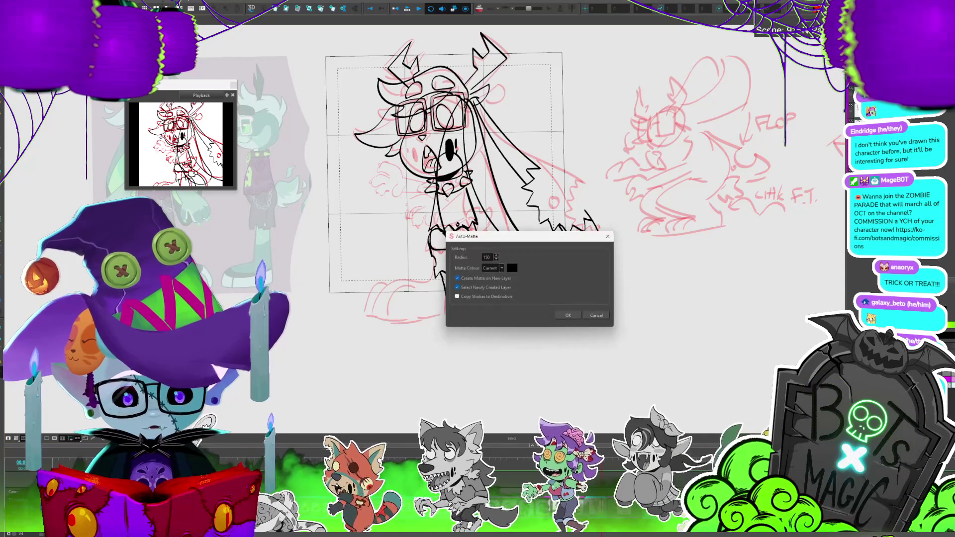
pyautogui.click(596, 316)
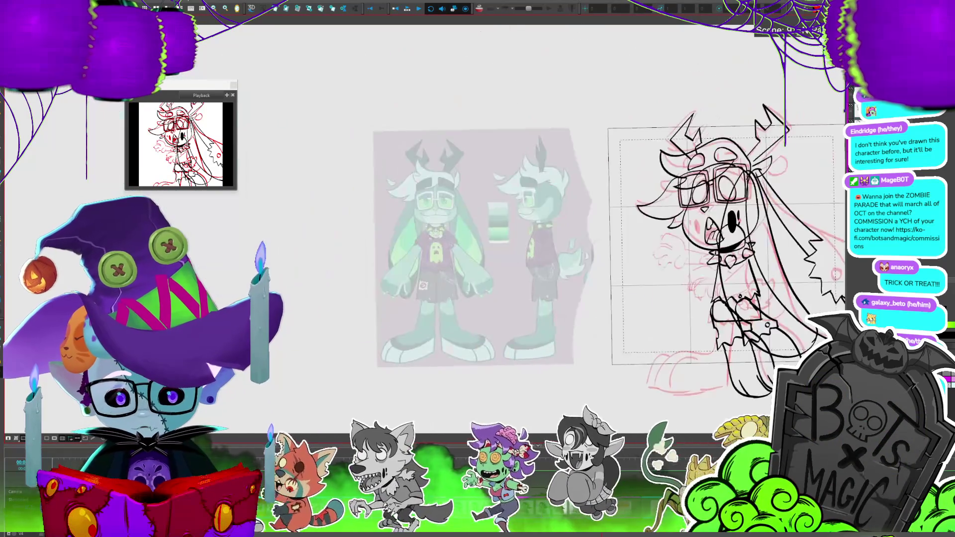
pyautogui.scroll(5, 553, 404)
pyautogui.click(552, 404)
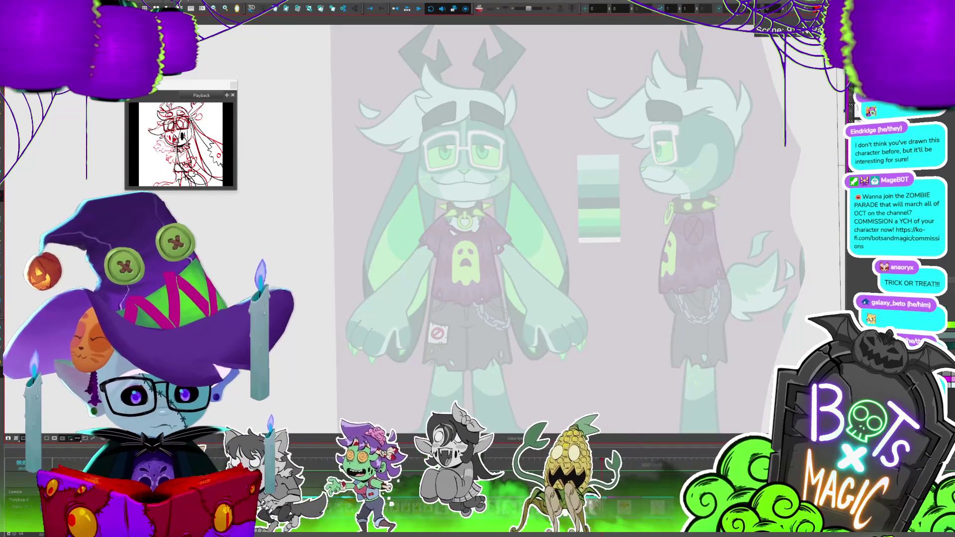
pyautogui.hotkey('ctrl', 'shift', 'm')
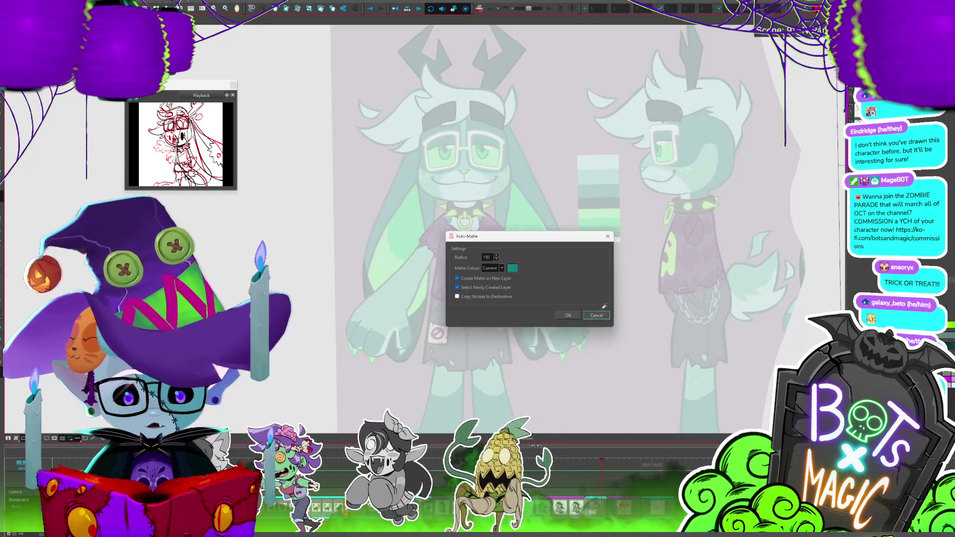
pyautogui.click(567, 315)
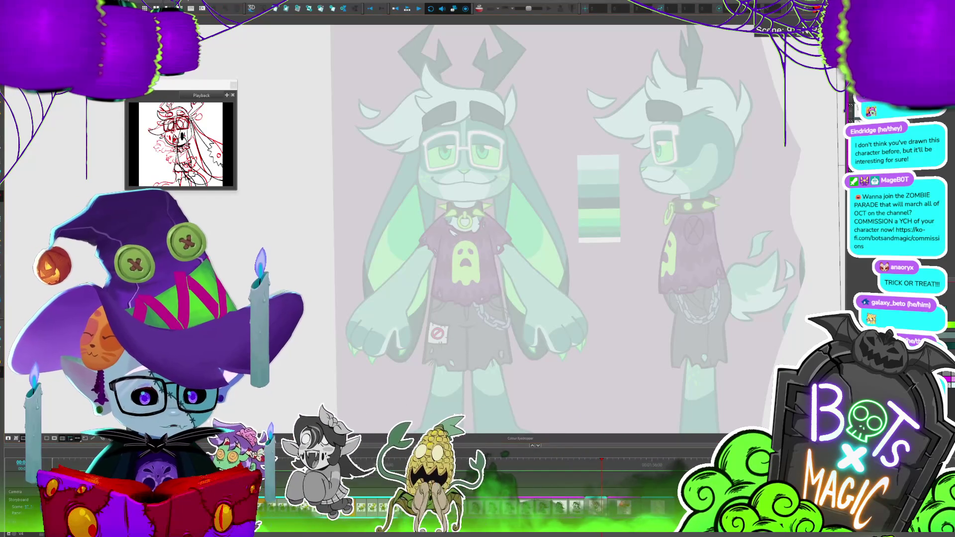
pyautogui.hotkey('ctrl', 'shift', 'm')
pyautogui.click(566, 303)
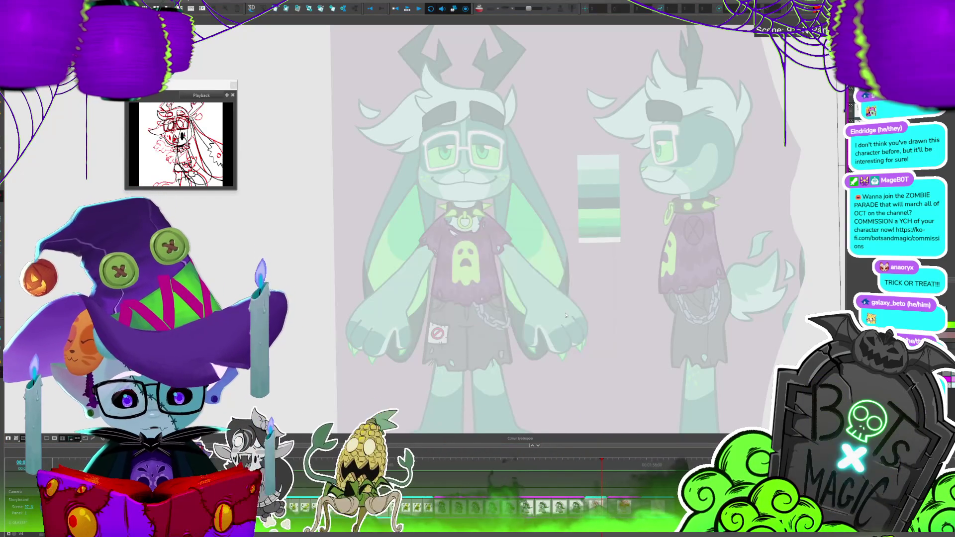
# Scroll the view over the grey matte fills beneath the line art.
pyautogui.scroll(-3, 566, 303)
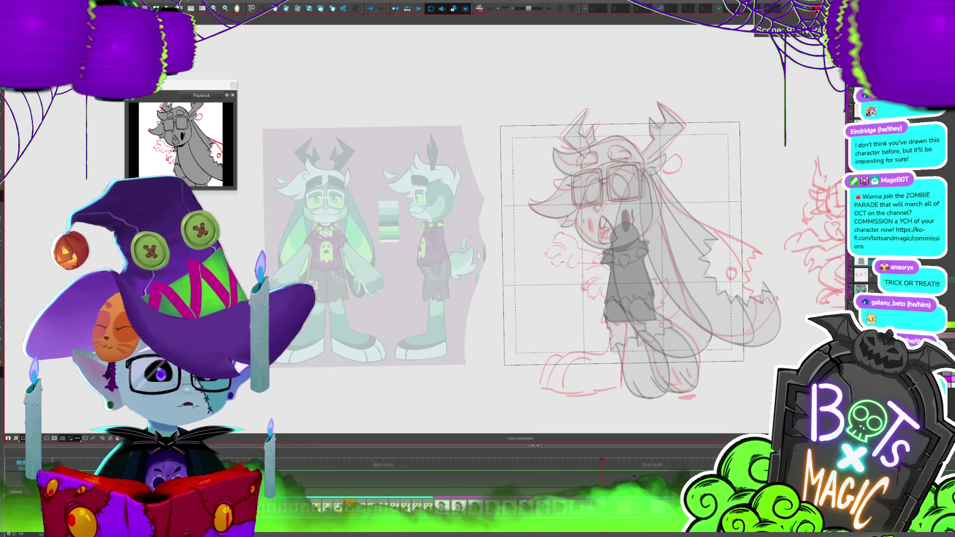
pyautogui.scroll(3, 724, 392)
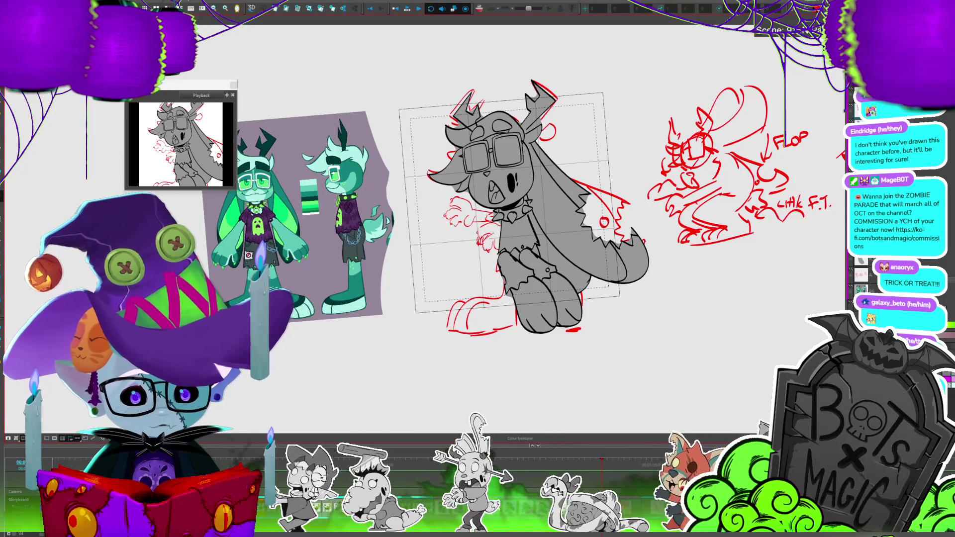
pyautogui.press('F2')
pyautogui.click(548, 296)
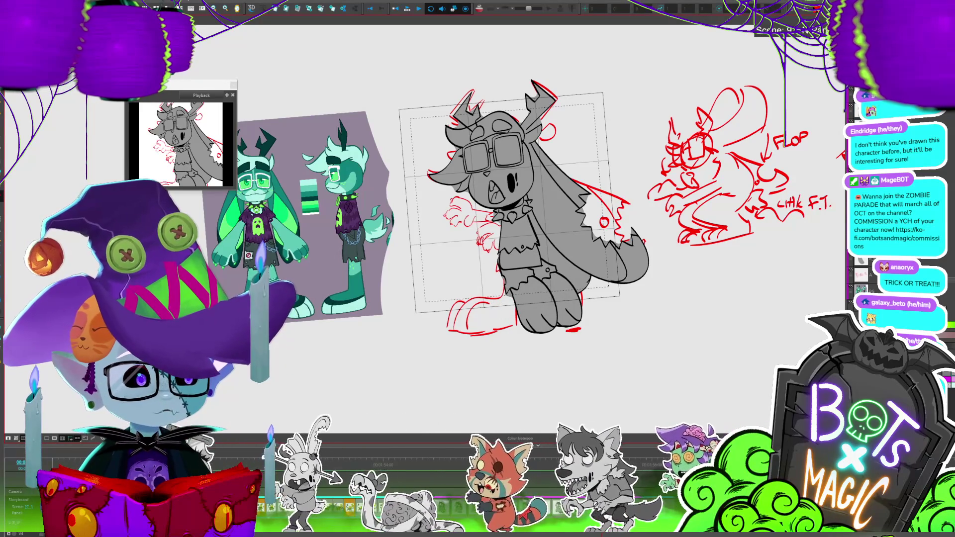
pyautogui.scroll(2, 314, 269)
pyautogui.scroll(2, 314, 269)
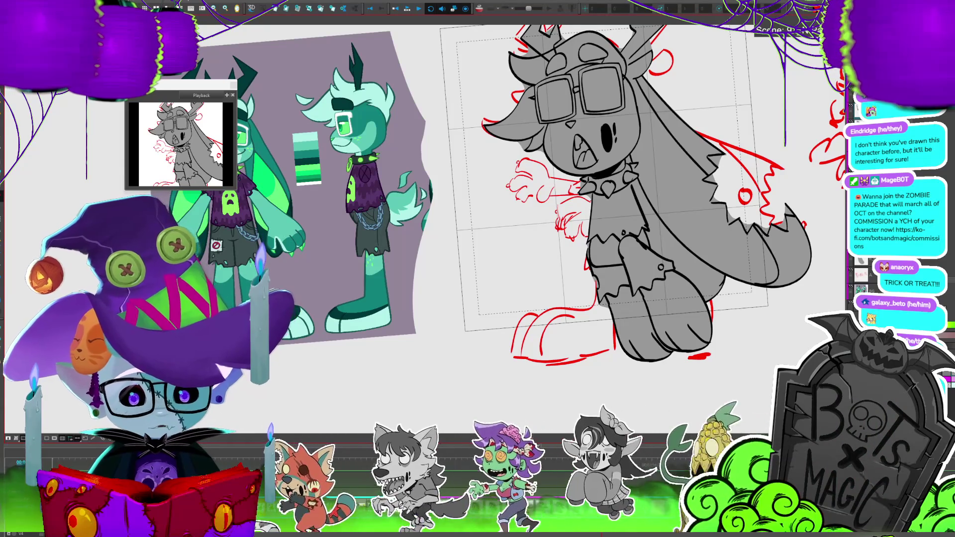
pyautogui.moveTo(498, 199); pyautogui.dragTo(456, 190)
pyautogui.scroll(-3, 479, 183)
pyautogui.scroll(1, 382, 194)
pyautogui.scroll(2, 382, 195)
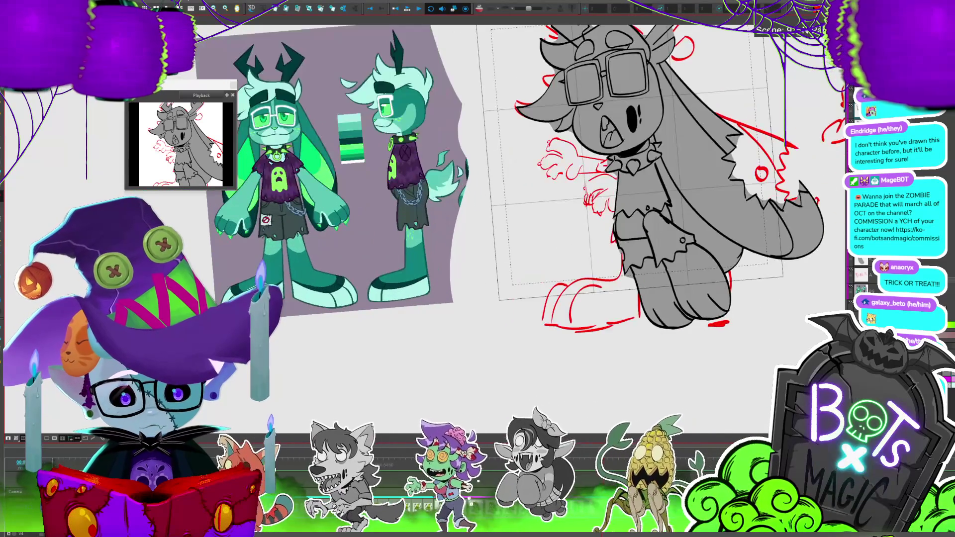
pyautogui.scroll(1, 382, 195)
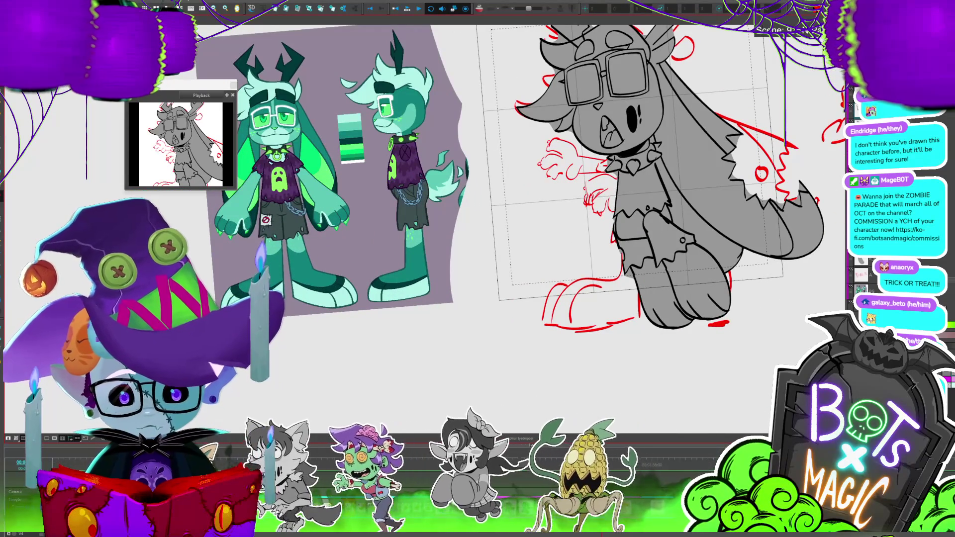
pyautogui.scroll(1, 276, 193)
pyautogui.scroll(-1, 276, 192)
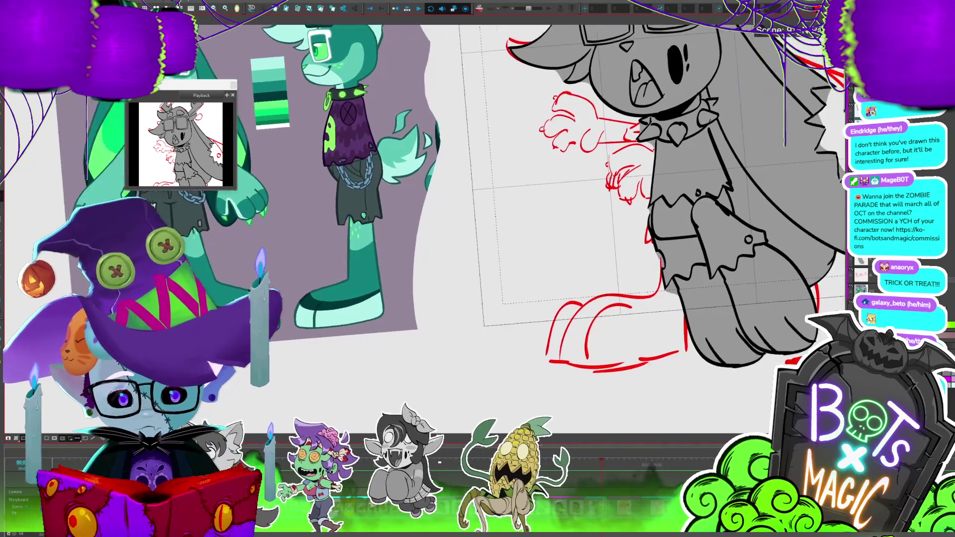
pyautogui.scroll(-1, 276, 192)
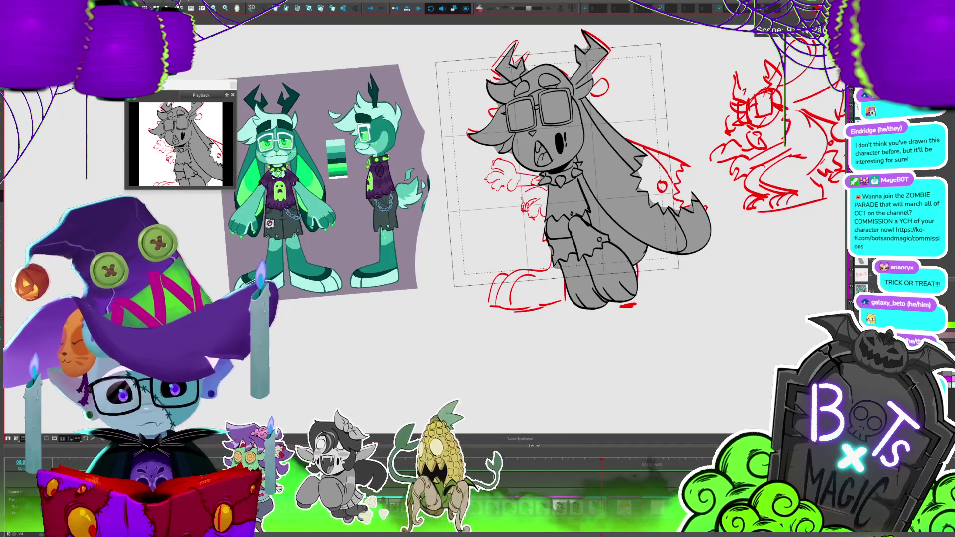
pyautogui.scroll(1, 478, 239)
pyautogui.scroll(1, 478, 239)
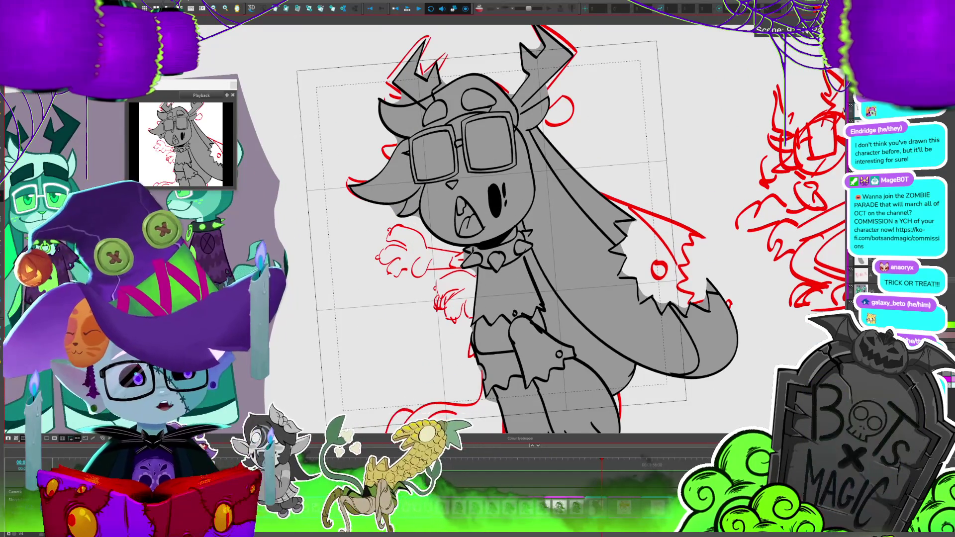
pyautogui.scroll(1, 478, 239)
pyautogui.scroll(-1, 477, 239)
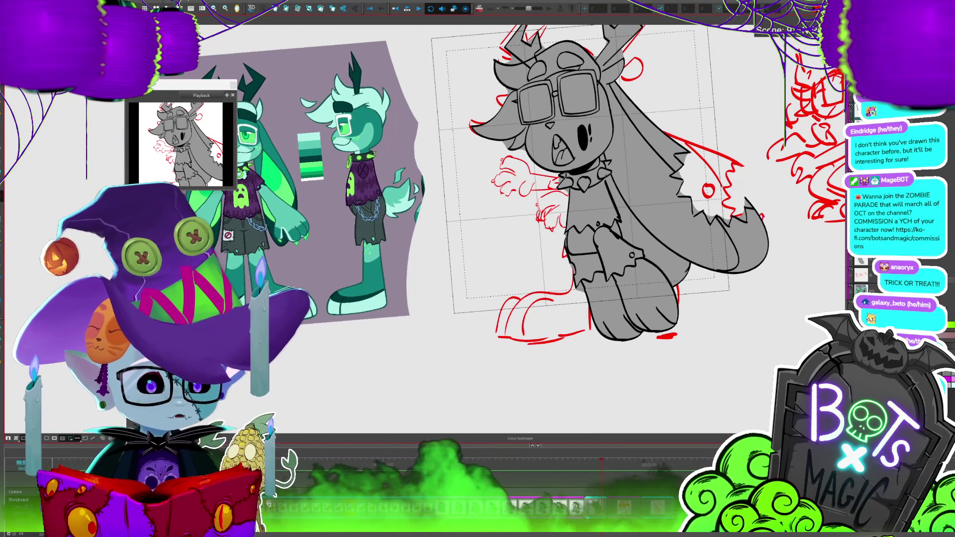
pyautogui.scroll(1, 478, 239)
pyautogui.scroll(1, 477, 239)
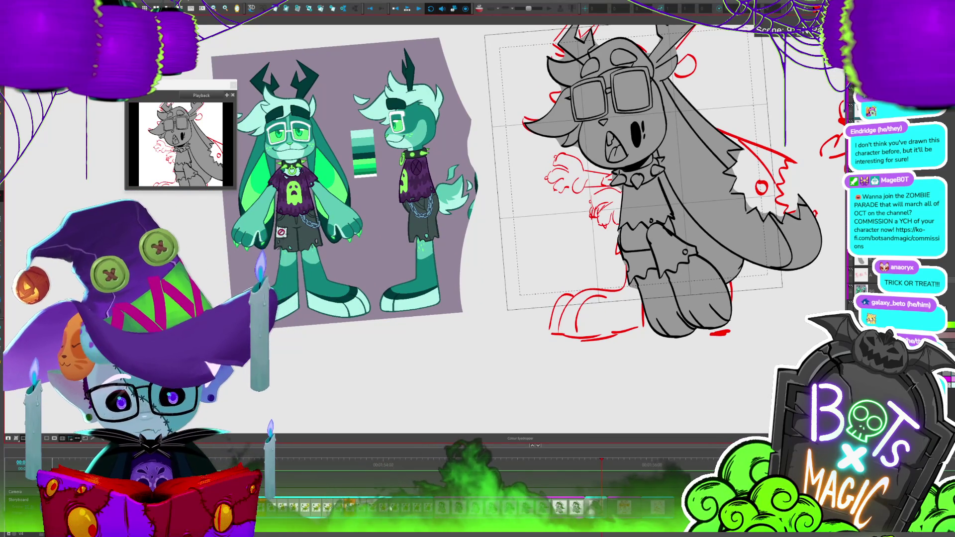
pyautogui.scroll(1, 478, 239)
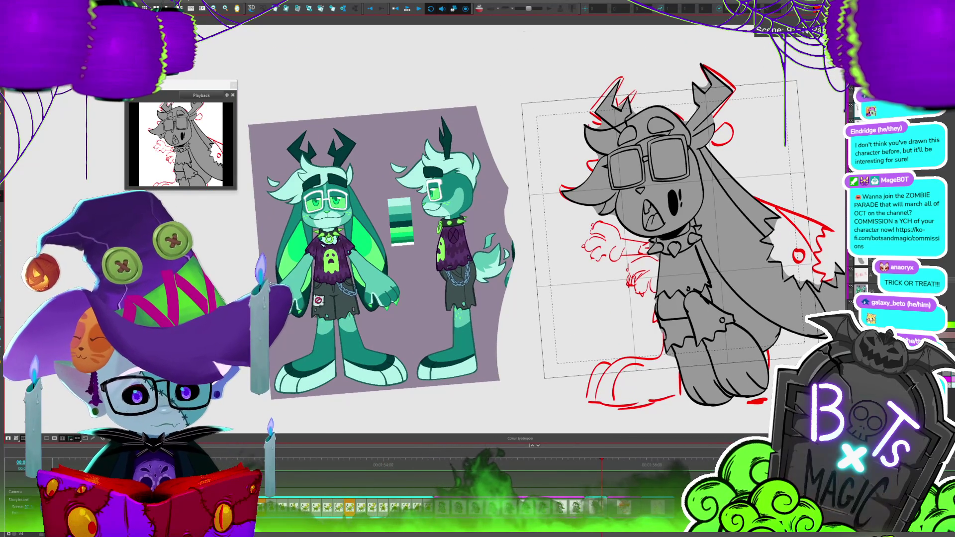
pyautogui.hotkey('shift', 'l')
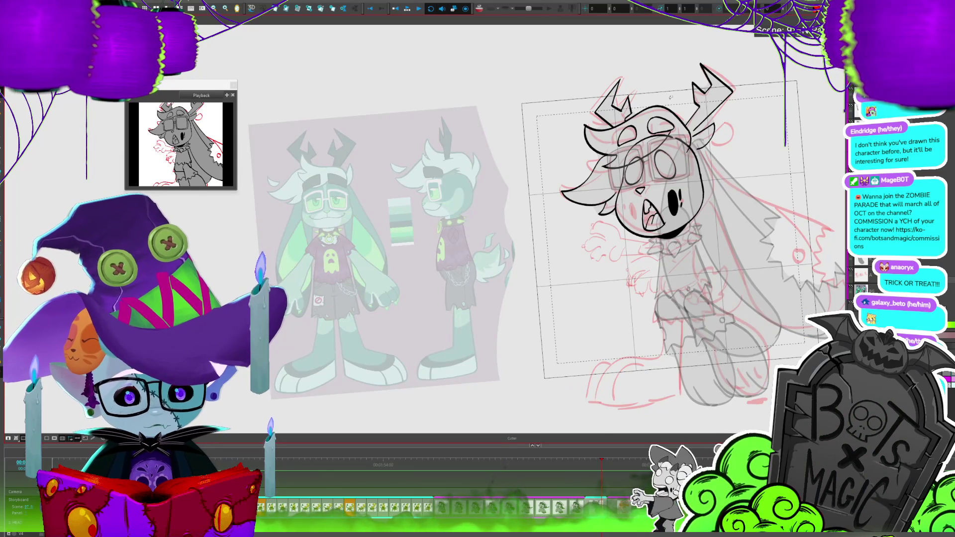
pyautogui.hscroll(3, 547, 249)
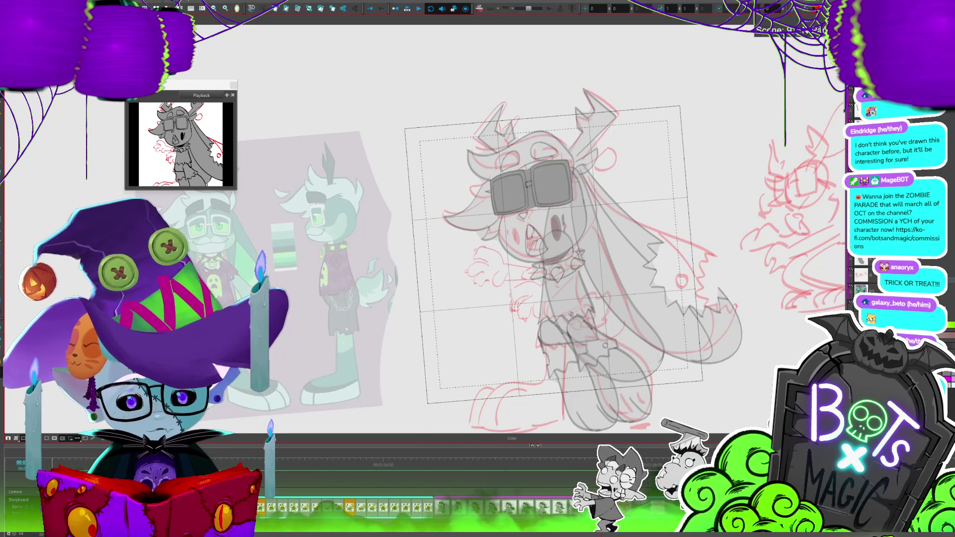
pyautogui.scroll(3, 549, 189)
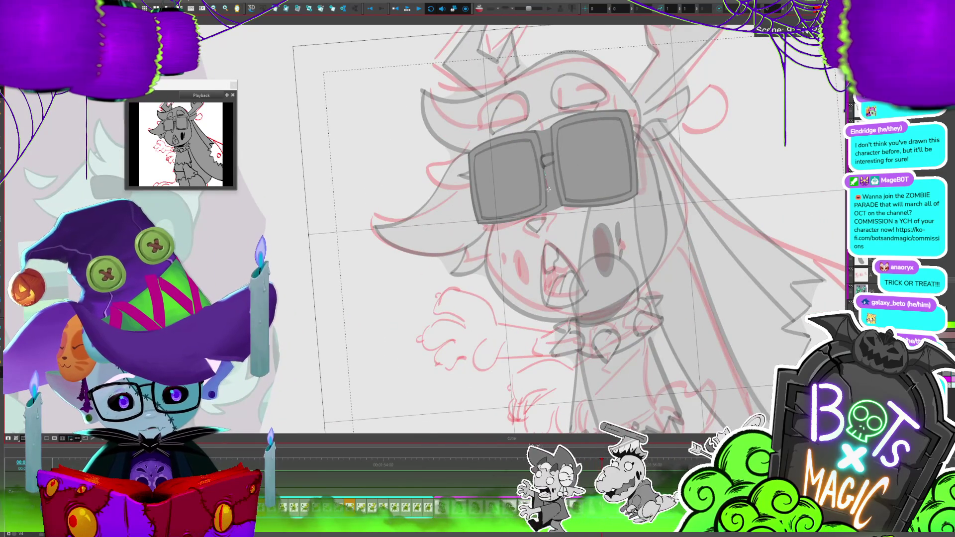
pyautogui.moveTo(540, 214)
pyautogui.mouseDown()
pyautogui.moveTo(554, 165)
pyautogui.moveTo(531, 119)
pyautogui.mouseUp()
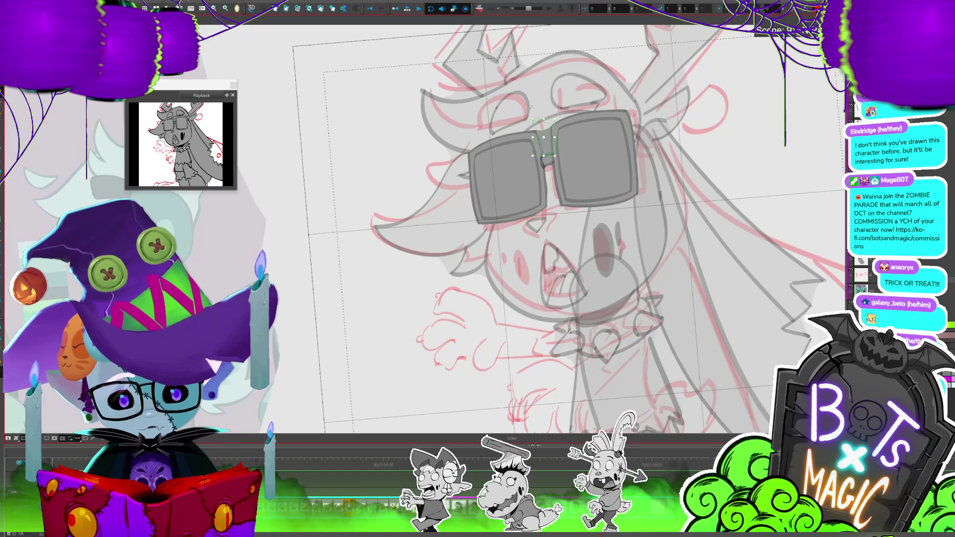
pyautogui.click(533, 141)
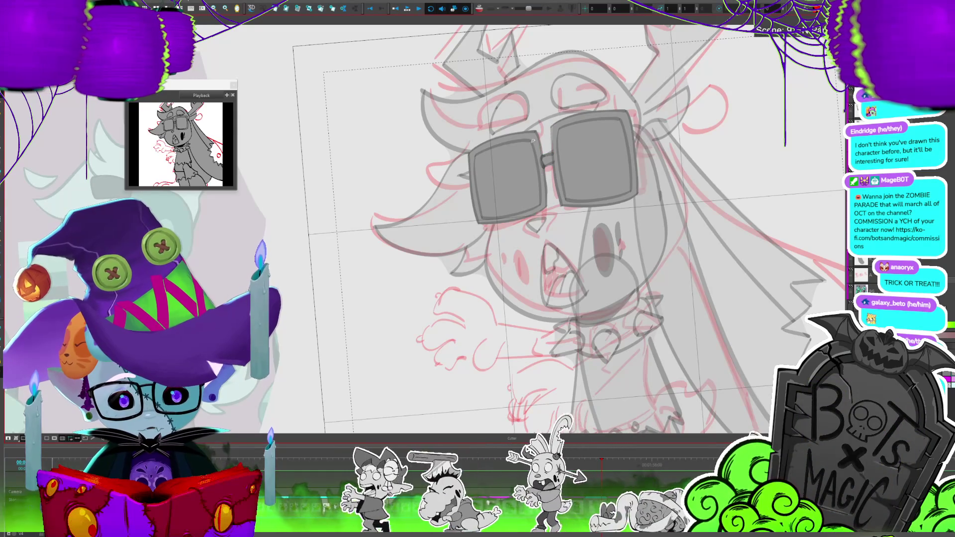
pyautogui.moveTo(532, 141); pyautogui.dragTo(539, 196)
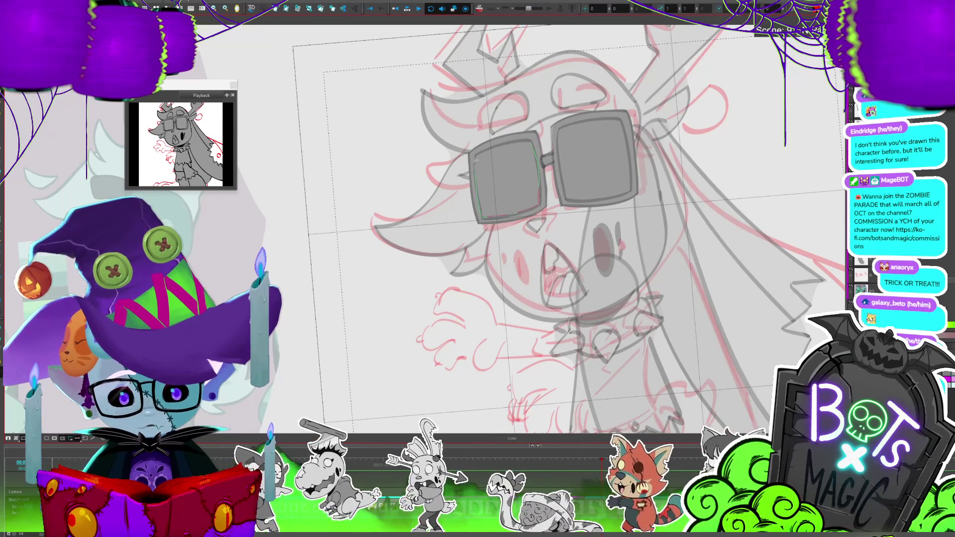
pyautogui.press('Delete')
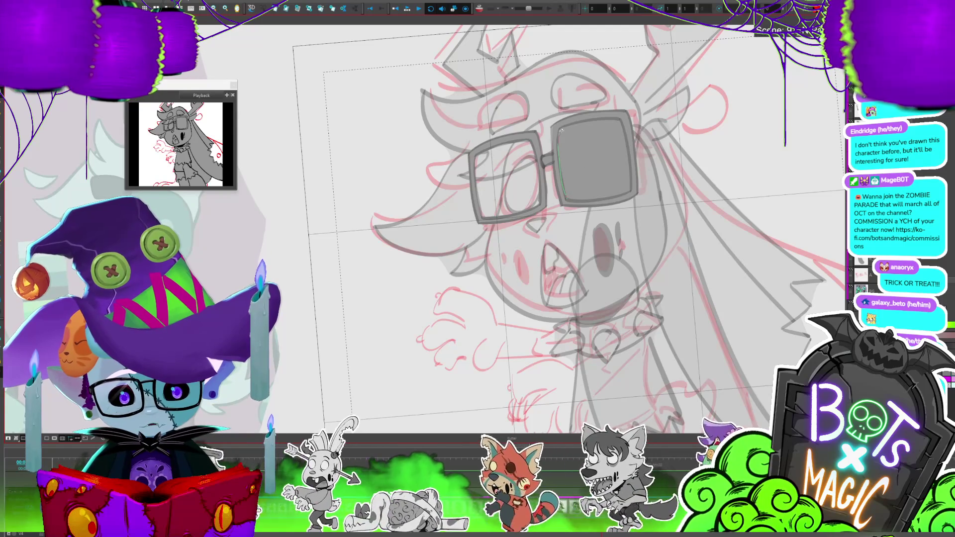
pyautogui.moveTo(591, 119)
pyautogui.mouseDown()
pyautogui.moveTo(633, 185)
pyautogui.moveTo(619, 195)
pyautogui.mouseUp()
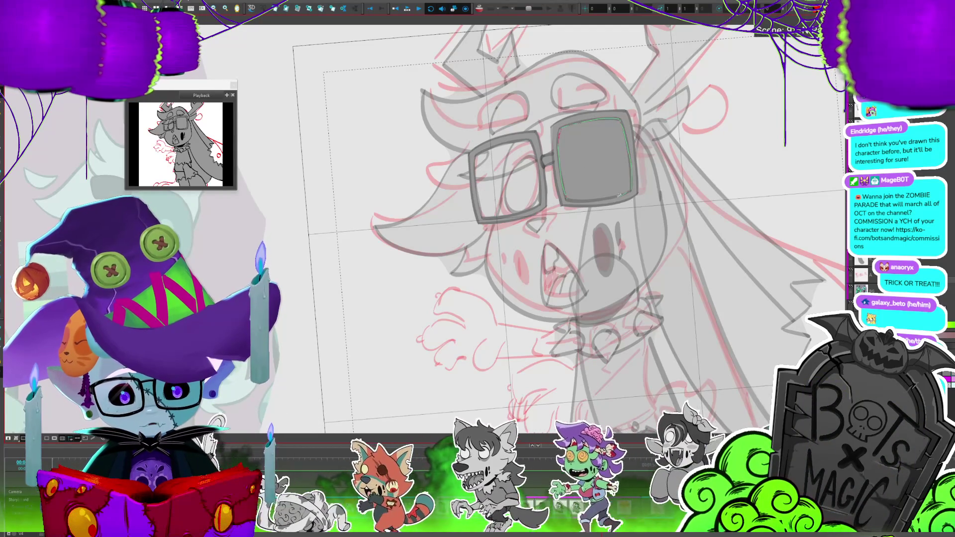
pyautogui.press('Delete')
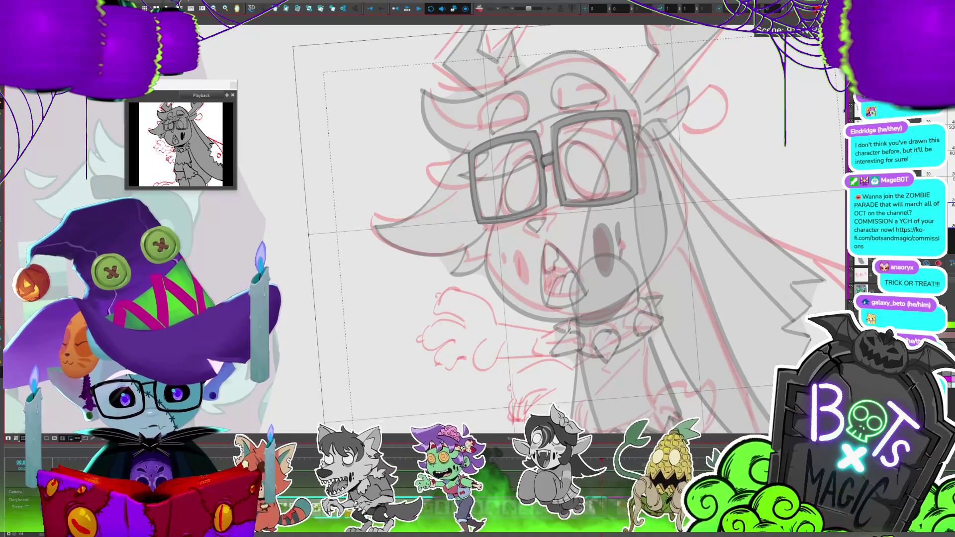
pyautogui.scroll(-3, 537, 229)
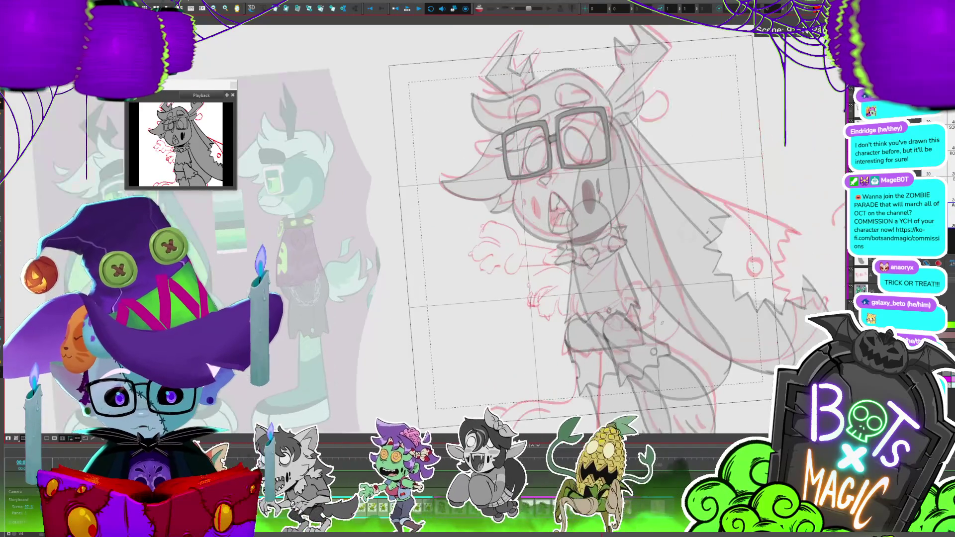
# Select the glasses in the drawing and switch to the Paint tool.
pyautogui.scroll(-2, 537, 229)
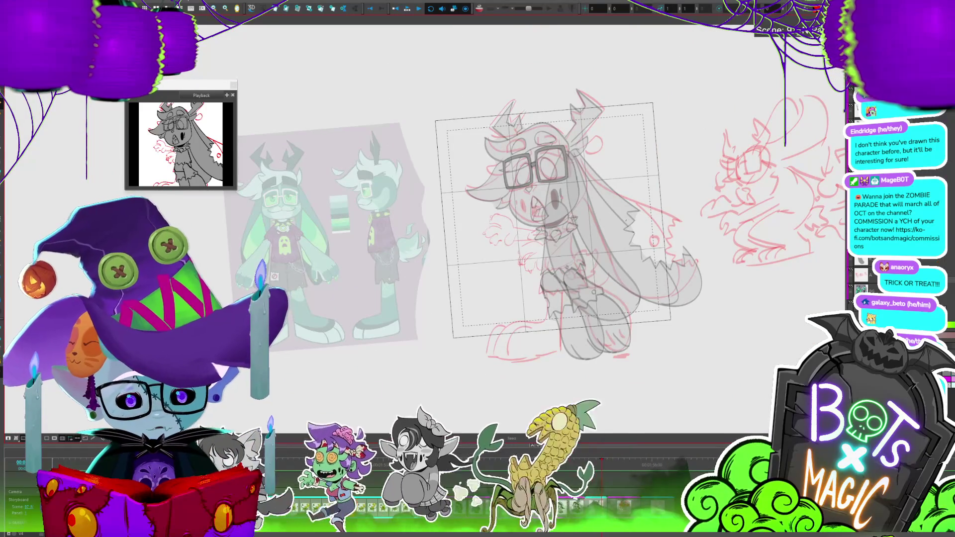
pyautogui.click(535, 167)
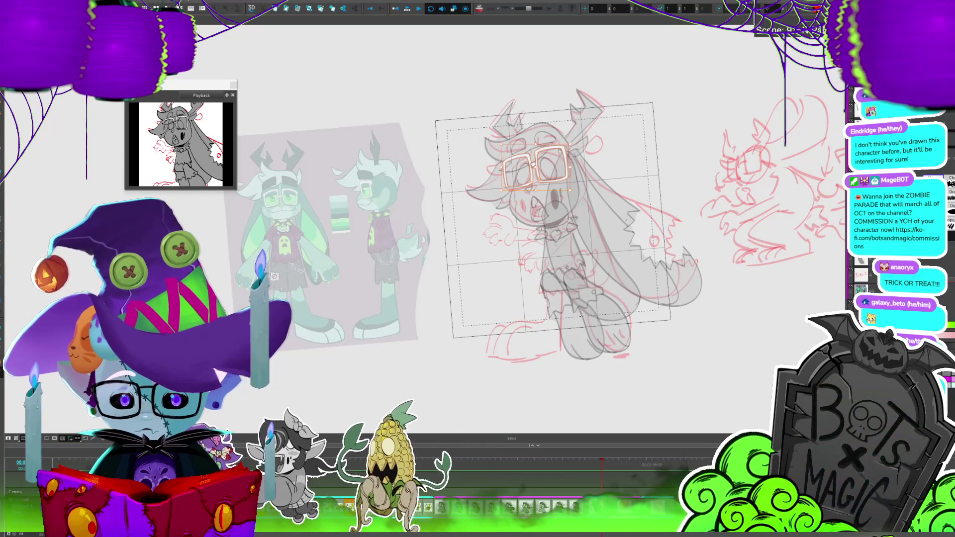
pyautogui.scroll(2, 425, 219)
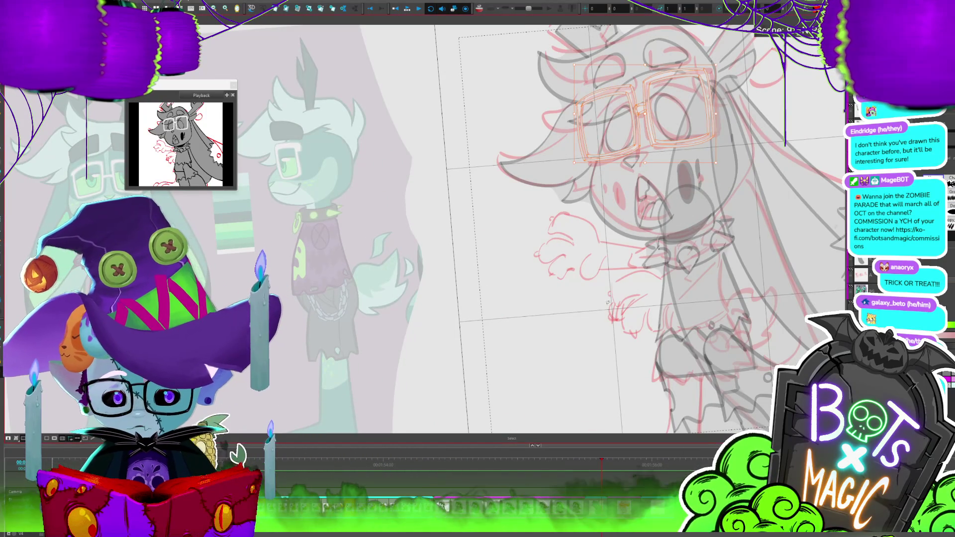
pyautogui.scroll(-2, 447, 234)
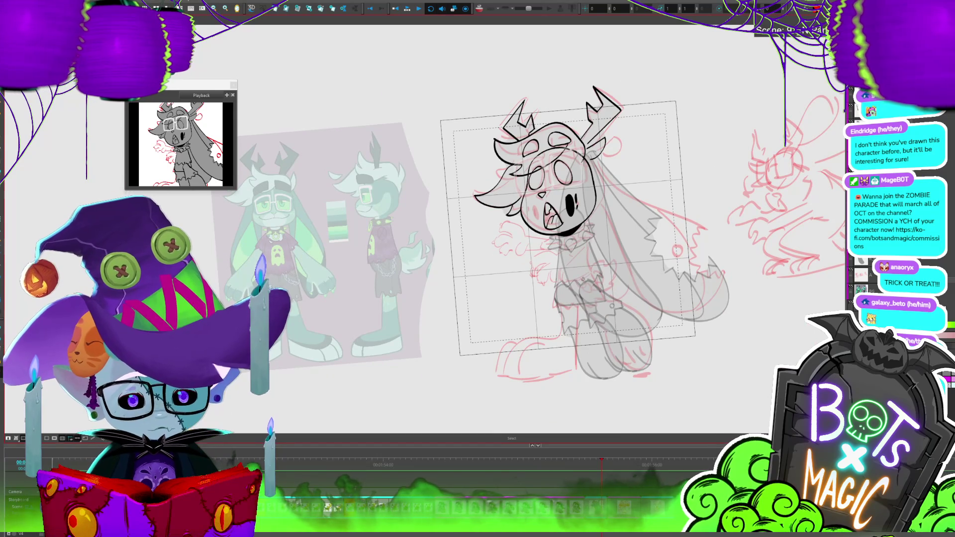
pyautogui.hotkey('alt', 'b')
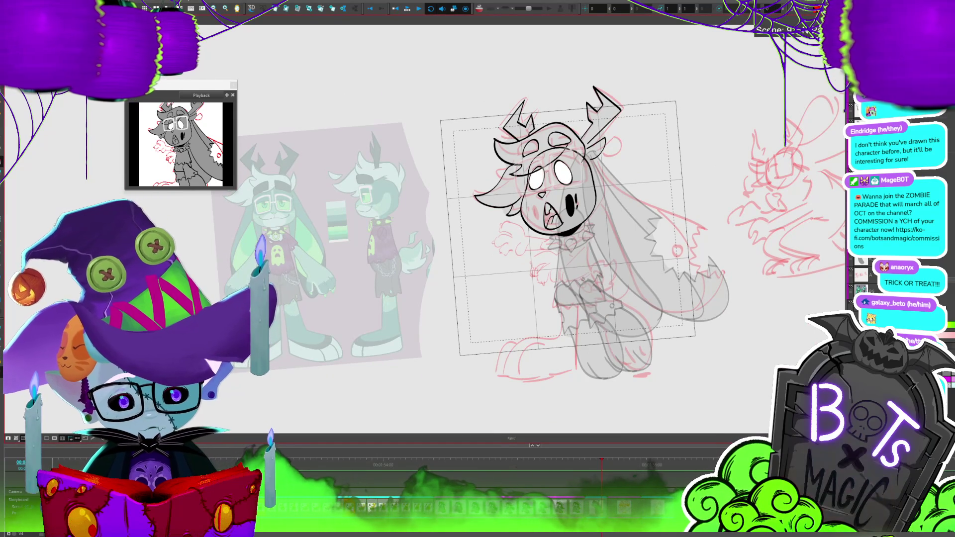
# Zoom out to the side sketches, zoom back in, and return to the grey glasses drawing.
pyautogui.press('2')
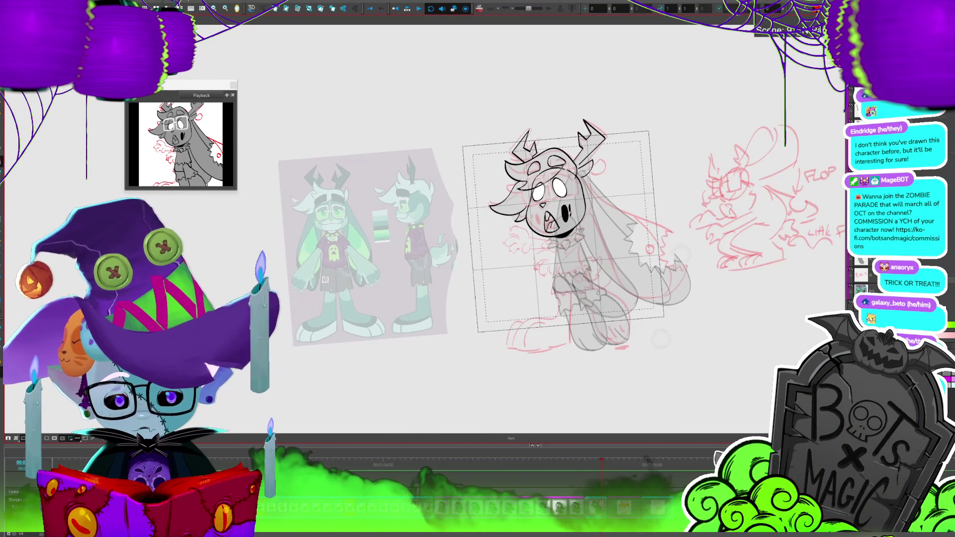
pyautogui.press('2')
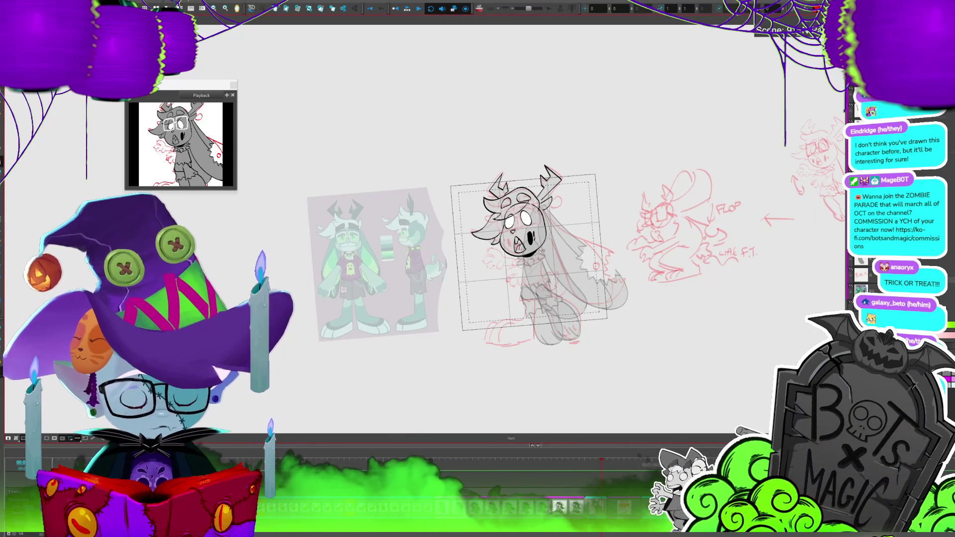
pyautogui.press('2')
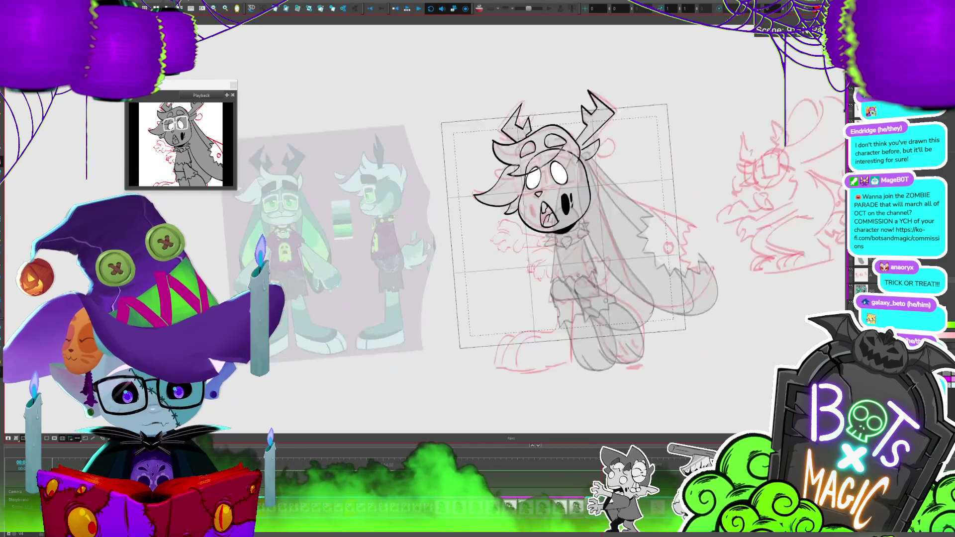
pyautogui.press('2')
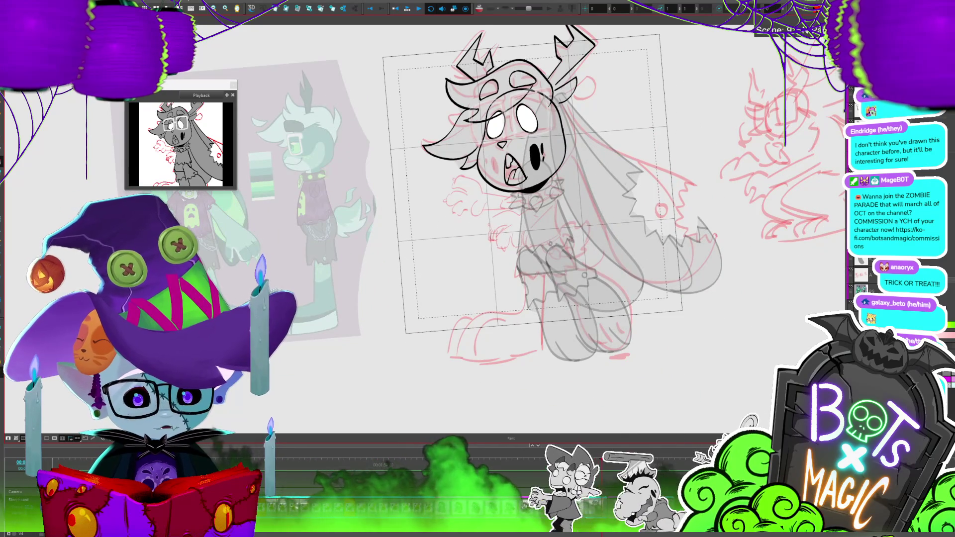
pyautogui.press('.')
pyautogui.press('2')
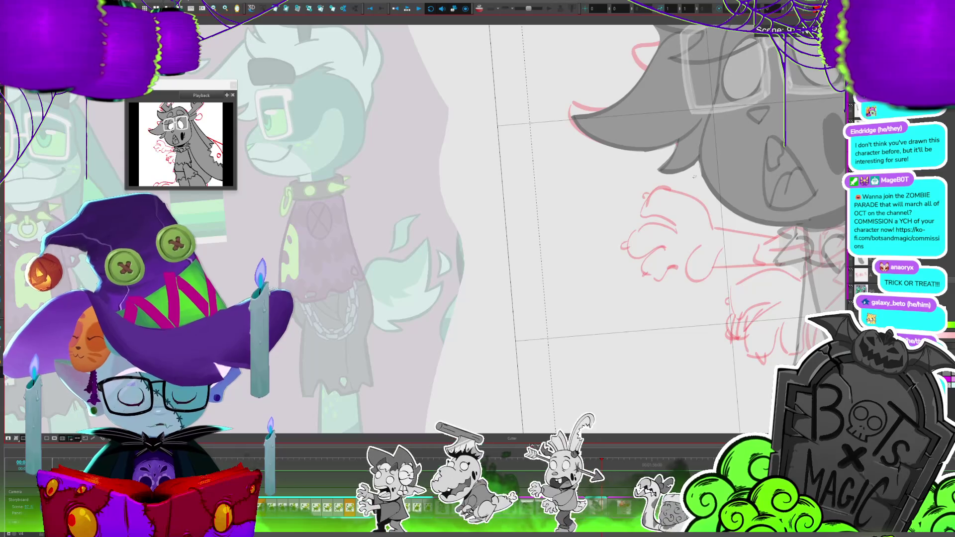
# Pan to the head, lasso a small piece near the horn base, and move to the next drawing.
pyautogui.moveTo(695, 177); pyautogui.dragTo(648, 199)
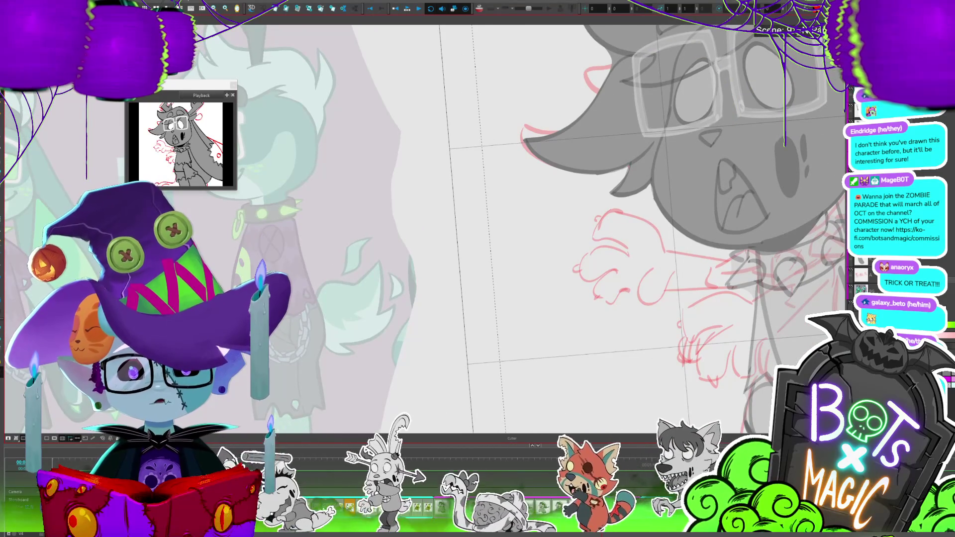
pyautogui.scroll(-3, 498, 224)
pyautogui.scroll(3, 498, 224)
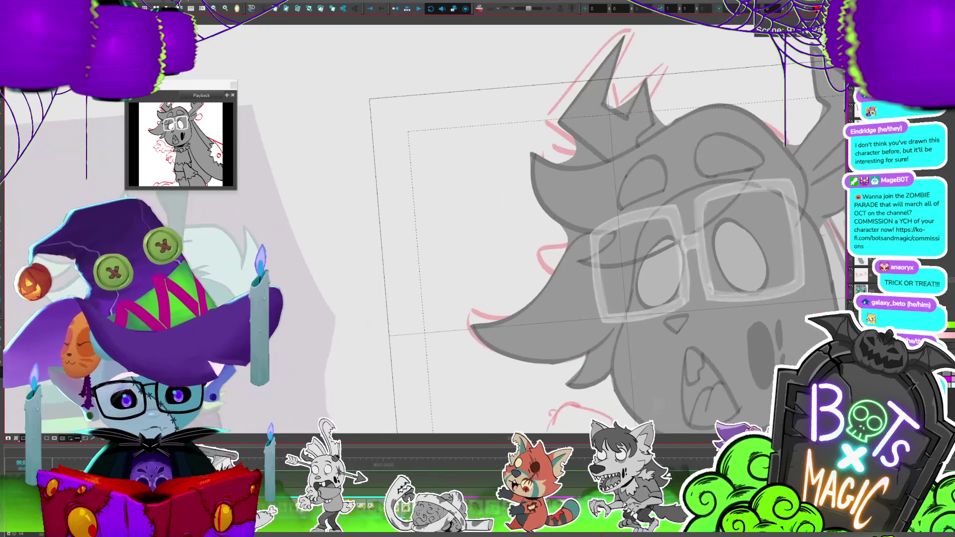
pyautogui.moveTo(639, 141); pyautogui.dragTo(667, 124)
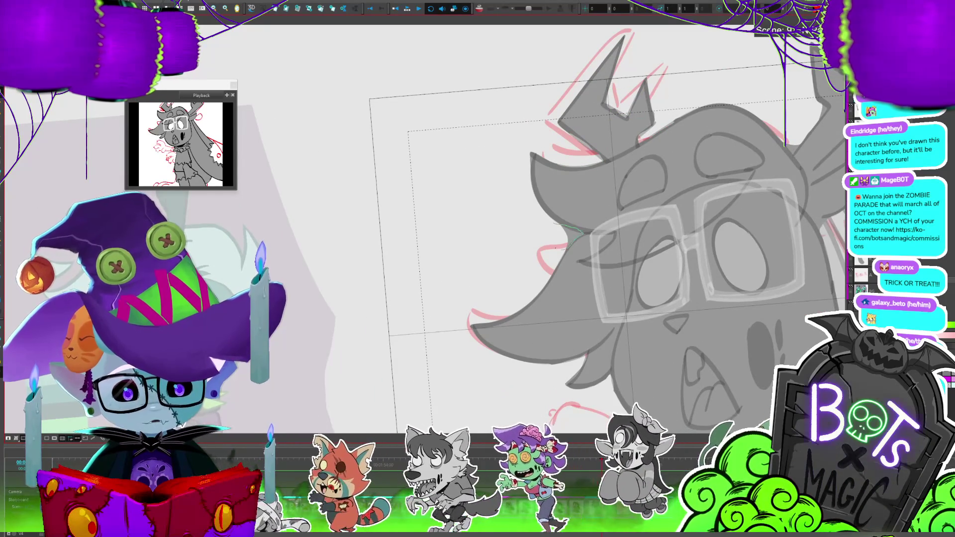
pyautogui.hscroll(5, 558, 211)
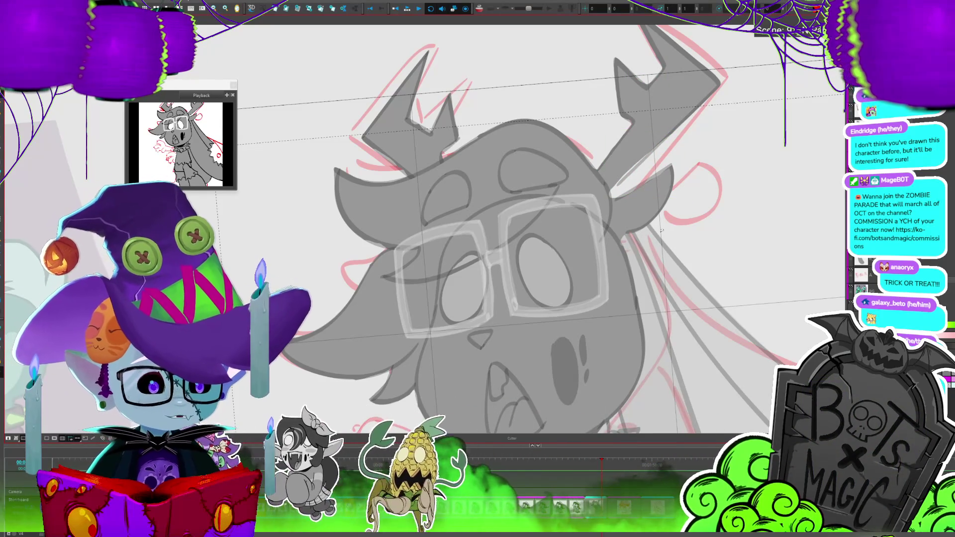
pyautogui.moveTo(661, 230); pyautogui.dragTo(689, 161)
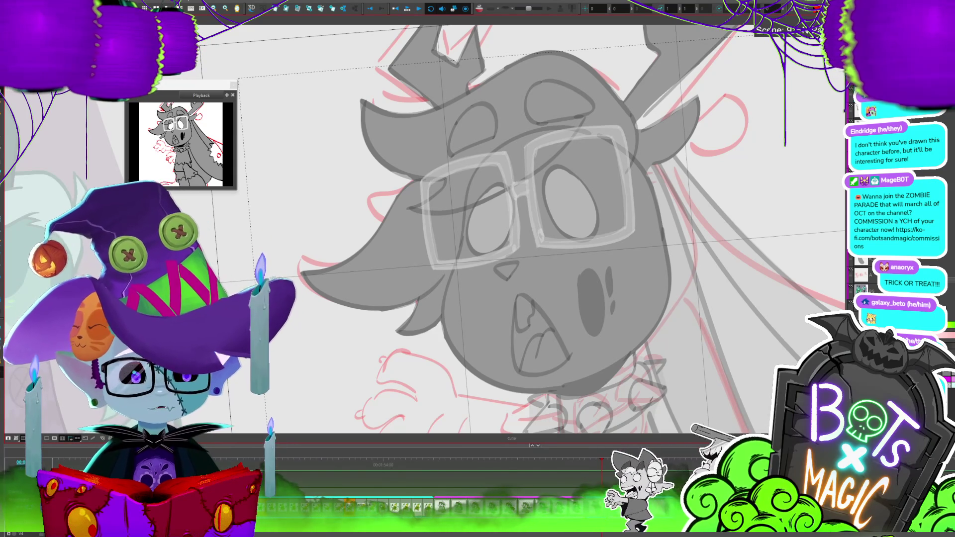
pyautogui.scroll(-2, 477, 234)
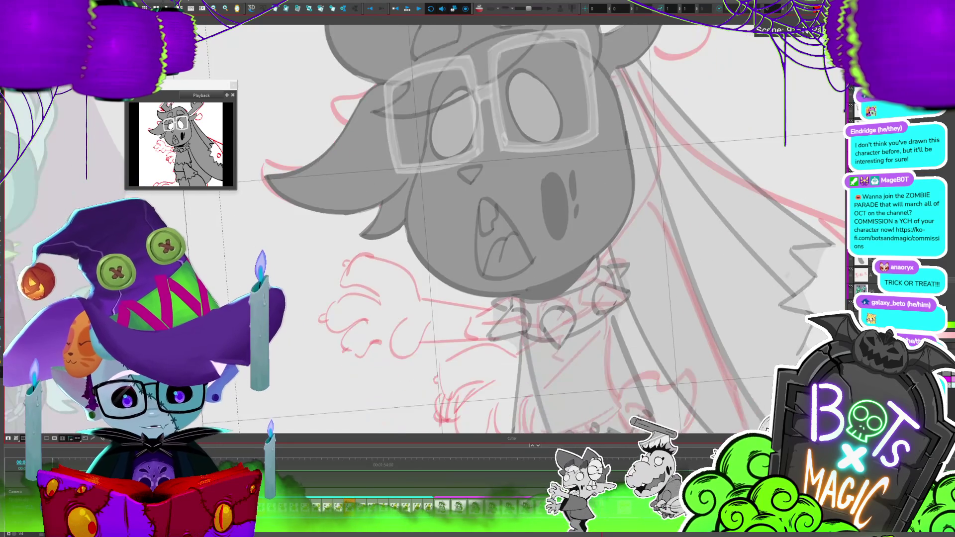
pyautogui.scroll(-2, 478, 234)
pyautogui.scroll(2, 393, 357)
pyautogui.press('.')
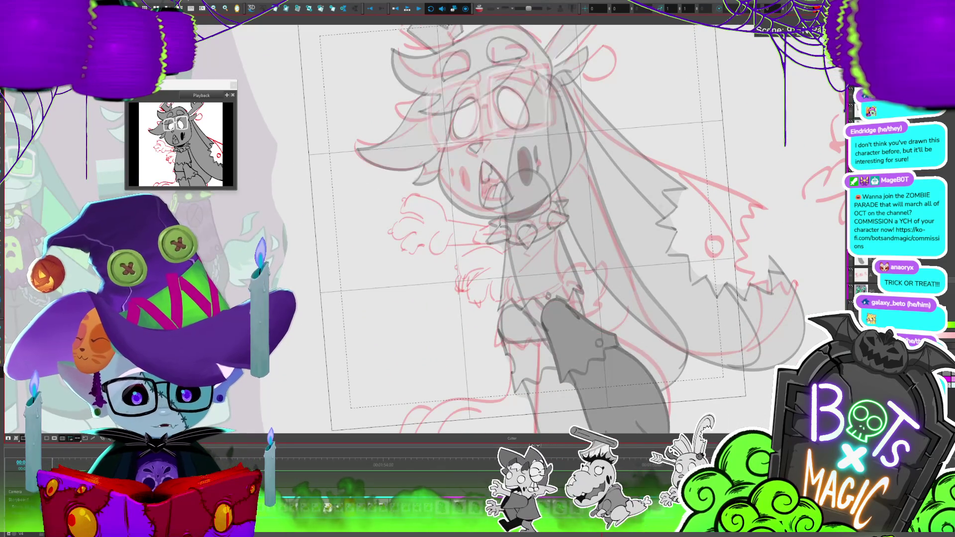
# Move to the torso drawing and lasso one collar spike, panning to see more of the body.
pyautogui.press('.')
pyautogui.scroll(2, 423, 259)
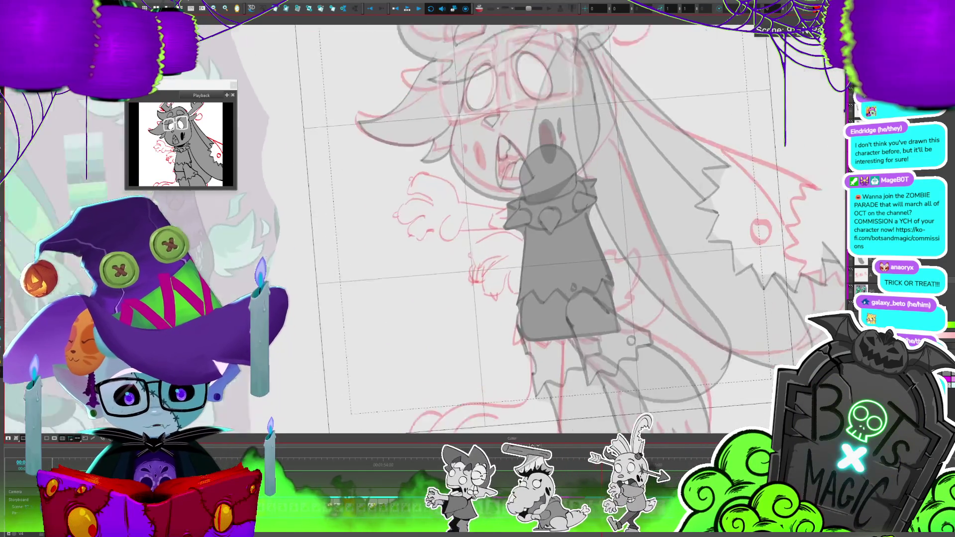
pyautogui.scroll(1, 423, 259)
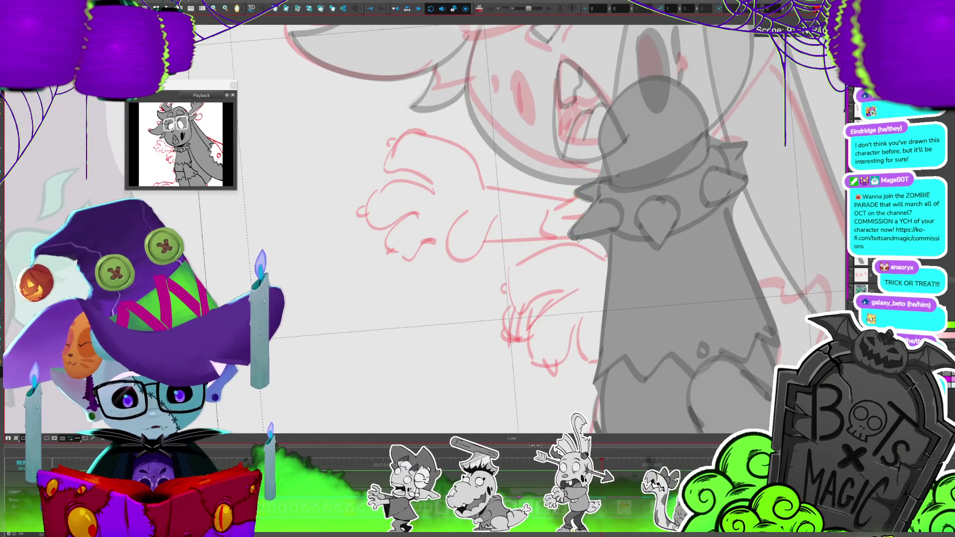
pyautogui.moveTo(566, 215); pyautogui.dragTo(497, 207)
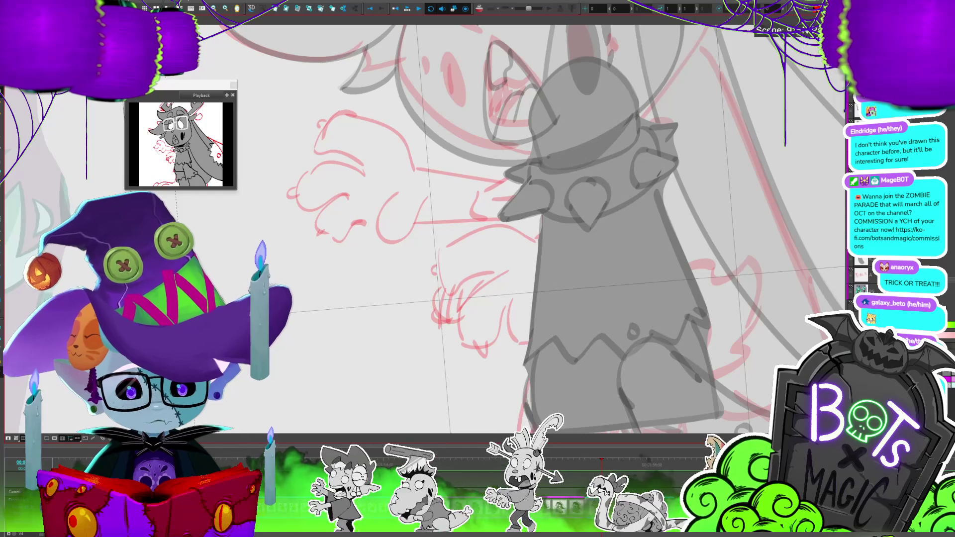
pyautogui.moveTo(668, 140); pyautogui.dragTo(678, 159)
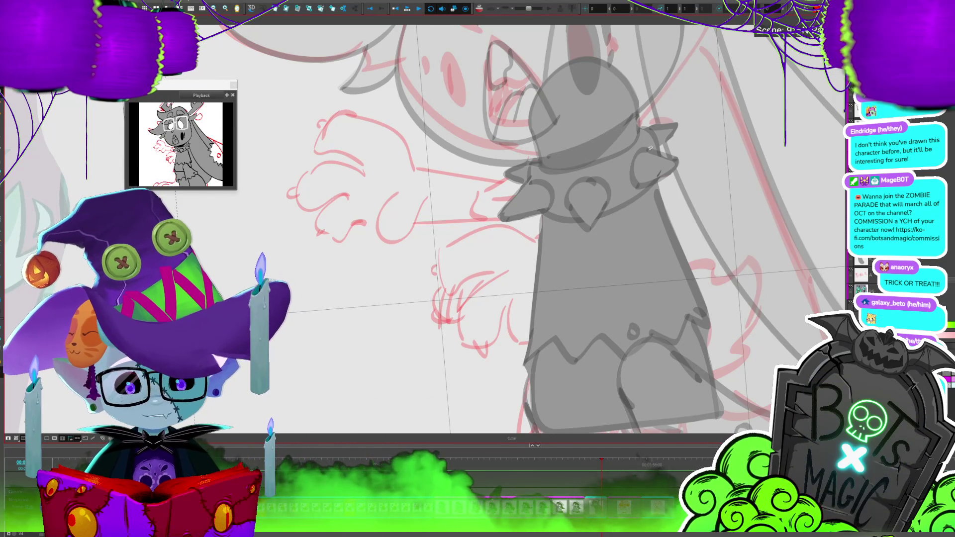
pyautogui.moveTo(651, 148); pyautogui.dragTo(591, 20)
pyautogui.scroll(-2, 590, 20)
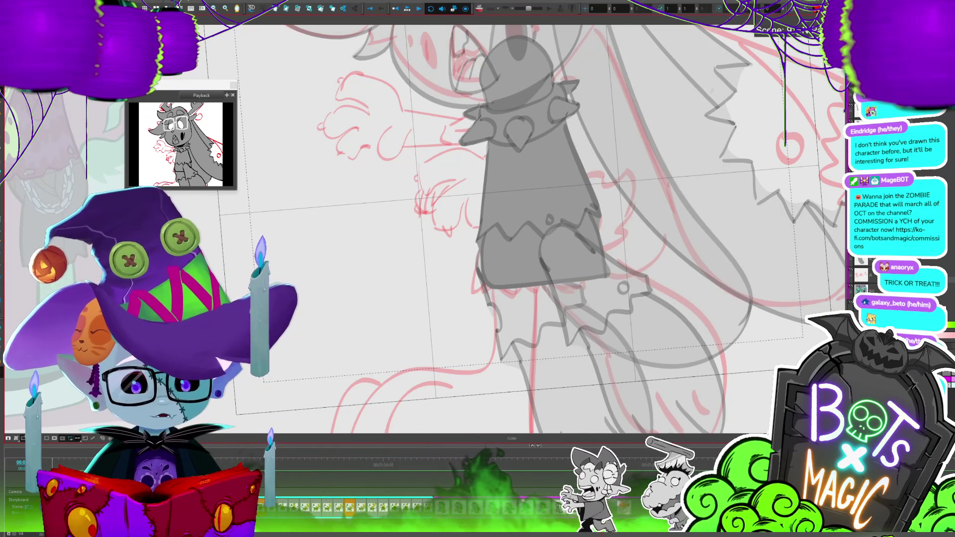
pyautogui.scroll(-3, 537, 229)
pyautogui.scroll(4, 547, 224)
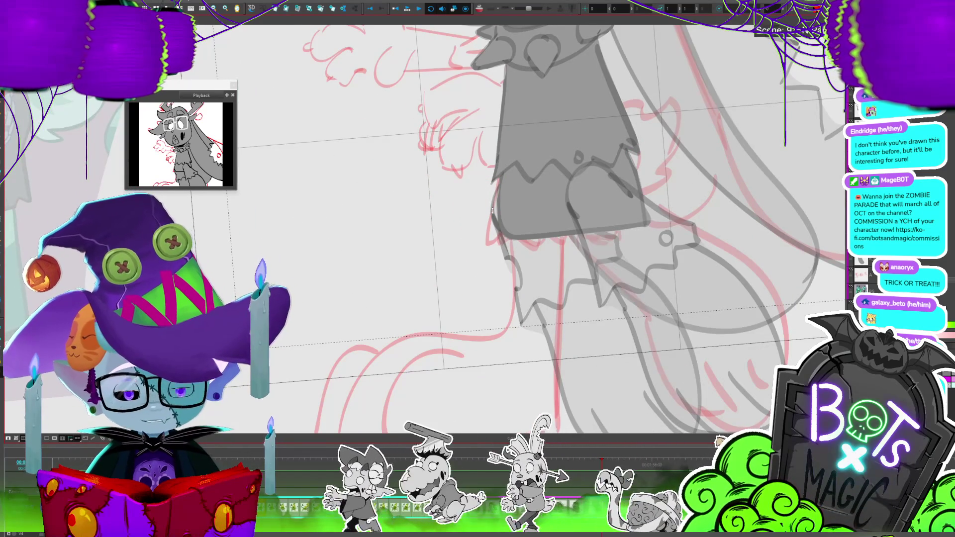
pyautogui.scroll(-1, 492, 211)
pyautogui.scroll(-1, 492, 211)
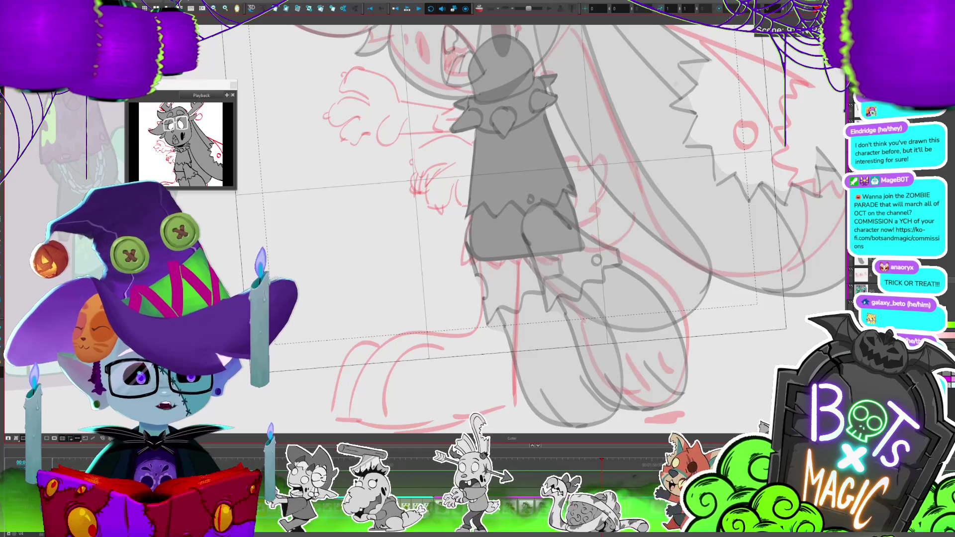
pyautogui.scroll(2, 498, 224)
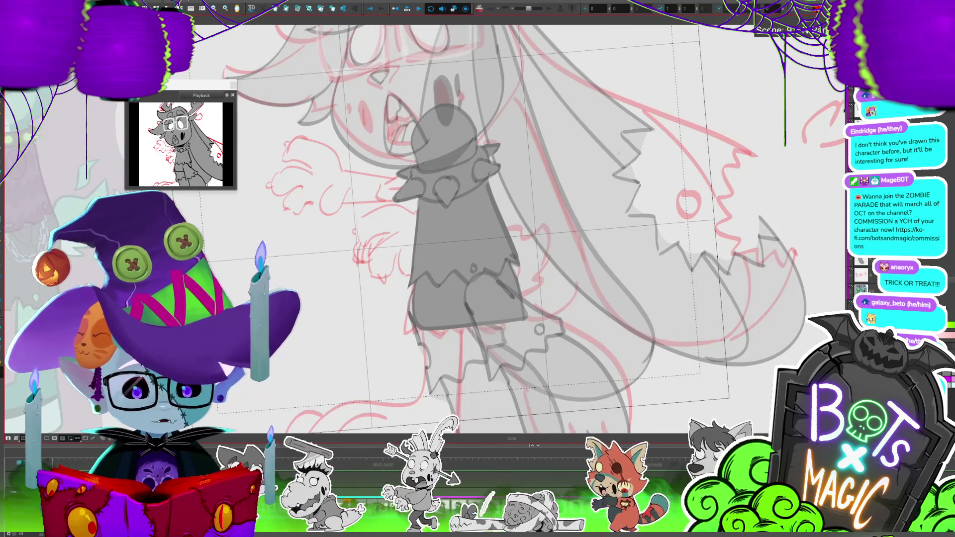
# Pick the long hair shape, lasso a hair spike and a tail spike, then deselect.
pyautogui.click(636, 129)
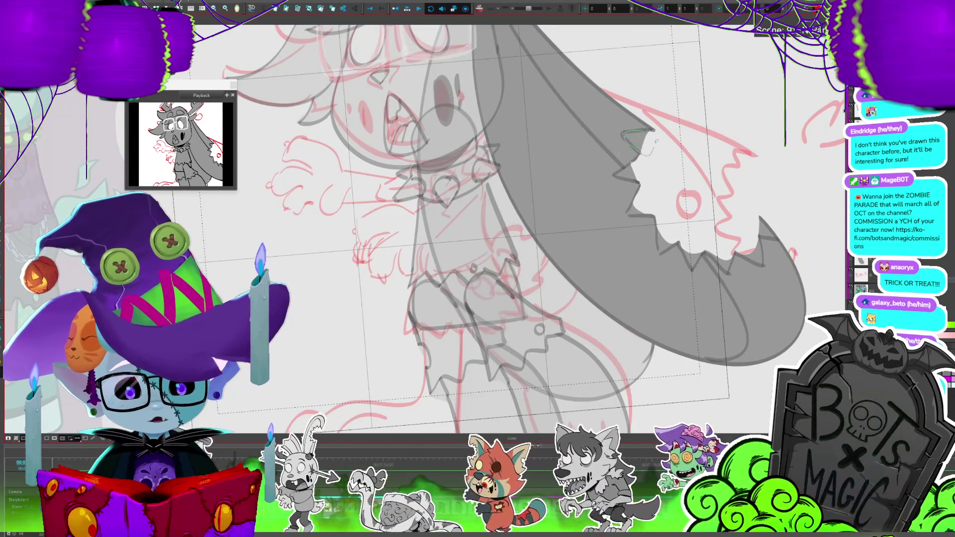
pyautogui.moveTo(647, 174)
pyautogui.mouseDown()
pyautogui.moveTo(656, 159)
pyautogui.moveTo(654, 211)
pyautogui.mouseUp()
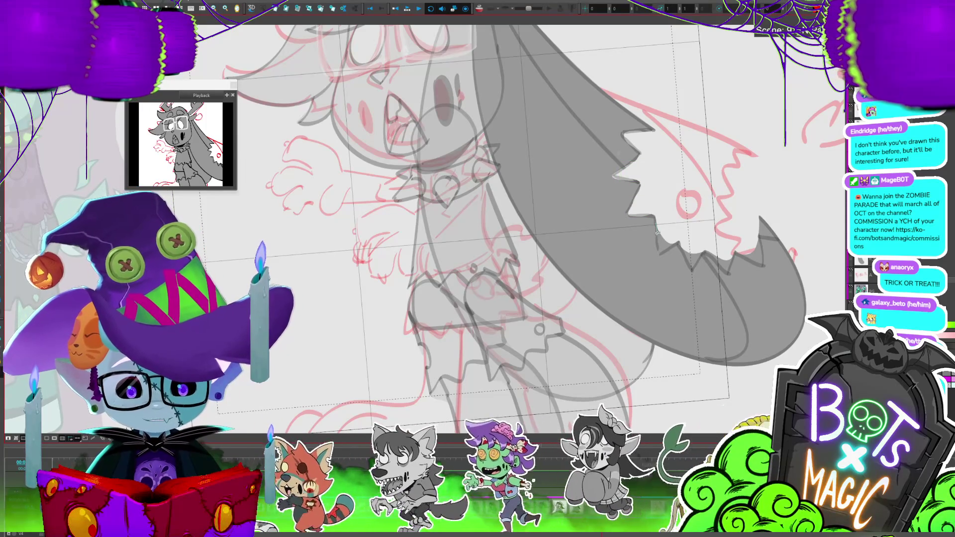
pyautogui.moveTo(657, 232); pyautogui.dragTo(699, 233)
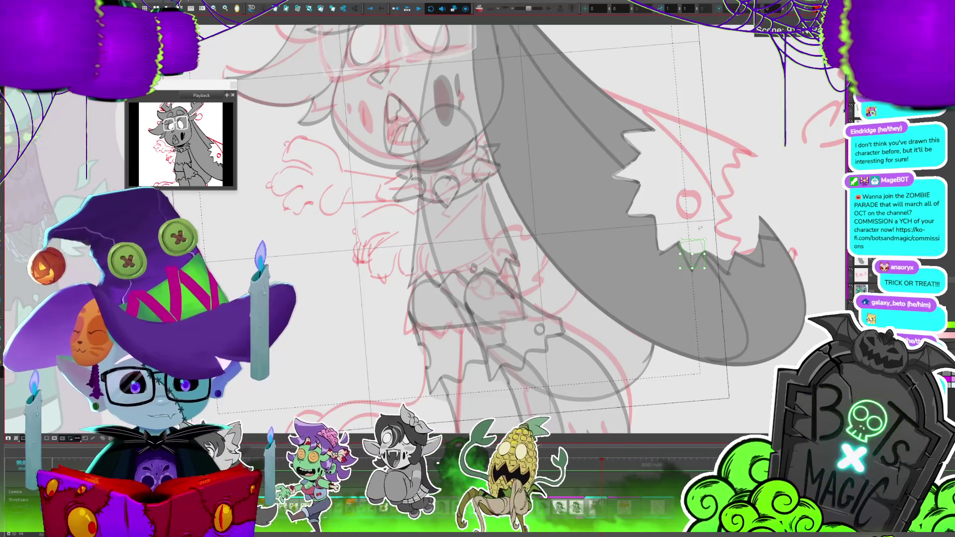
pyautogui.click(712, 247)
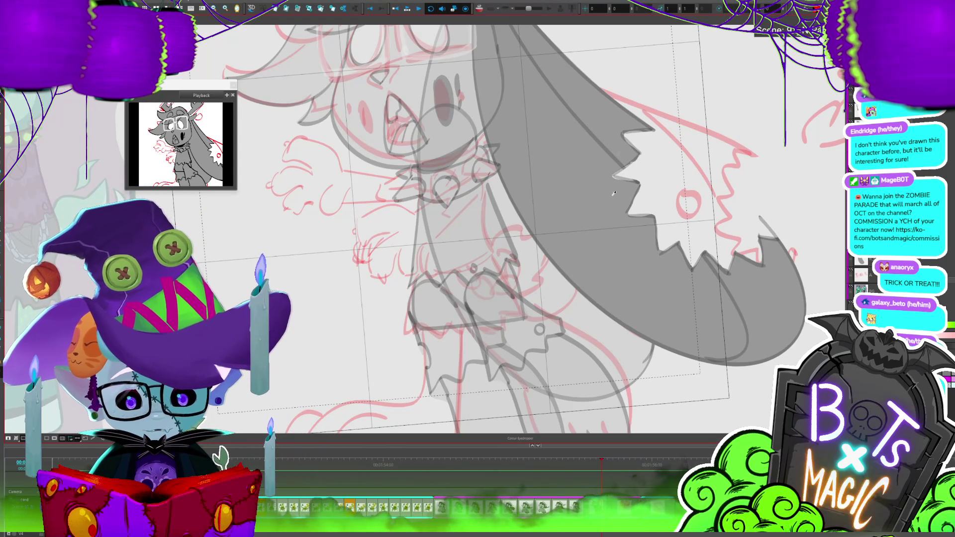
pyautogui.hotkey('alt', 'b')
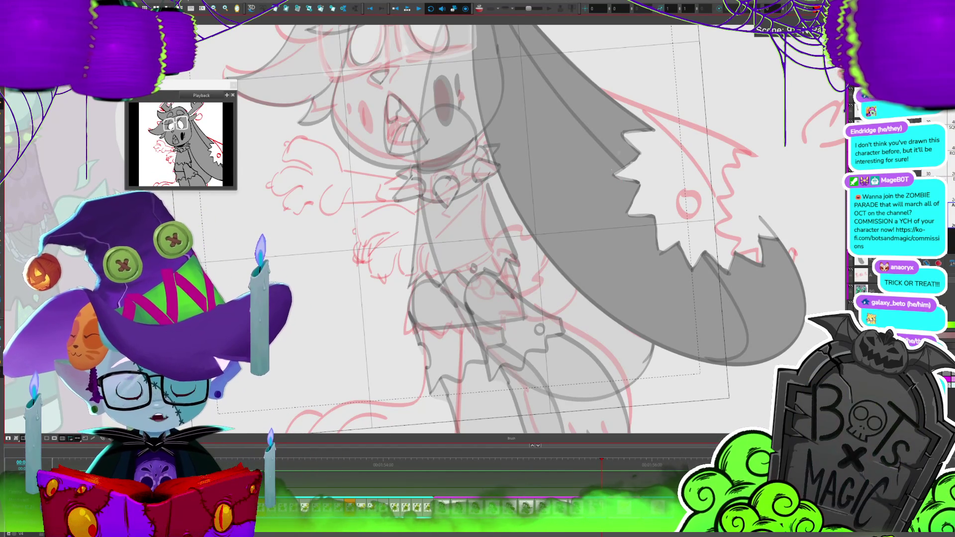
pyautogui.scroll(3, 498, 229)
pyautogui.scroll(-2, 707, 266)
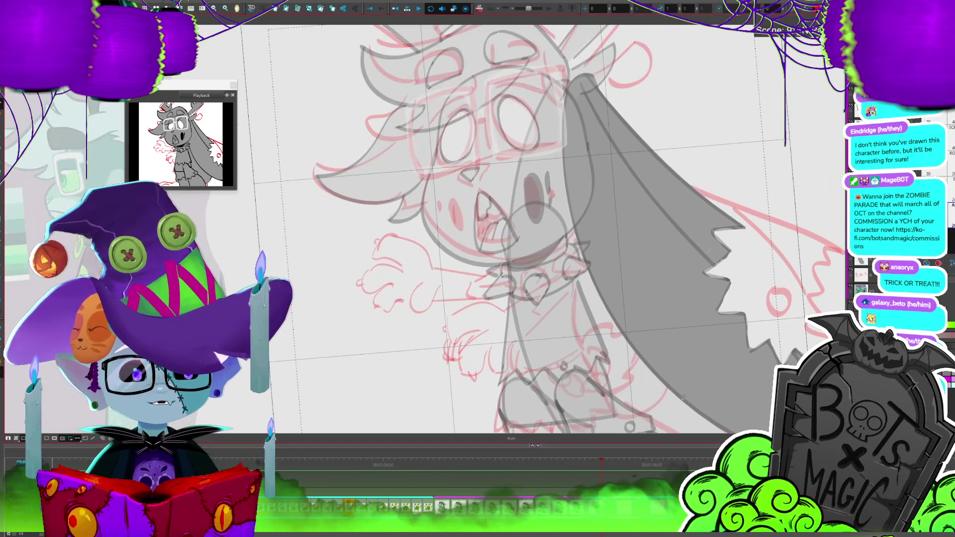
pyautogui.scroll(-2, 707, 267)
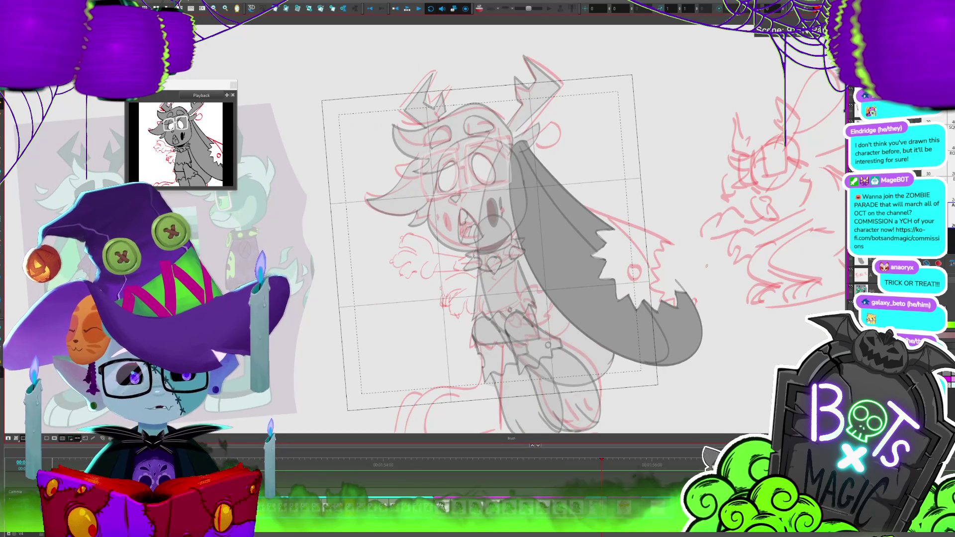
pyautogui.moveTo(706, 267); pyautogui.dragTo(784, 286)
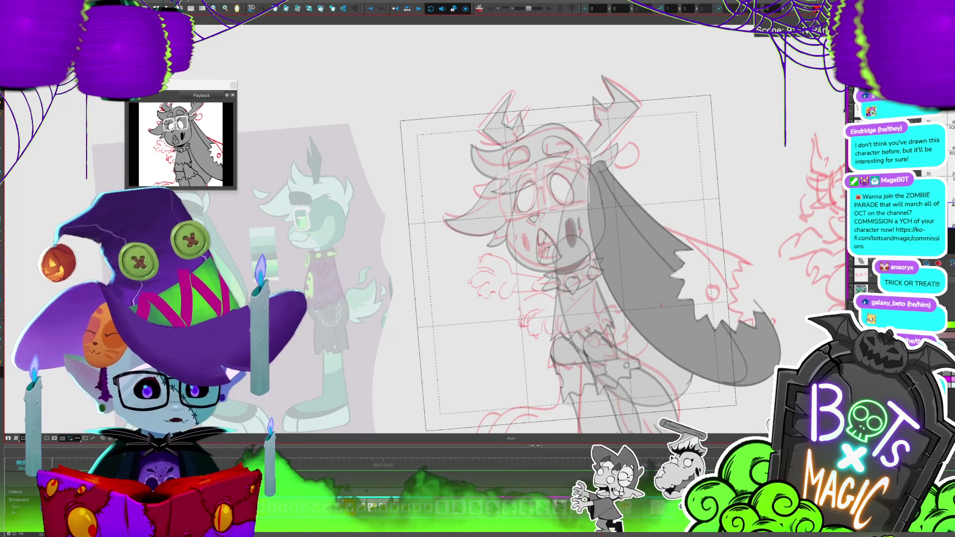
pyautogui.scroll(-1, 592, 244)
pyautogui.scroll(-2, 431, 203)
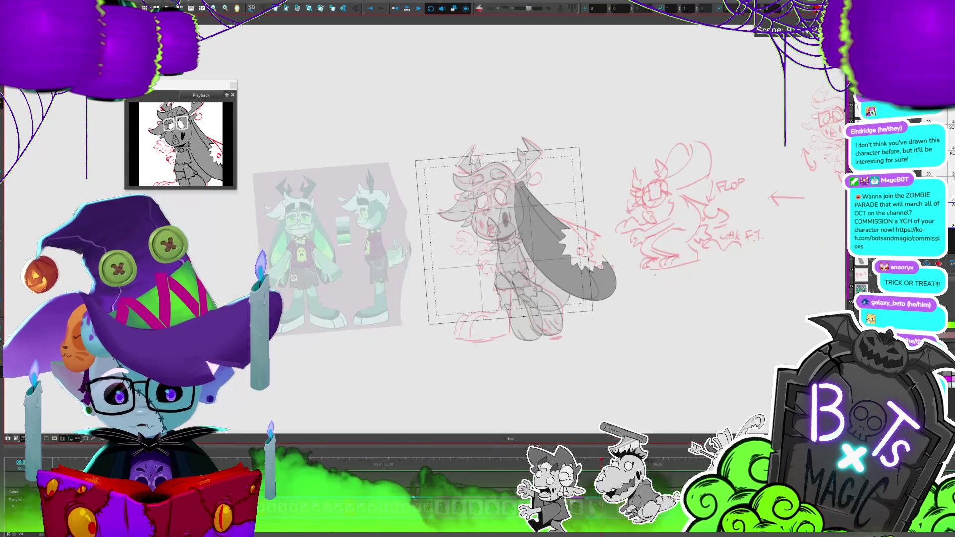
pyautogui.scroll(1, 432, 202)
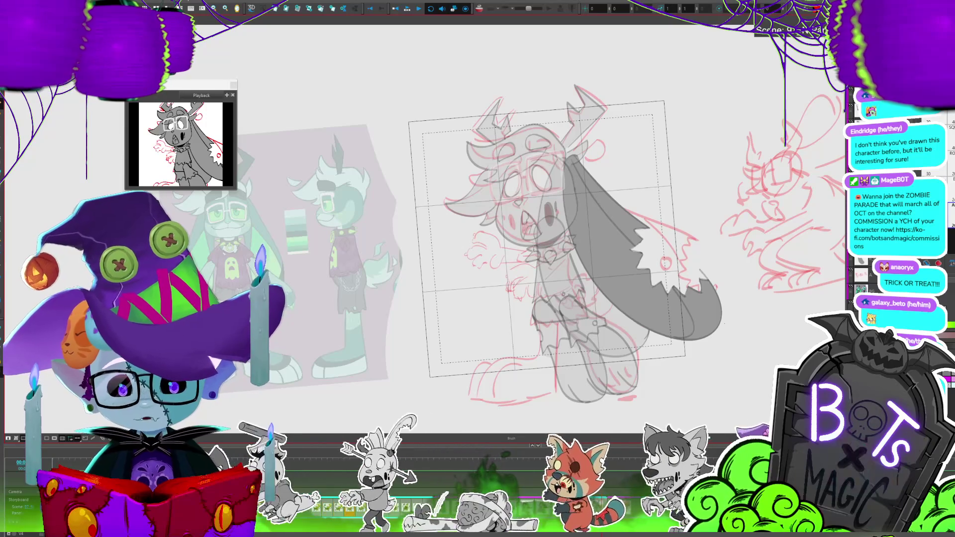
pyautogui.scroll(-2, 274, 193)
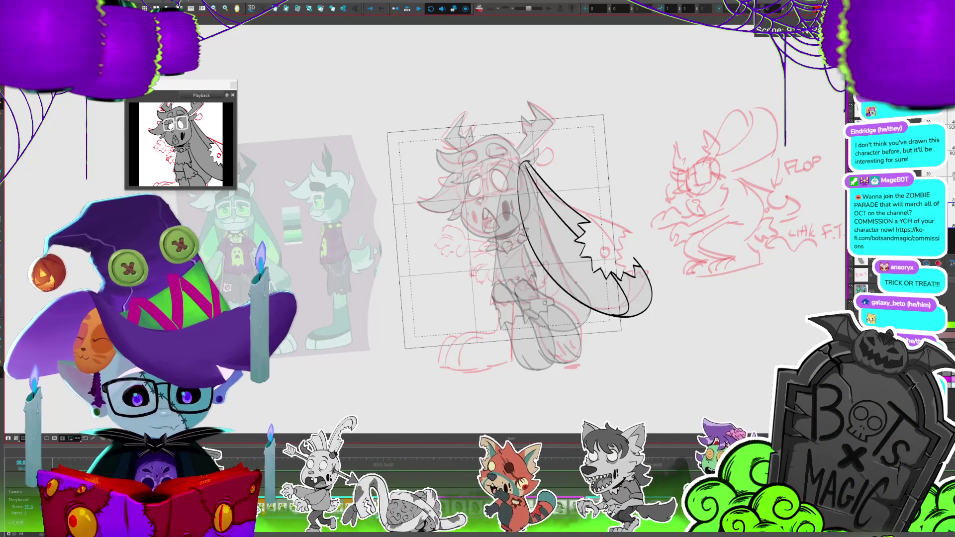
# Ink the upper edge of the long ear and erase the zigzag inner lines at its tip.
pyautogui.press('2')
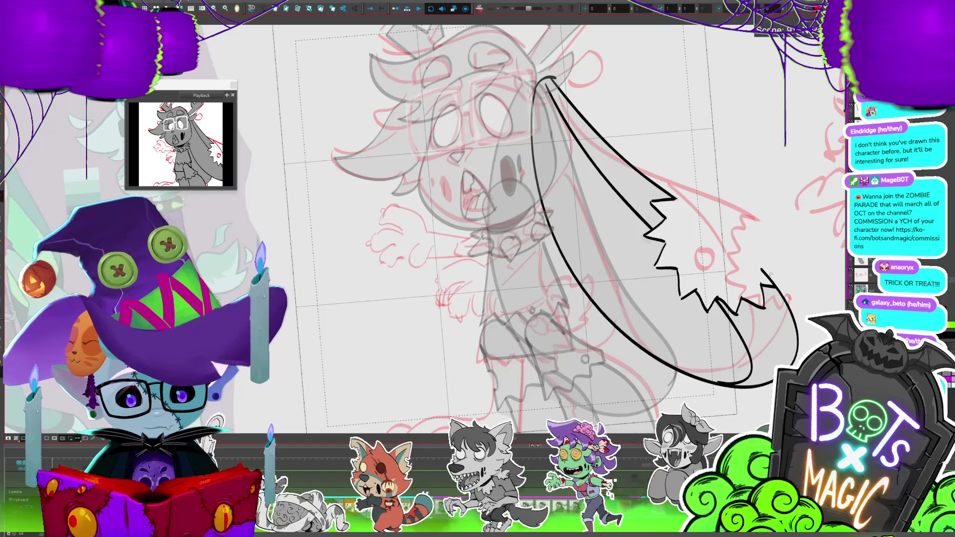
pyautogui.moveTo(770, 284); pyautogui.dragTo(665, 188)
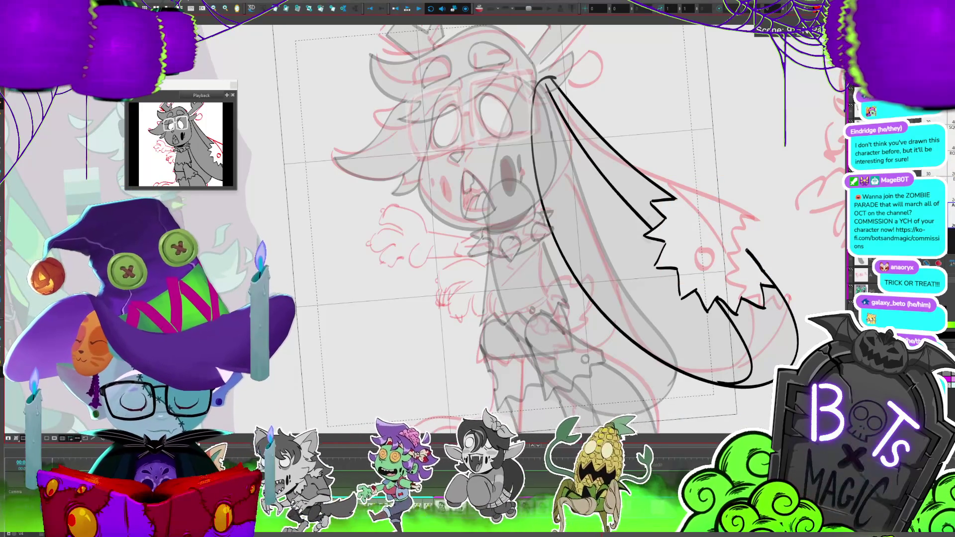
pyautogui.moveTo(656, 204); pyautogui.dragTo(691, 275)
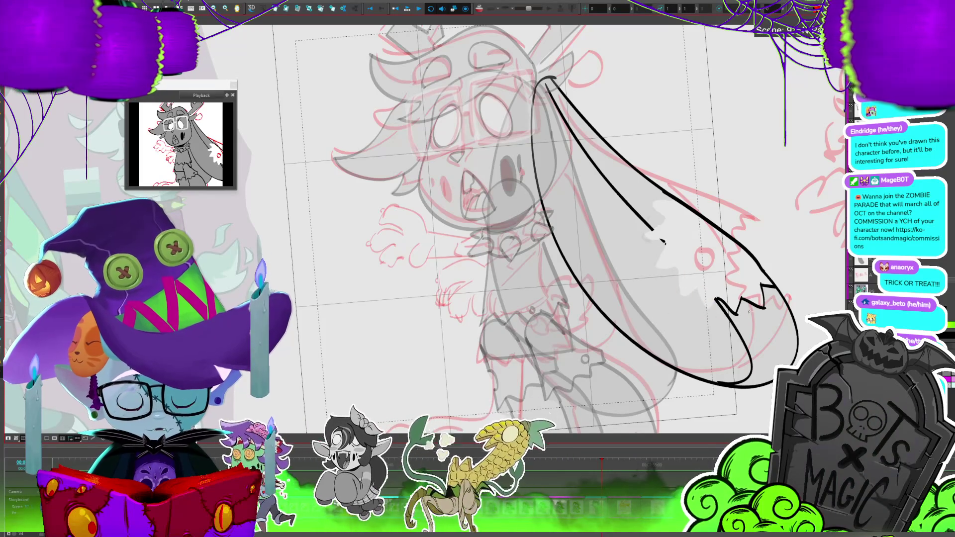
pyautogui.moveTo(689, 294); pyautogui.dragTo(764, 292)
pyautogui.hotkey('alt', 'b')
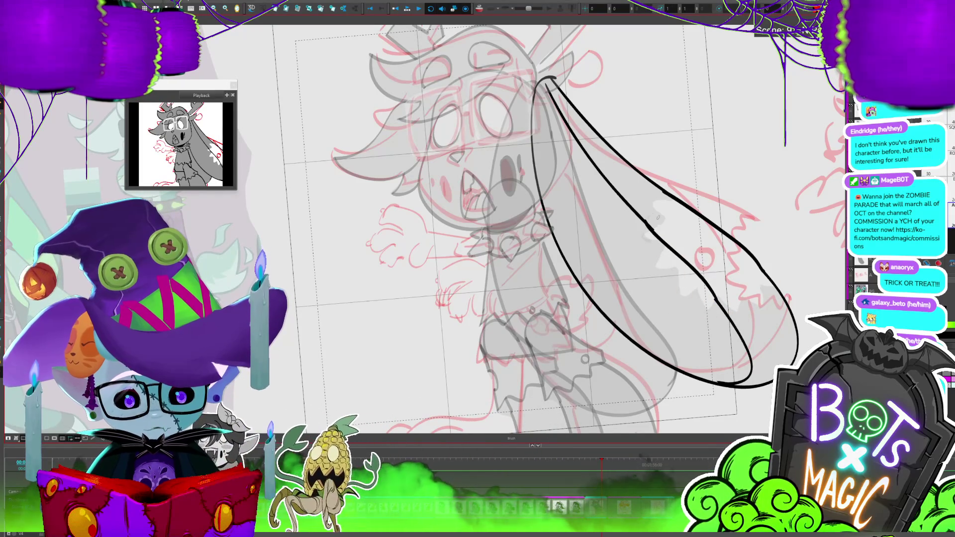
pyautogui.moveTo(651, 226); pyautogui.dragTo(719, 299)
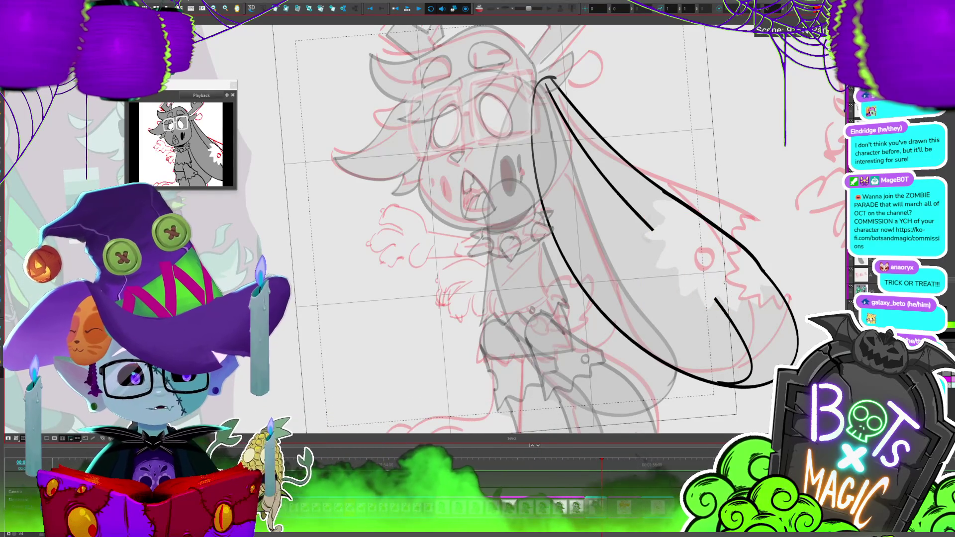
pyautogui.hotkey('alt', 'b')
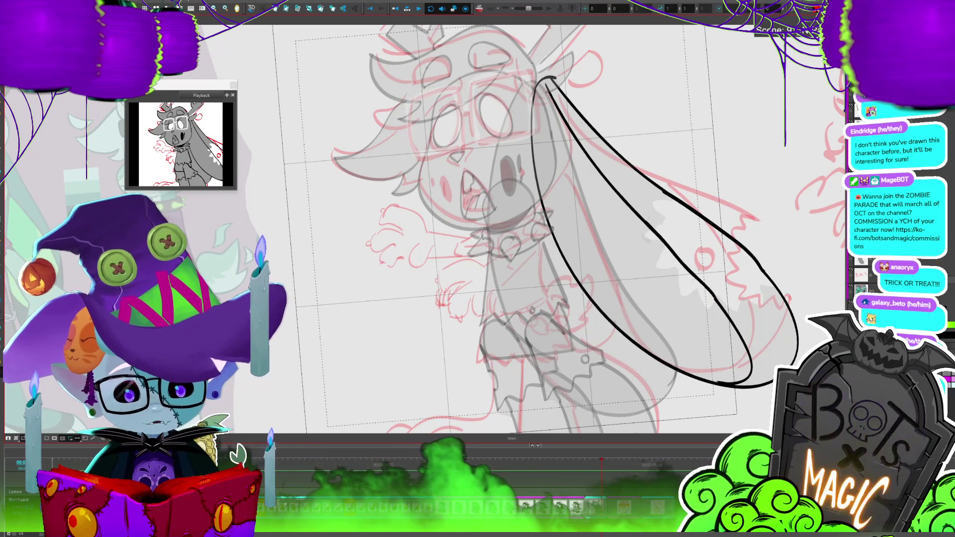
# Rotate the canvas so the ear lies horizontally, undoing a stray stroke joining the open line ends.
pyautogui.press('c')
pyautogui.press('v')
pyautogui.press('v')
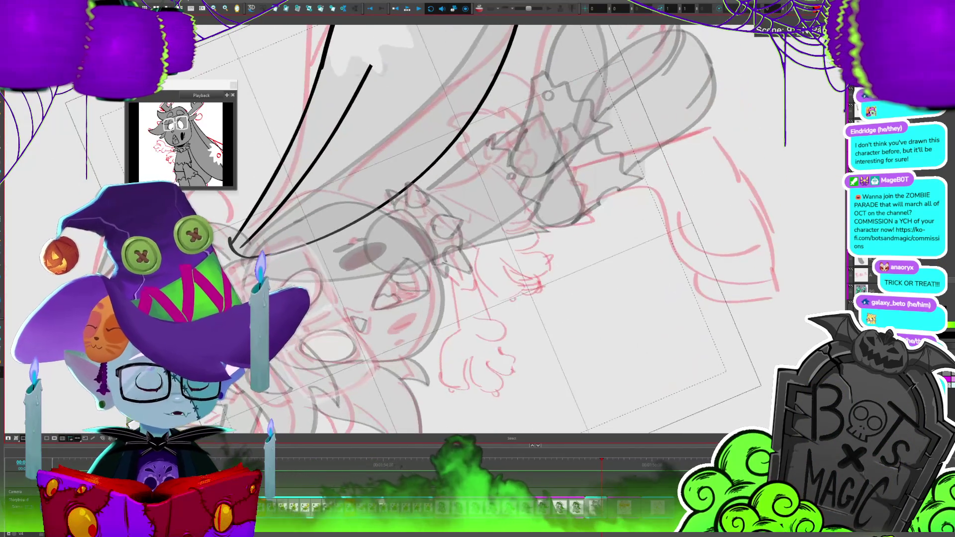
pyautogui.press('v')
pyautogui.press('v')
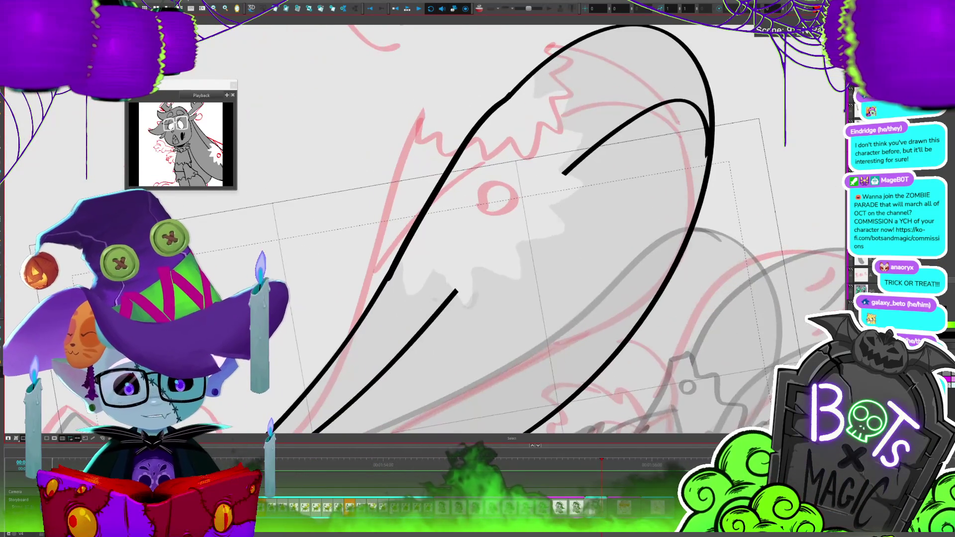
pyautogui.moveTo(456, 291); pyautogui.dragTo(564, 172)
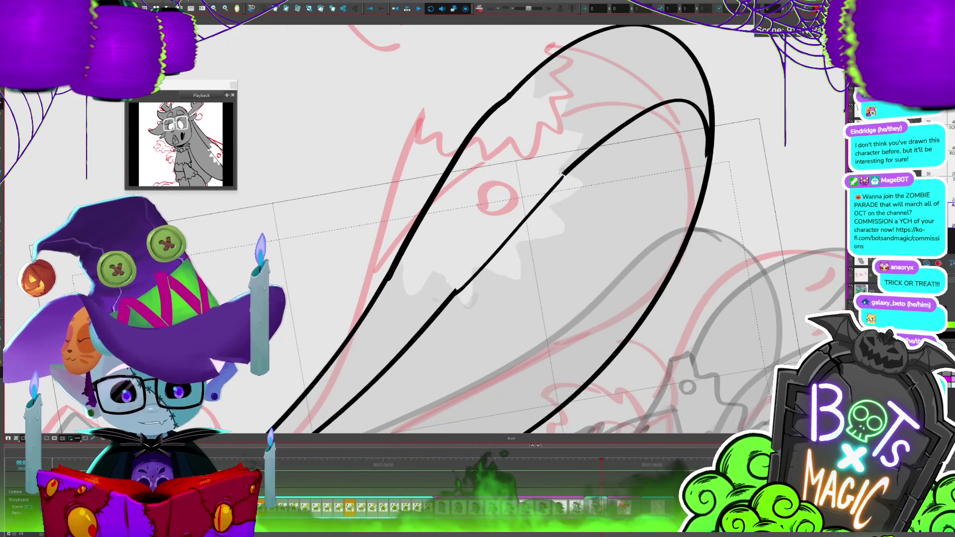
pyautogui.hotkey('ctrl', 'z')
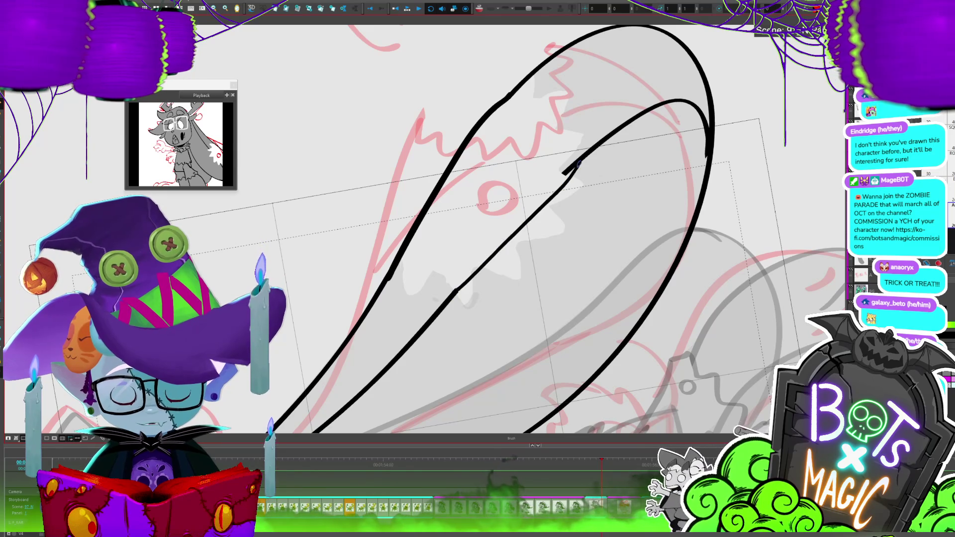
pyautogui.hotkey('ctrl', 'z')
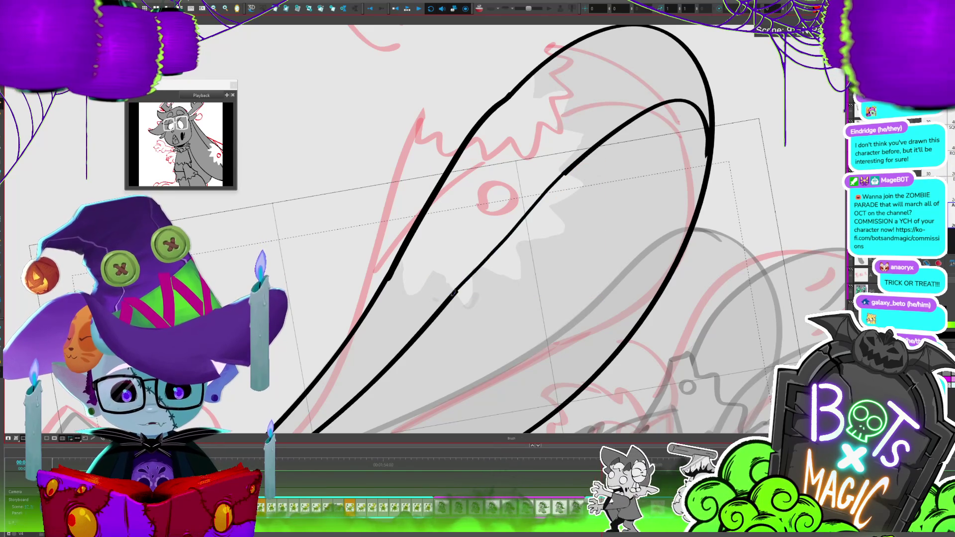
pyautogui.moveTo(567, 172)
pyautogui.mouseDown()
pyautogui.moveTo(682, 211)
pyautogui.moveTo(711, 269)
pyautogui.mouseUp()
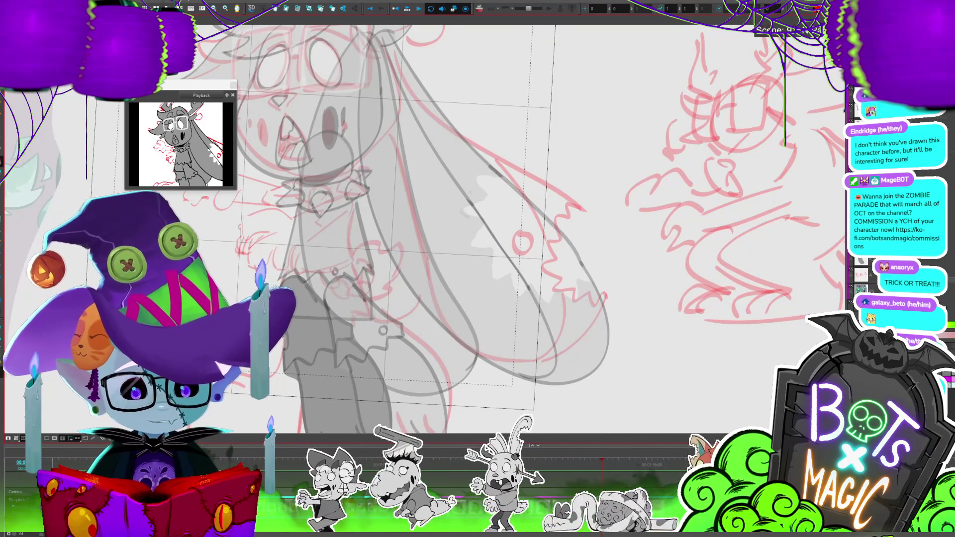
# Fill the long ear and its white zigzag gap with grey, then select and deselect the ear.
pyautogui.click(586, 308)
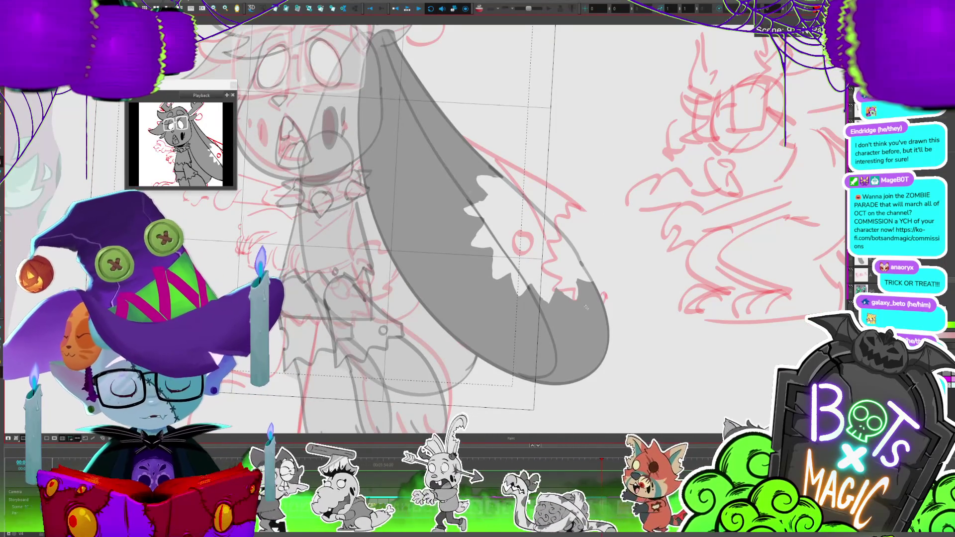
pyautogui.hotkey('alt', 'b')
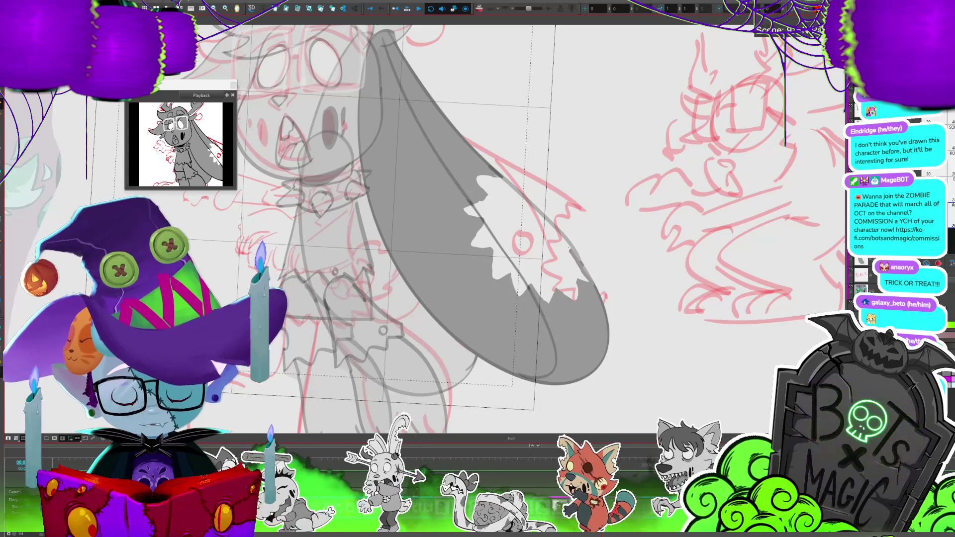
pyautogui.click(495, 174)
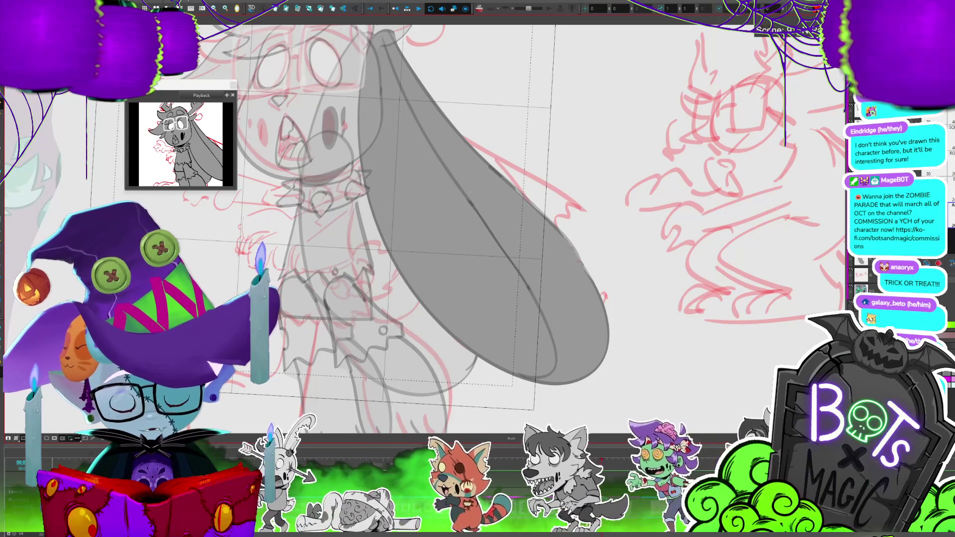
pyautogui.scroll(-3, 503, 223)
pyautogui.scroll(-3, 503, 224)
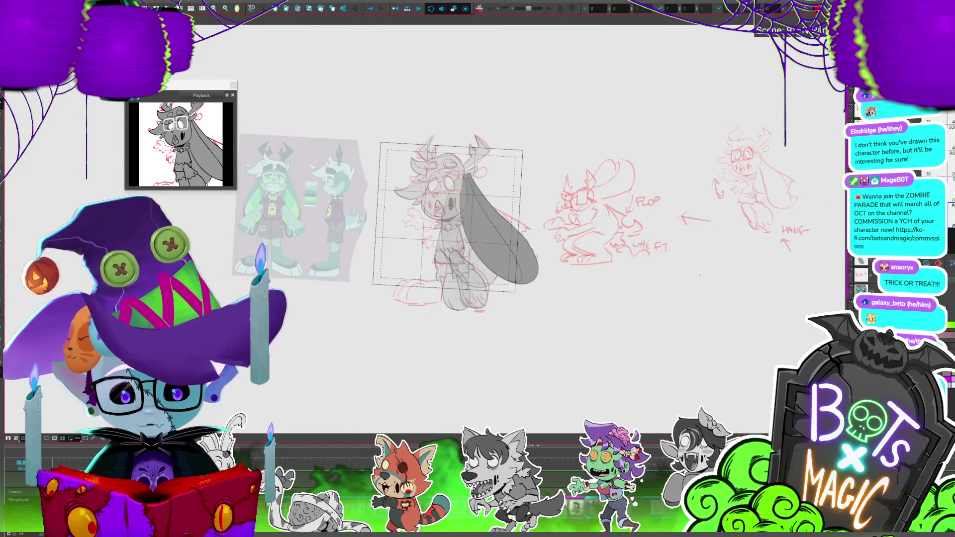
pyautogui.scroll(3, 423, 204)
pyautogui.scroll(2, 423, 204)
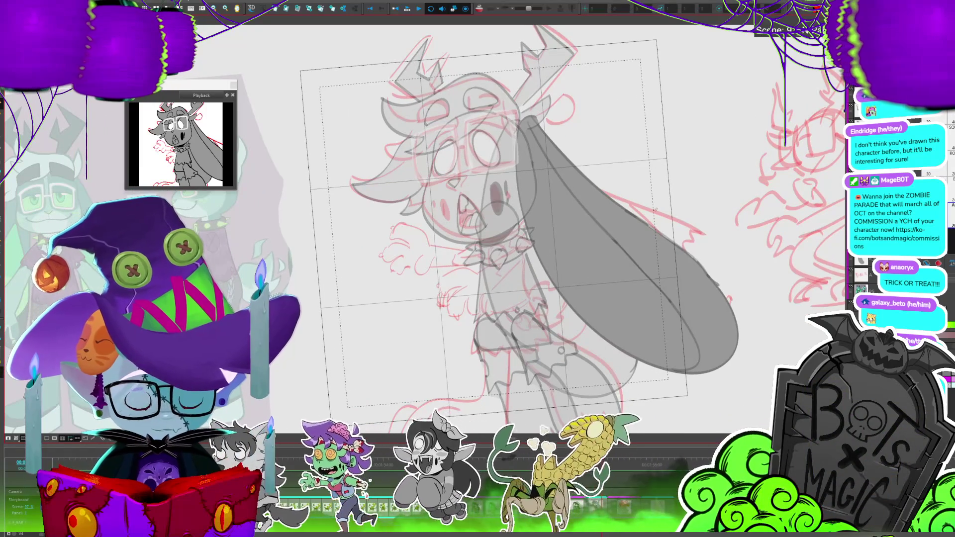
pyautogui.click(629, 249)
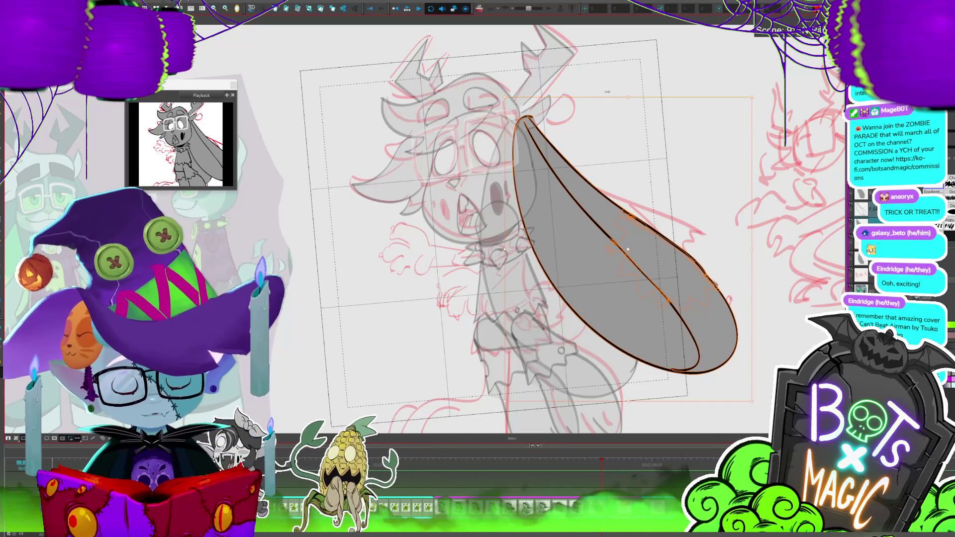
pyautogui.hscroll(3, 608, 92)
pyautogui.click(730, 244)
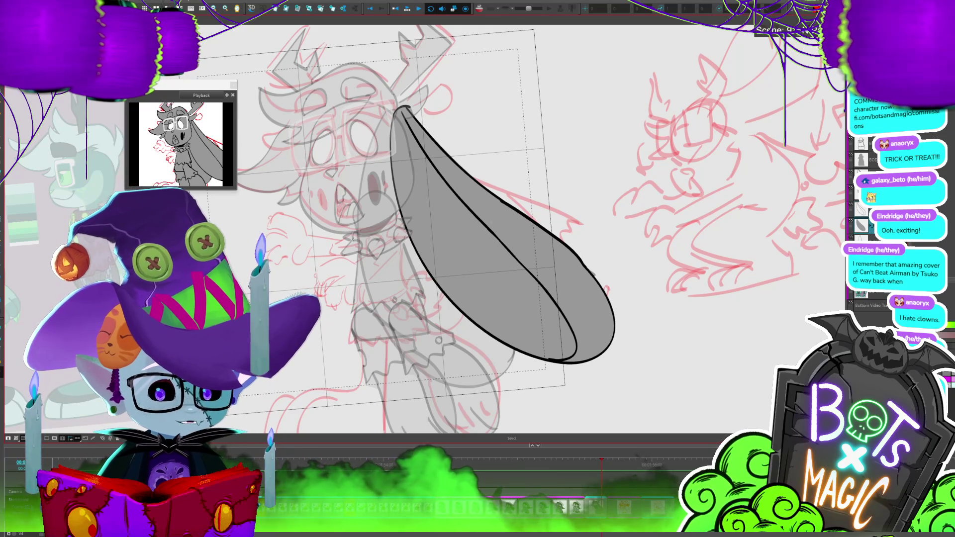
# Save the project, zoom out, and select the dark grey back-ear shape.
pyautogui.hotkey('ctrl', 's')
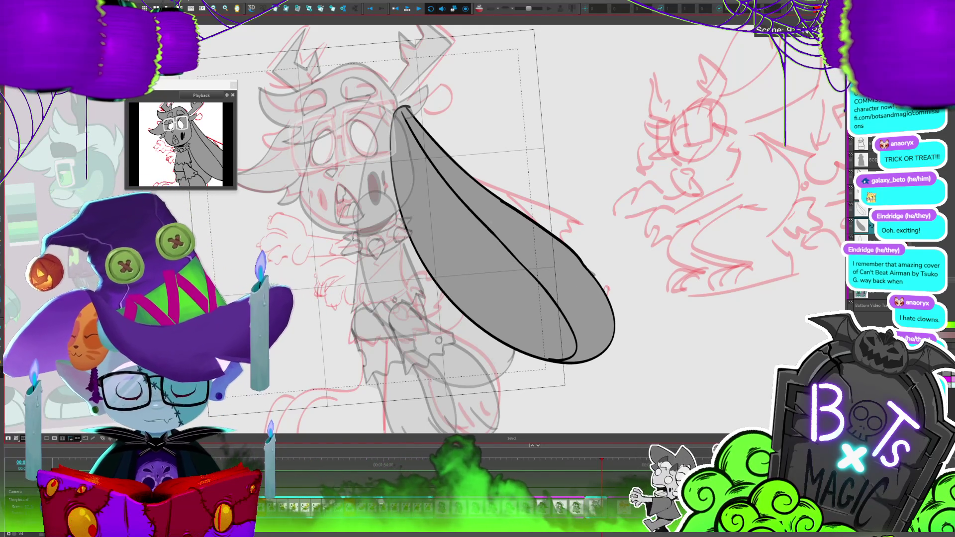
pyautogui.hscroll(-3, 428, 229)
pyautogui.scroll(-2, 437, 184)
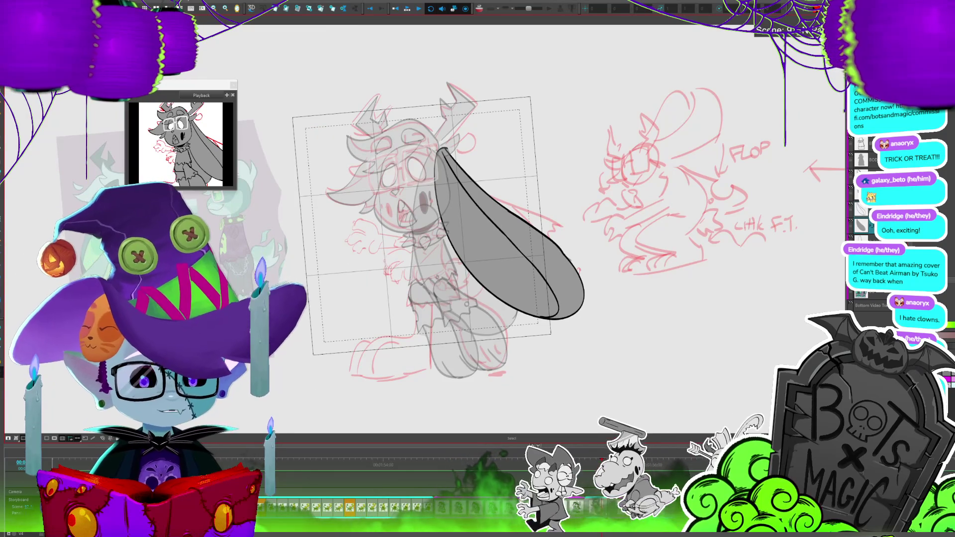
pyautogui.scroll(-1, 456, 260)
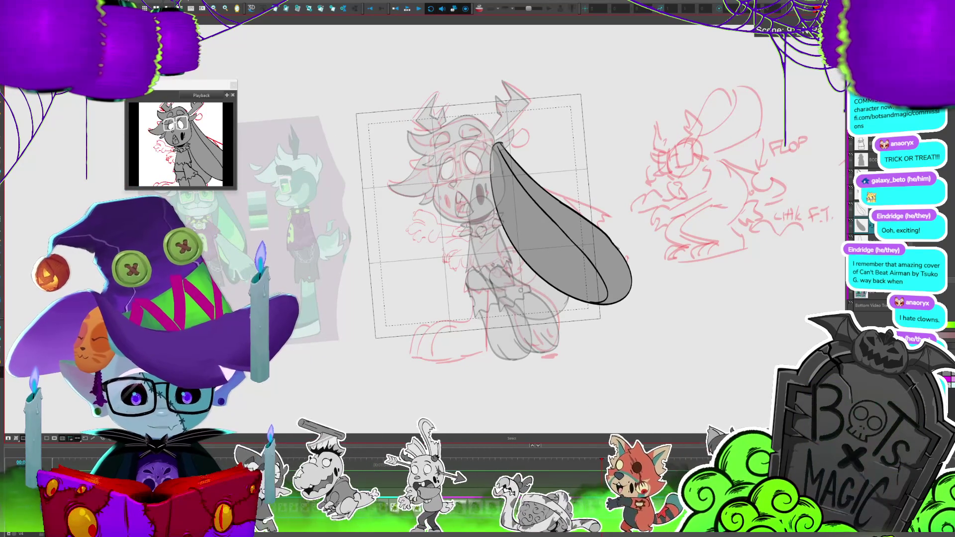
pyautogui.click(516, 325)
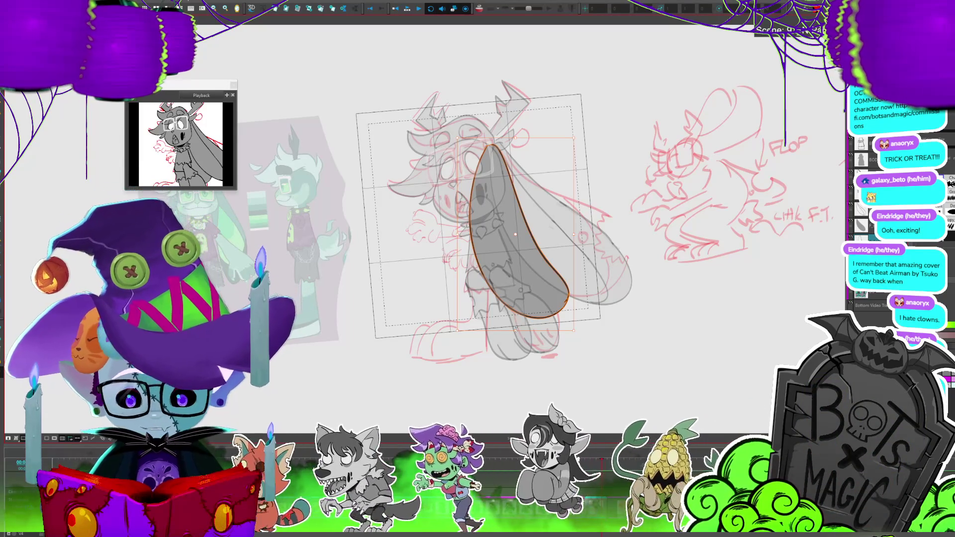
# Undo the ear fill and the trial lower-leg fill, then make the torso layer active.
pyautogui.scroll(-3, 484, 236)
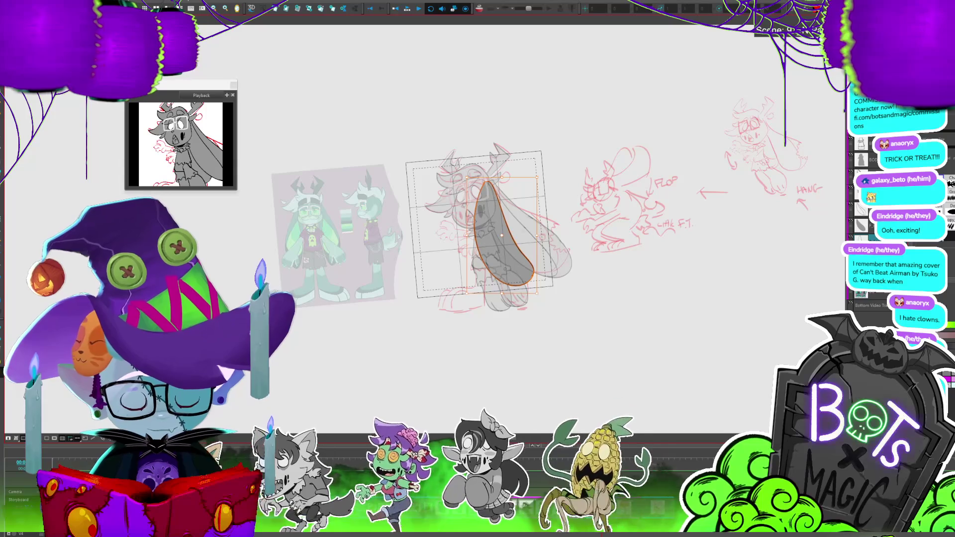
pyautogui.scroll(2, 368, 288)
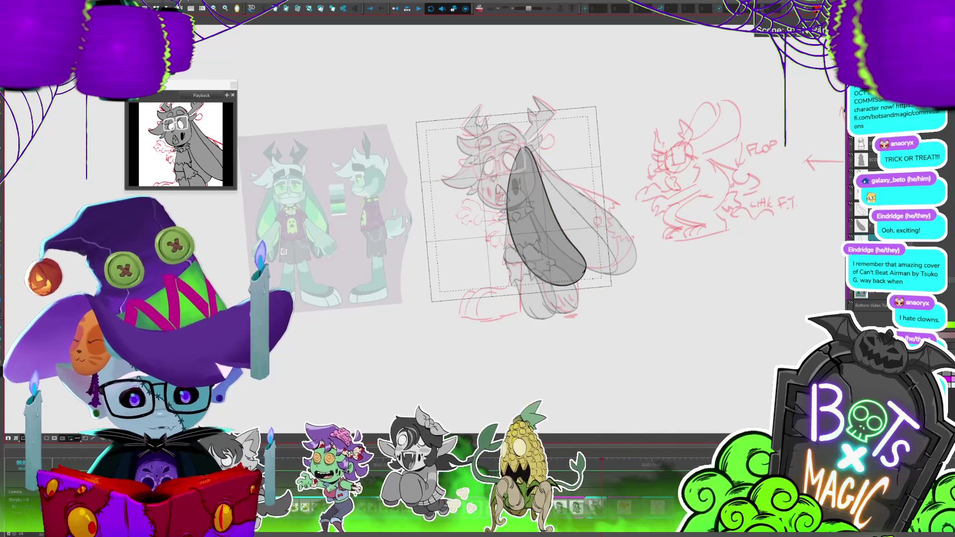
pyautogui.hotkey('ctrl', 'z')
pyautogui.scroll(2, 453, 264)
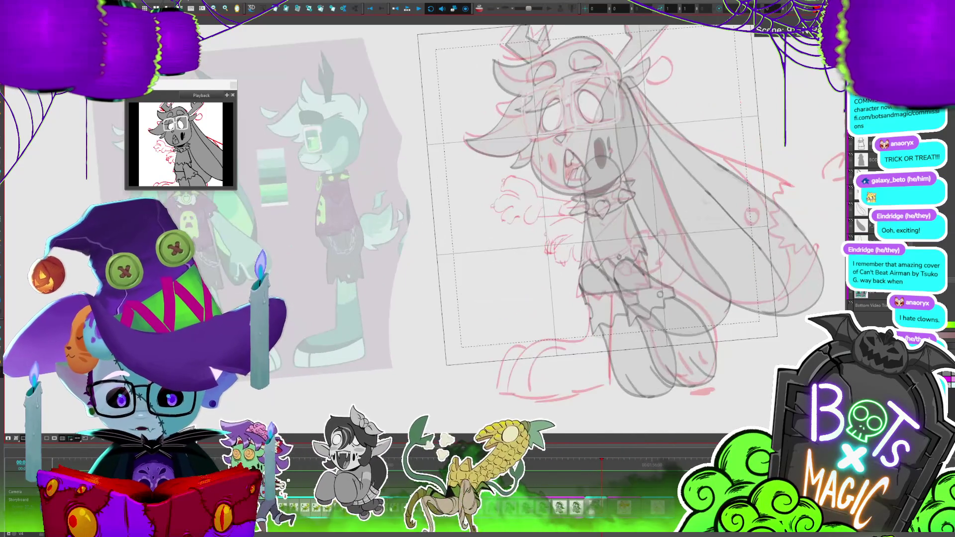
pyautogui.scroll(1, 453, 263)
pyautogui.click(609, 287)
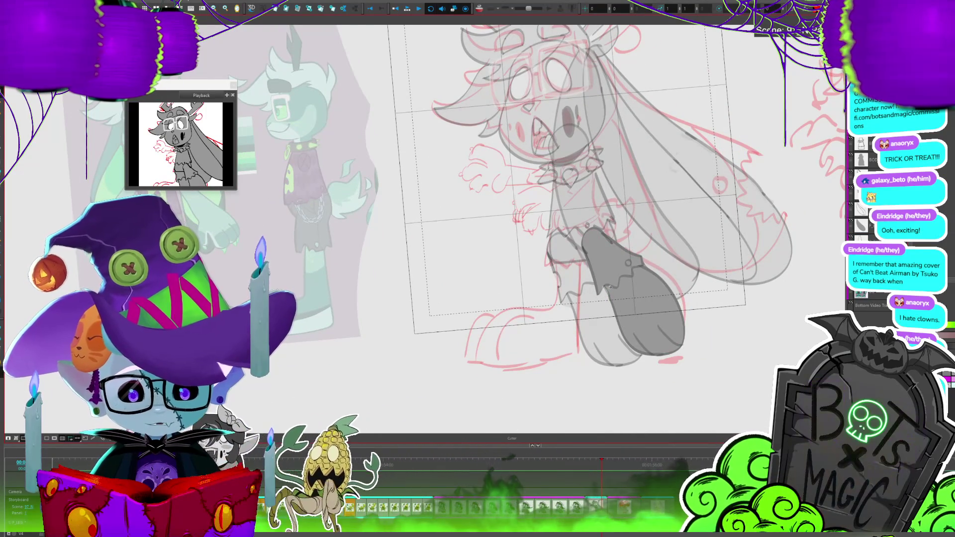
pyautogui.hotkey('ctrl', 'z')
pyautogui.click(580, 214)
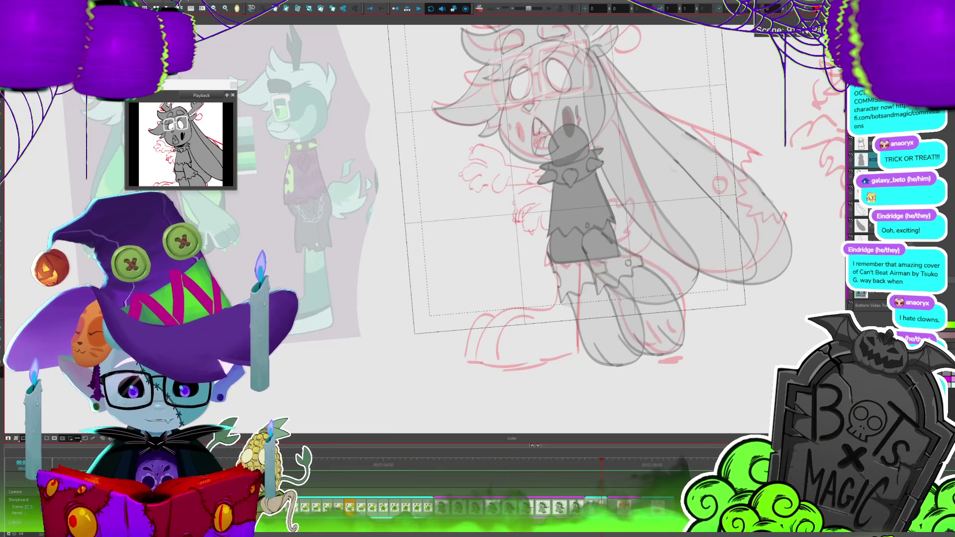
# Return to the boot and lower-leg layer and delete the stray oval at the boot top.
pyautogui.hotkey('ctrl', 'z')
pyautogui.click(602, 319)
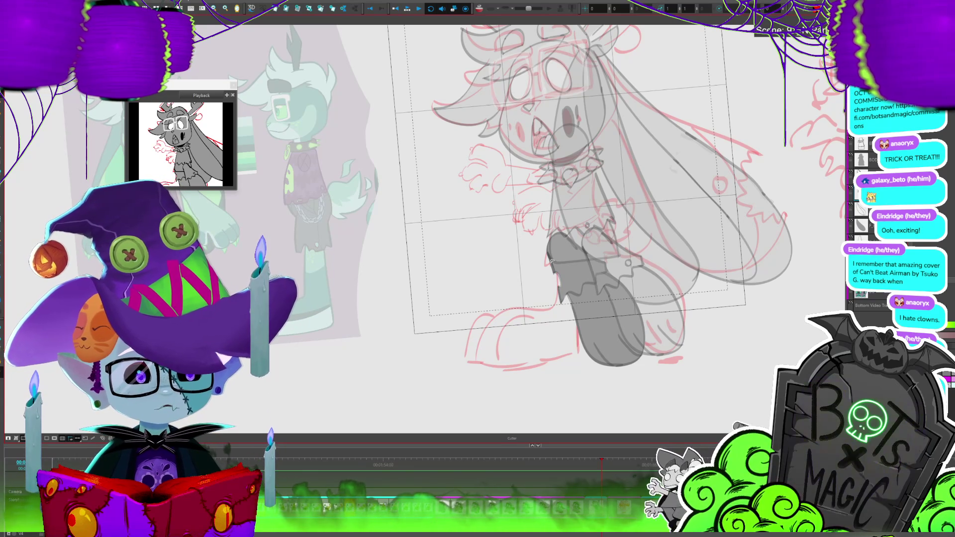
pyautogui.moveTo(552, 260); pyautogui.dragTo(514, 256)
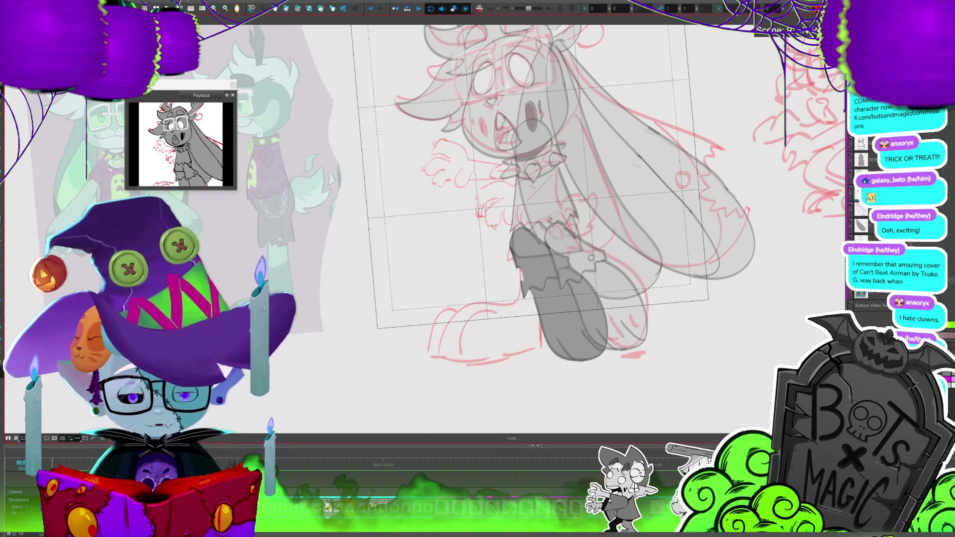
pyautogui.hotkey('ctrl', 'z')
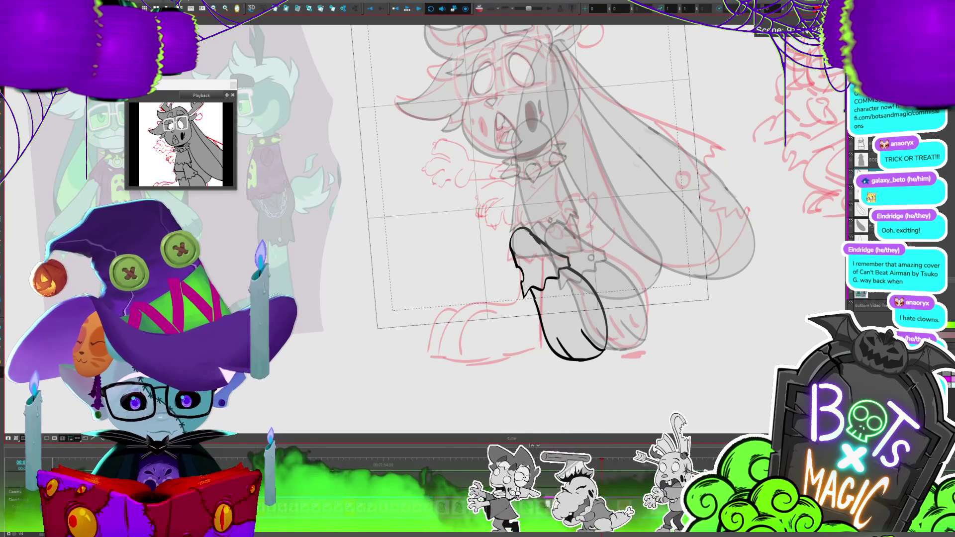
pyautogui.press('.')
pyautogui.press(',')
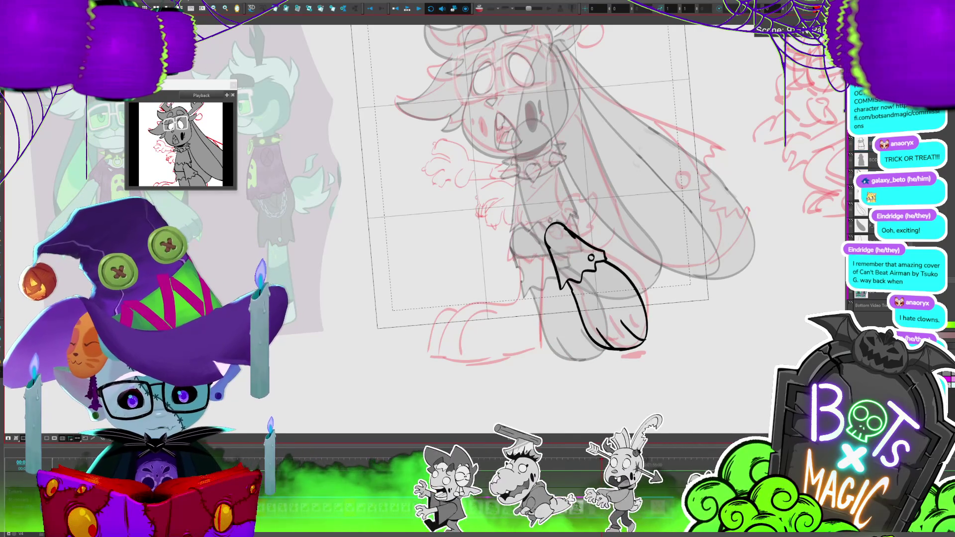
pyautogui.press('Delete')
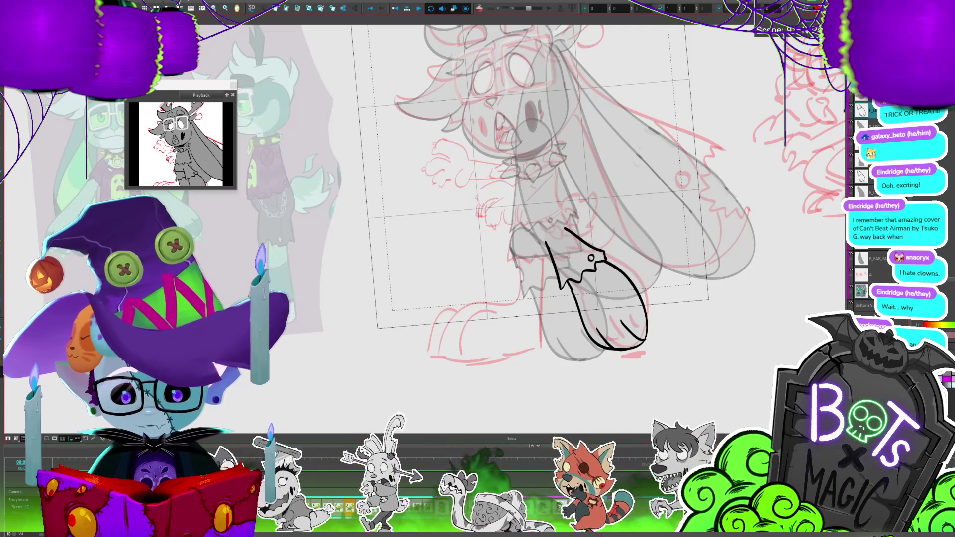
# Delete the stray strokes beside the claw, then zoom out.
pyautogui.moveTo(518, 199); pyautogui.dragTo(580, 209)
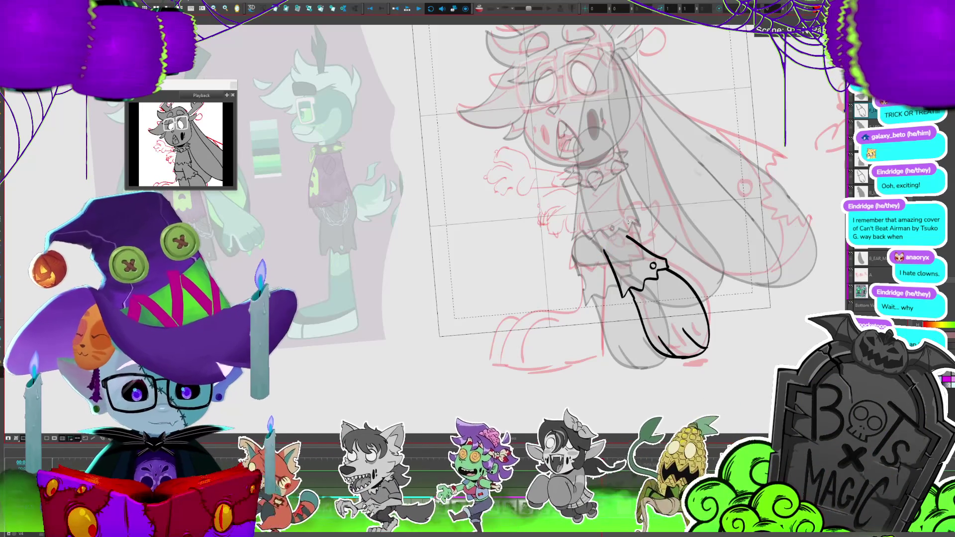
pyautogui.click(604, 254)
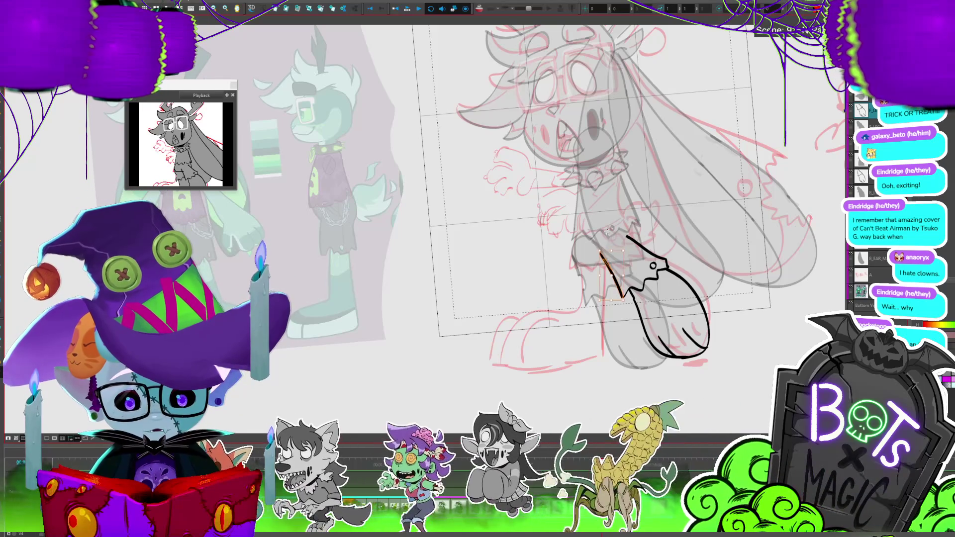
pyautogui.press('Delete')
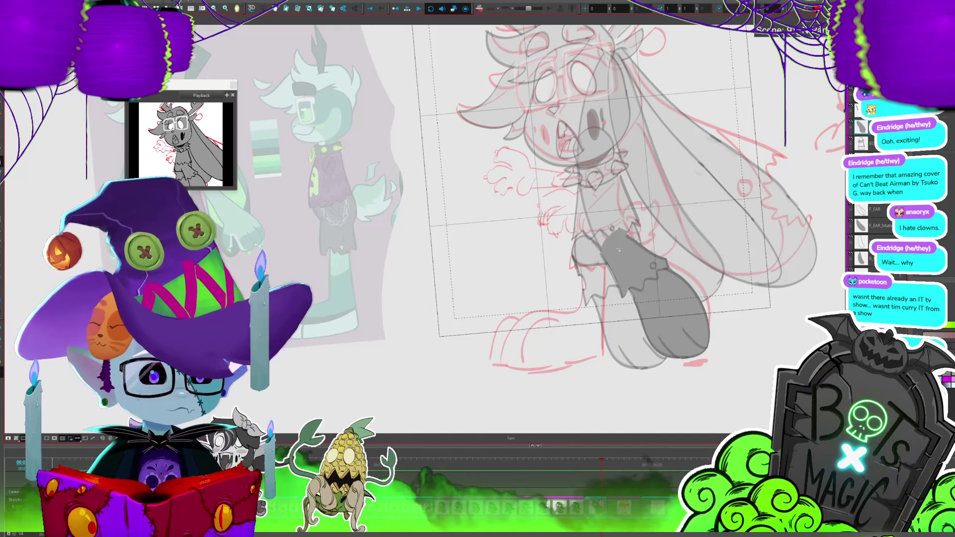
pyautogui.press('2')
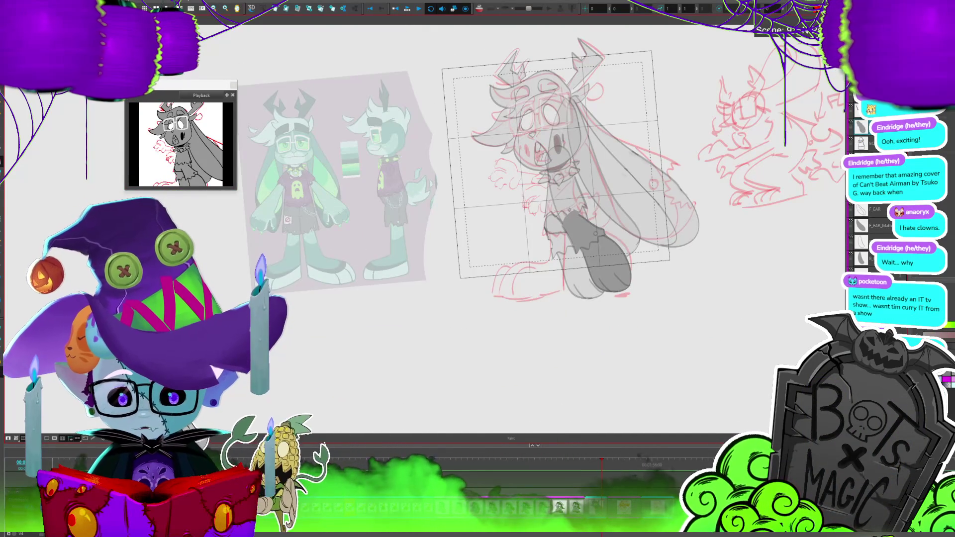
# Zoom in on the torso line art and draw the pant-leg curve below the zigzag hem.
pyautogui.hotkey('shift', 'l')
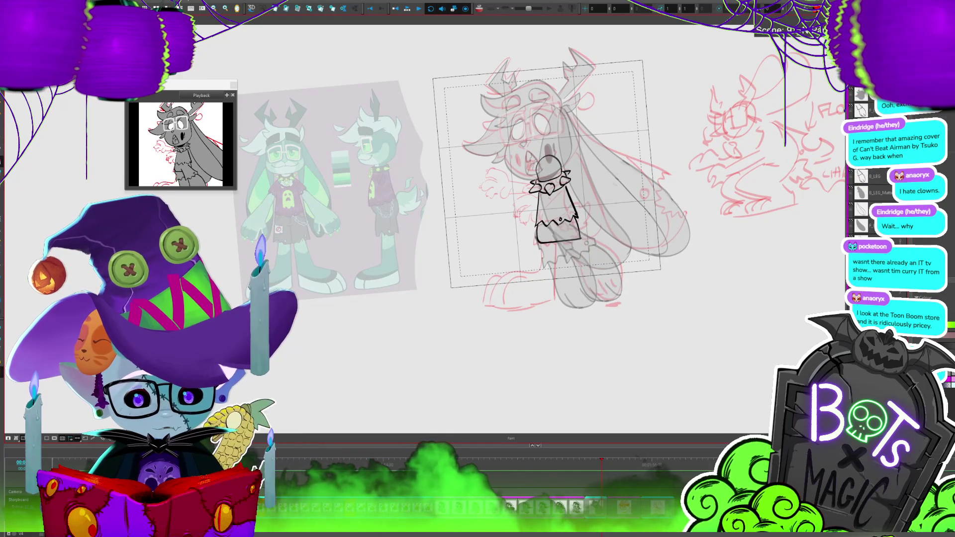
pyautogui.click(548, 224)
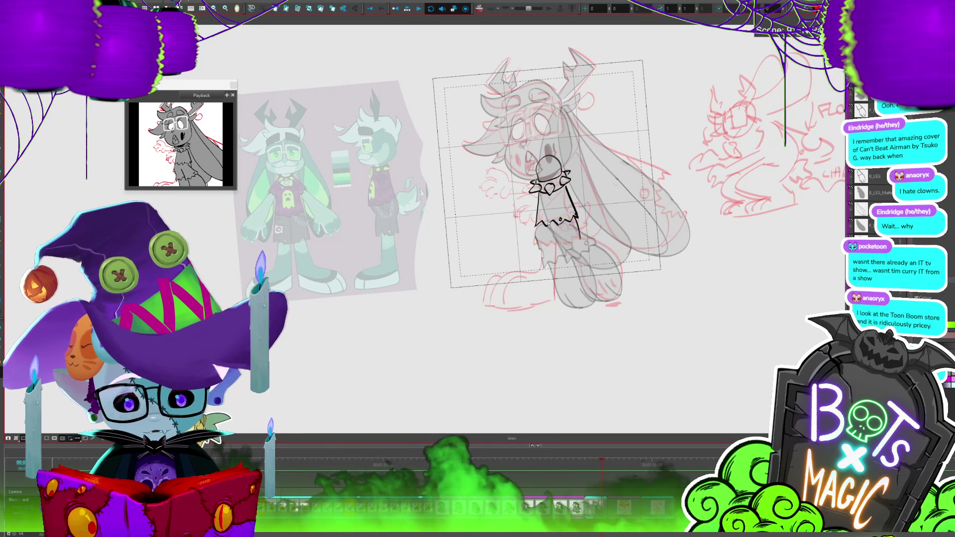
pyautogui.press('1')
pyautogui.press('1')
pyautogui.moveTo(813, 184); pyautogui.dragTo(726, 168)
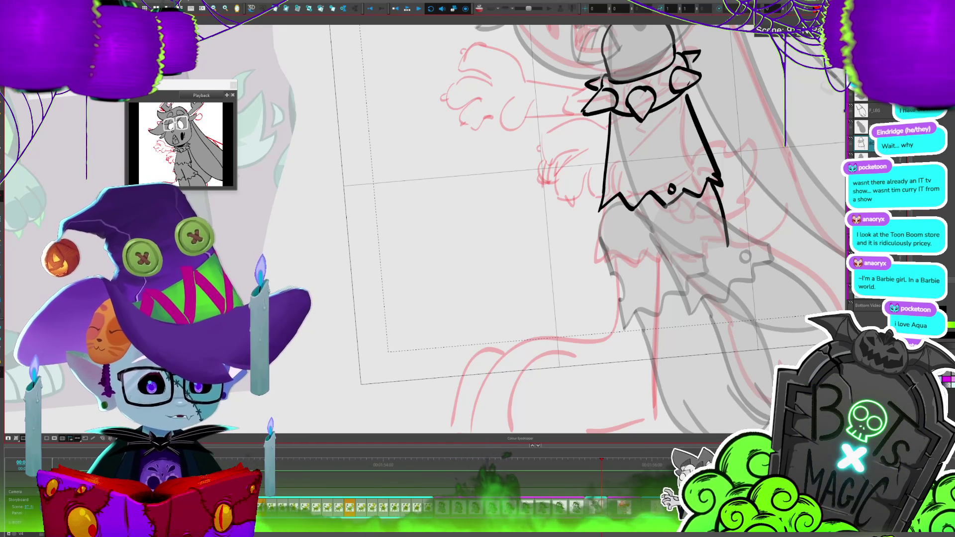
pyautogui.moveTo(619, 248); pyautogui.dragTo(672, 263)
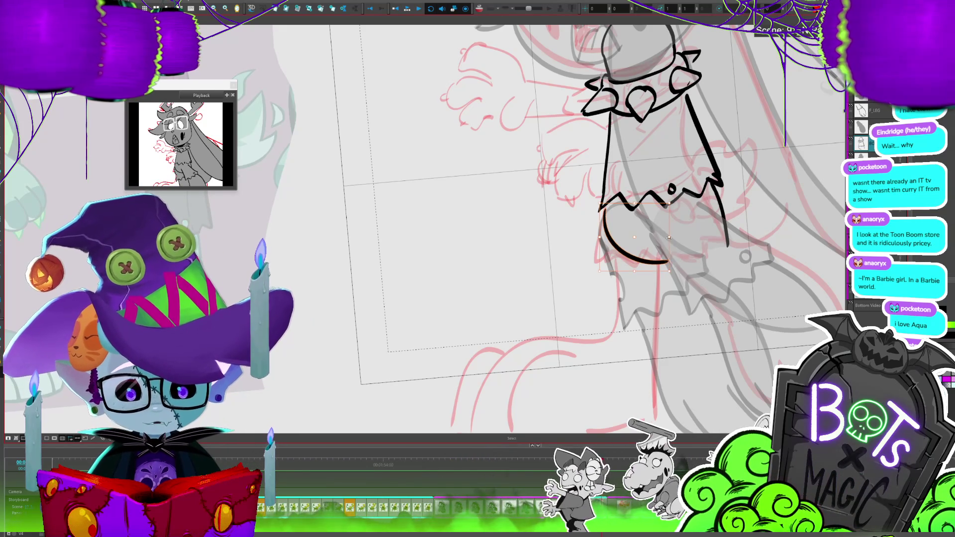
# Check the leg and zigzag-tip strokes, then move to the F_LEG layer and the one below.
pyautogui.click(727, 228)
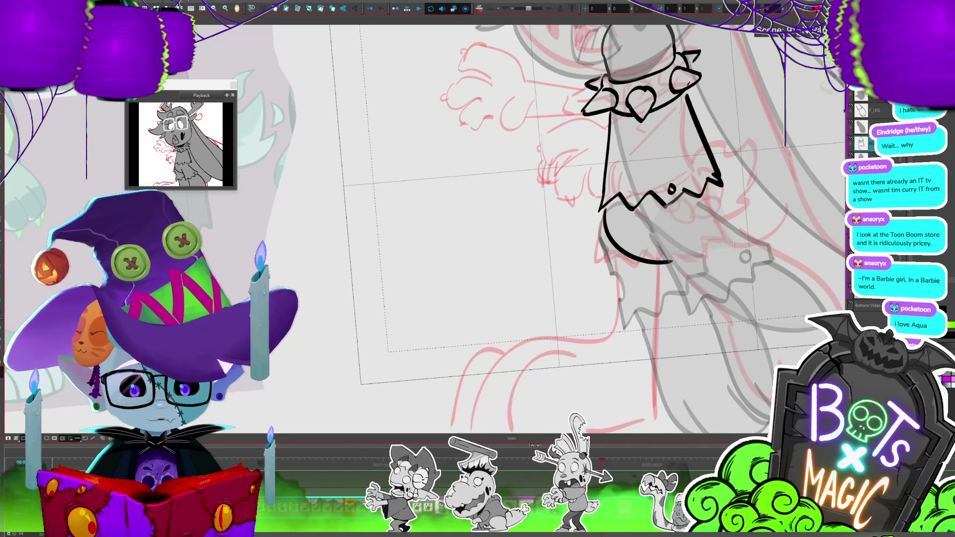
pyautogui.click(719, 183)
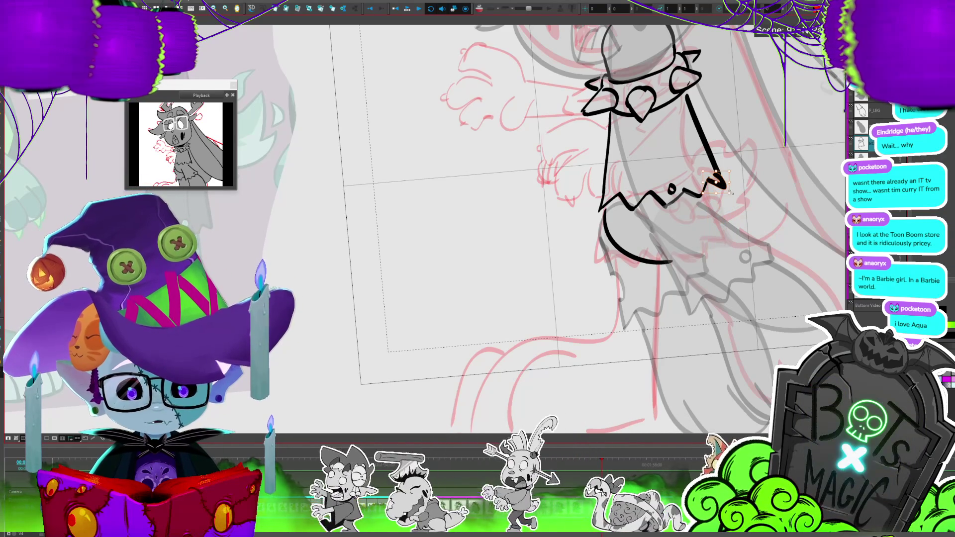
pyautogui.hotkey('alt', 'b')
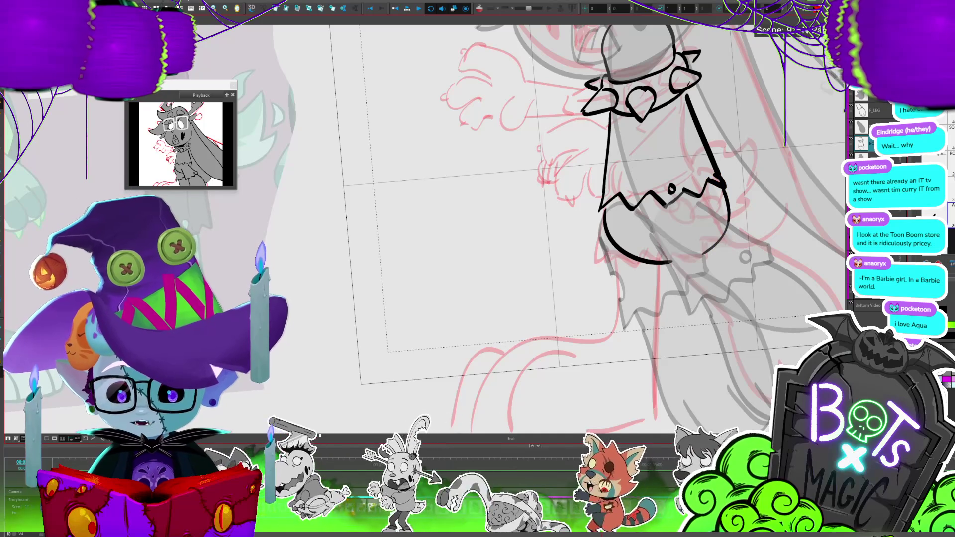
pyautogui.click(885, 111)
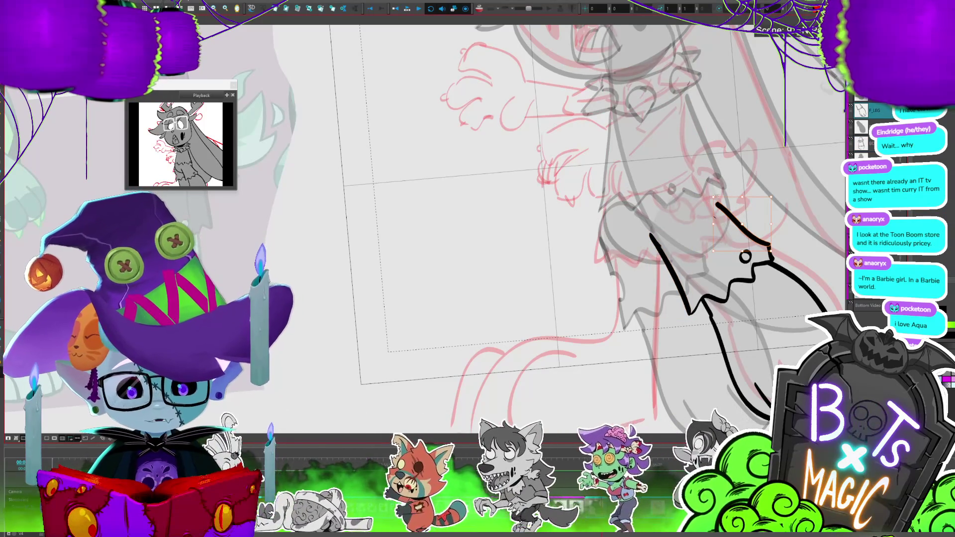
pyautogui.click(724, 230)
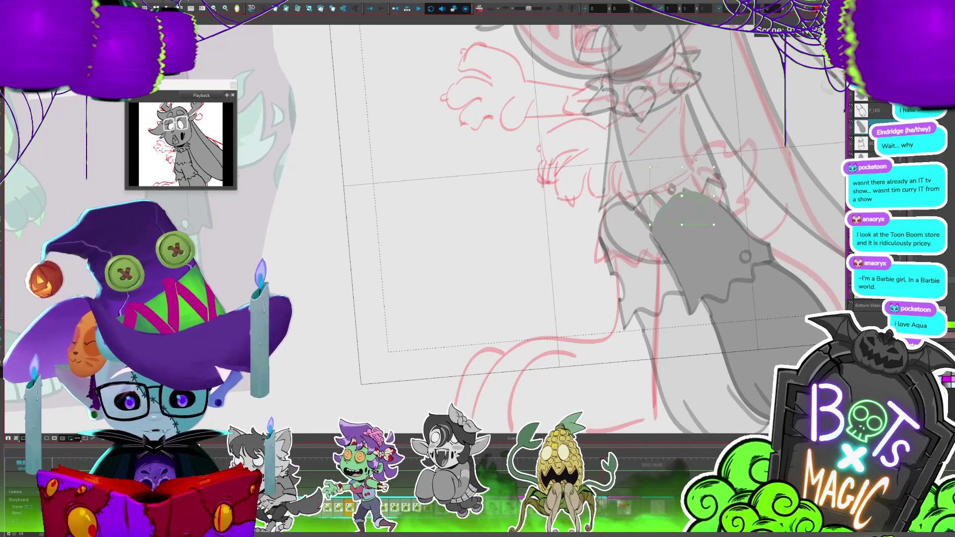
pyautogui.click(665, 214)
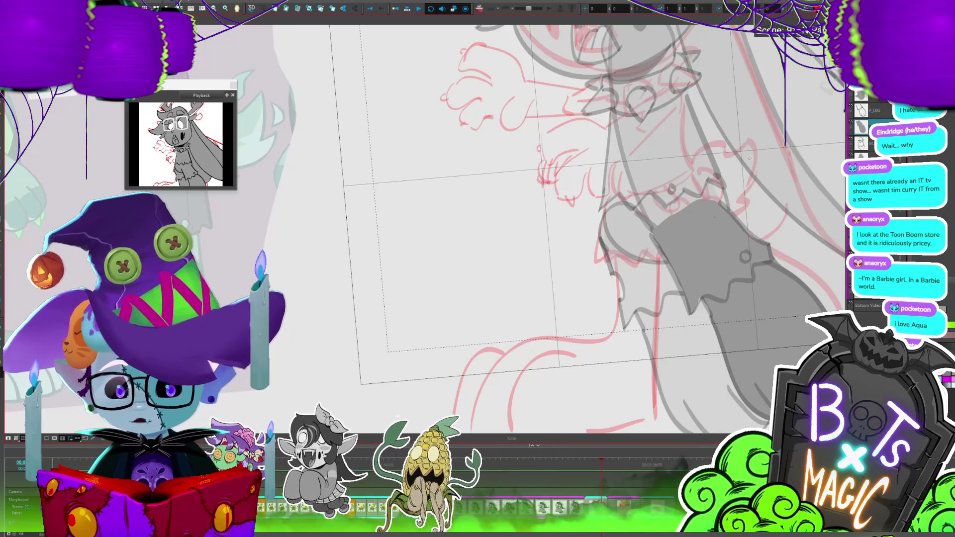
# Select the body line-art layer and open the rename dialog on a layer.
pyautogui.scroll(-2, 677, 175)
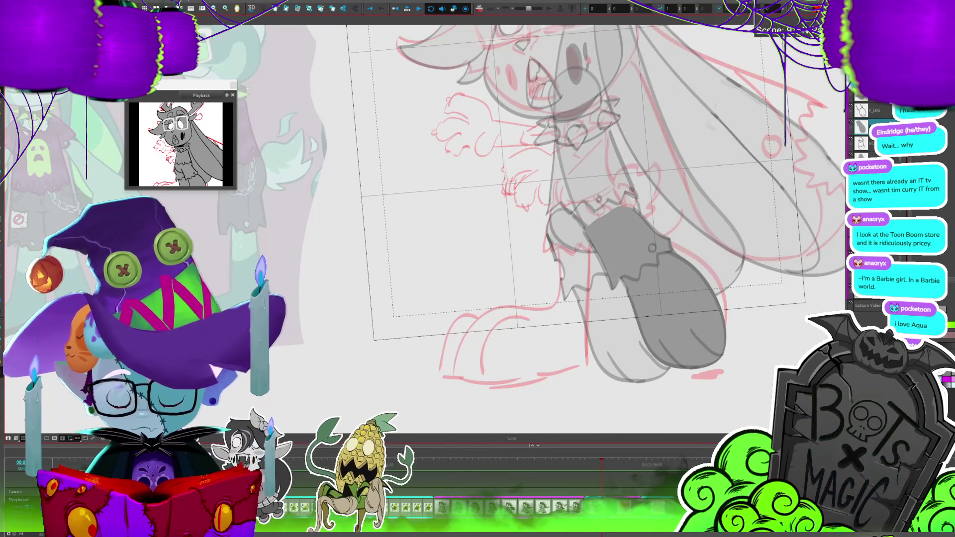
pyautogui.click(861, 143)
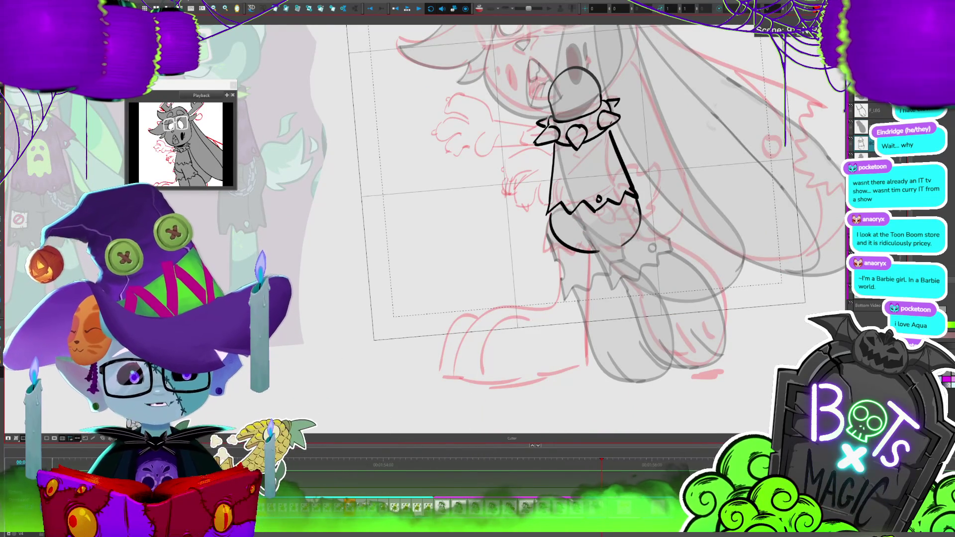
pyautogui.scroll(-1, 440, 144)
pyautogui.scroll(-1, 441, 145)
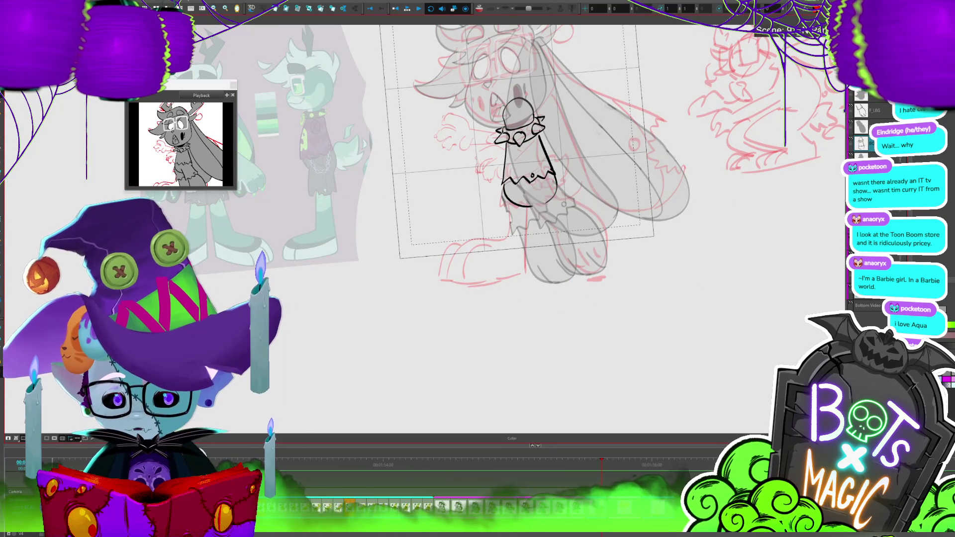
pyautogui.scroll(2, 547, 199)
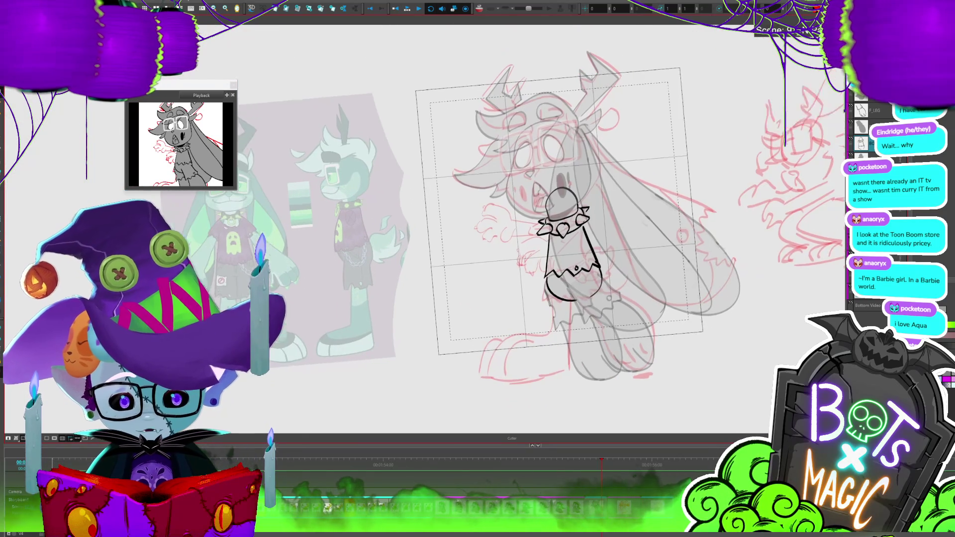
pyautogui.scroll(1, 871, 199)
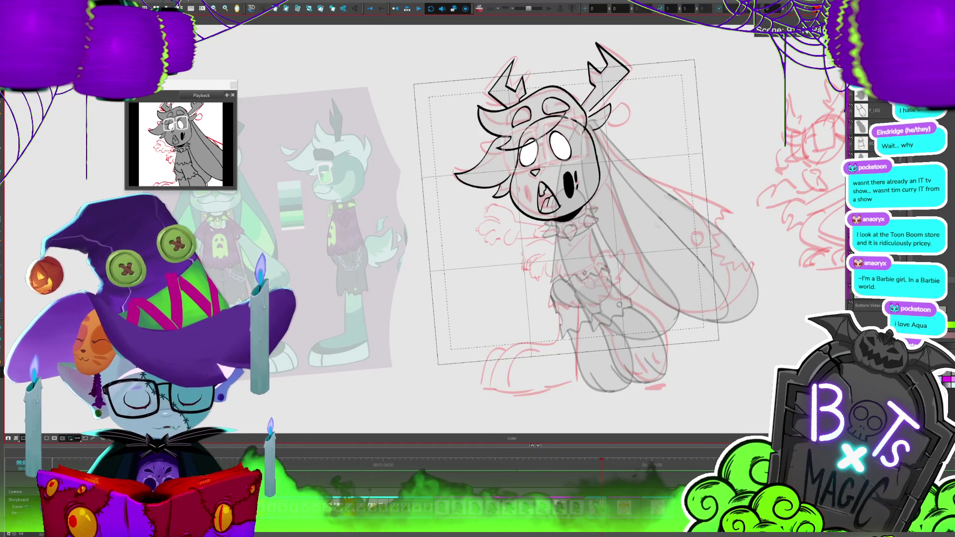
pyautogui.doubleClick(881, 110)
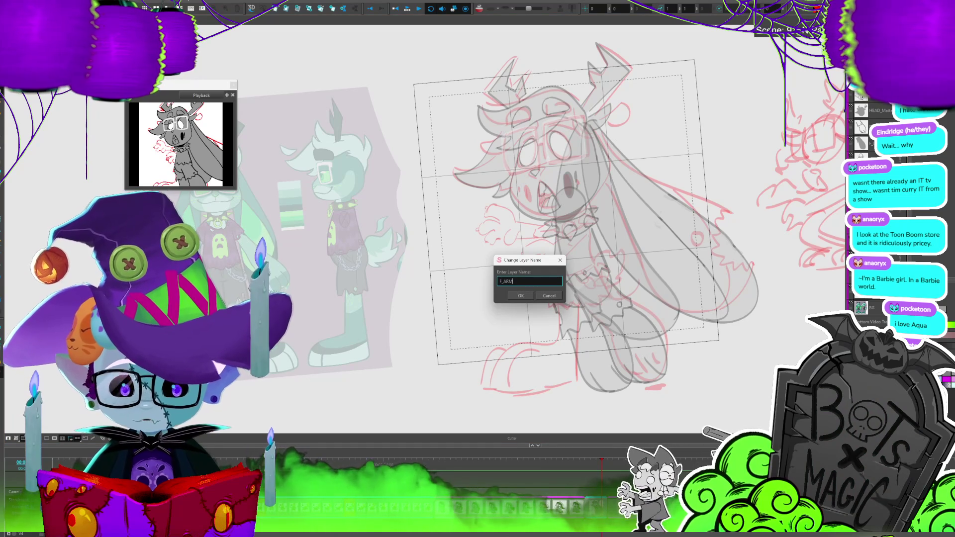
# Confirm F_ARM as the new layer name.
pyautogui.press('Return')
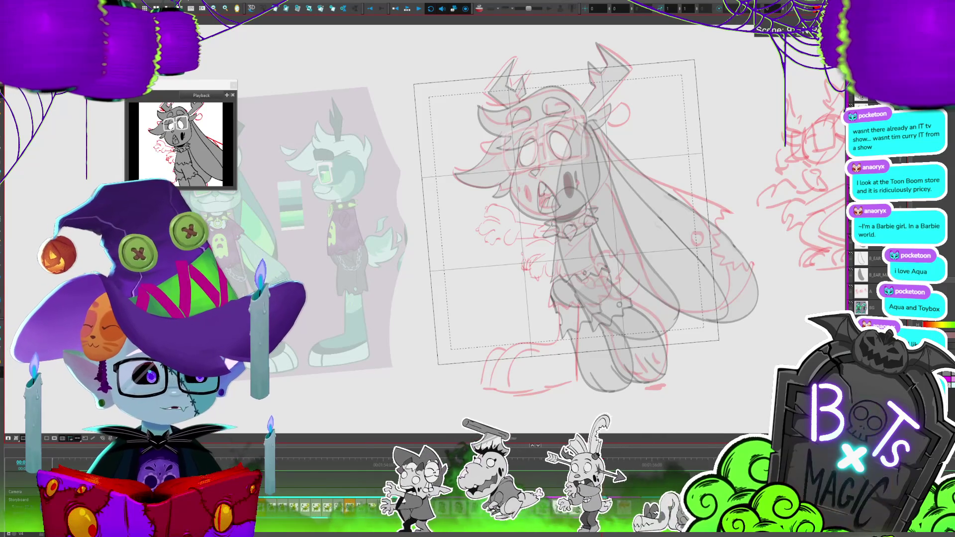
pyautogui.scroll(-2, 497, 224)
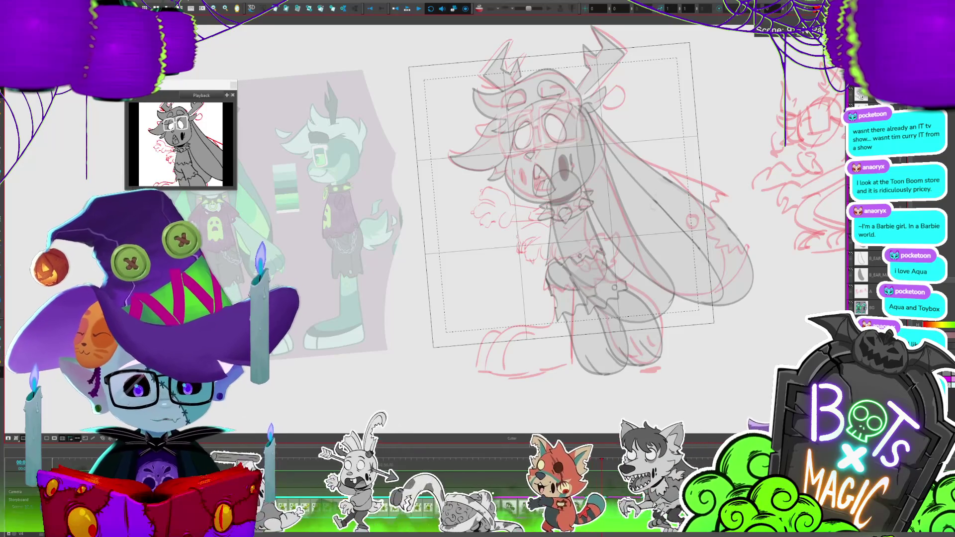
pyautogui.scroll(2, 433, 220)
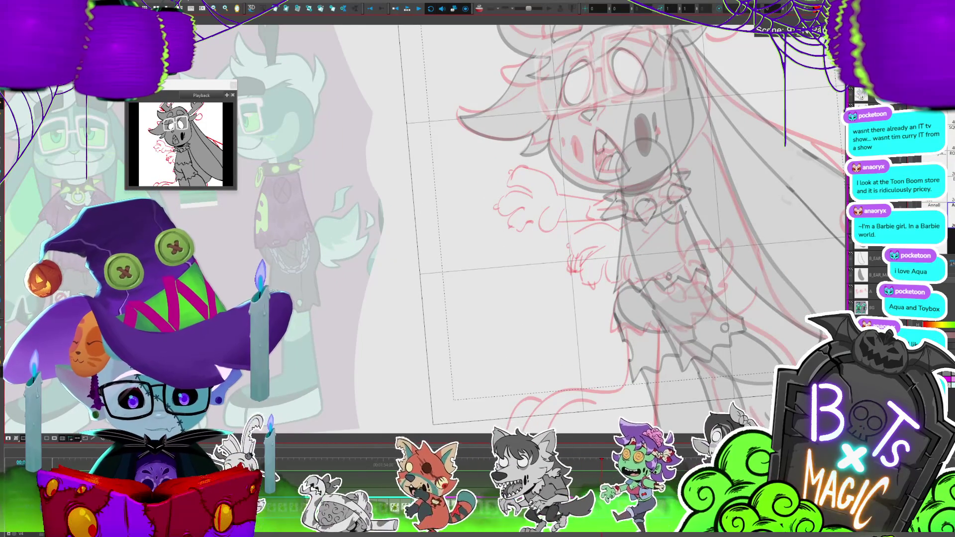
# Ink the arm's lower outline from the ring, curving it down into the hand.
pyautogui.moveTo(704, 187); pyautogui.dragTo(647, 248)
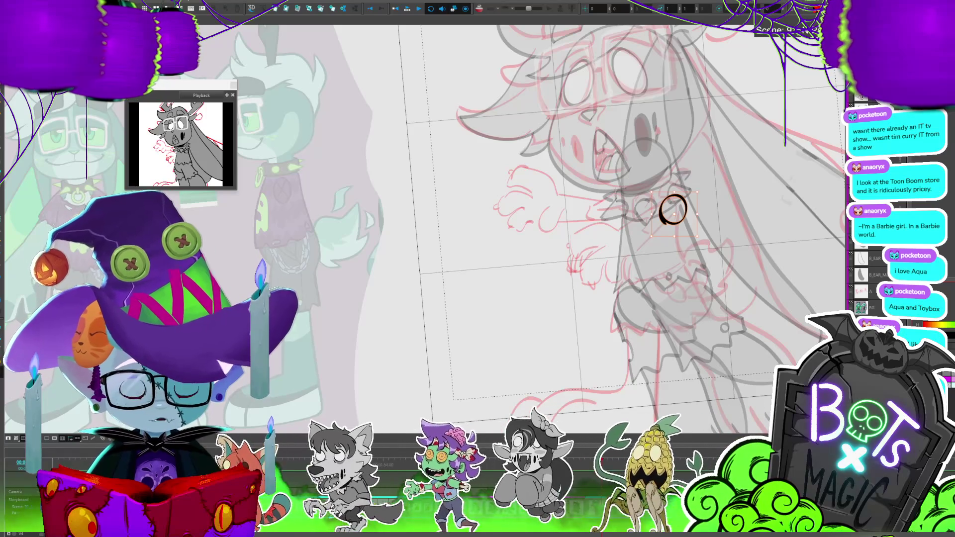
pyautogui.moveTo(674, 211); pyautogui.dragTo(505, 273)
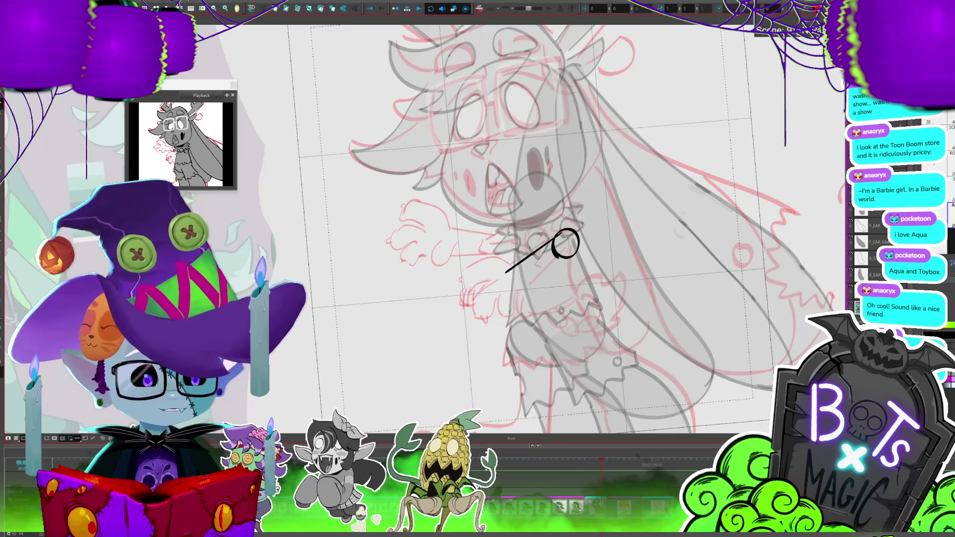
pyautogui.hotkey('alt', 's')
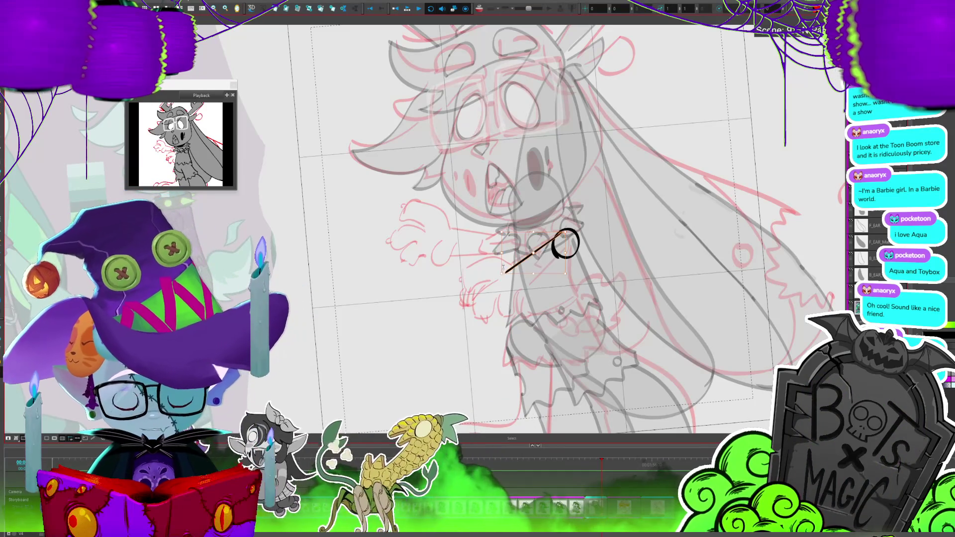
pyautogui.moveTo(502, 267); pyautogui.dragTo(535, 234)
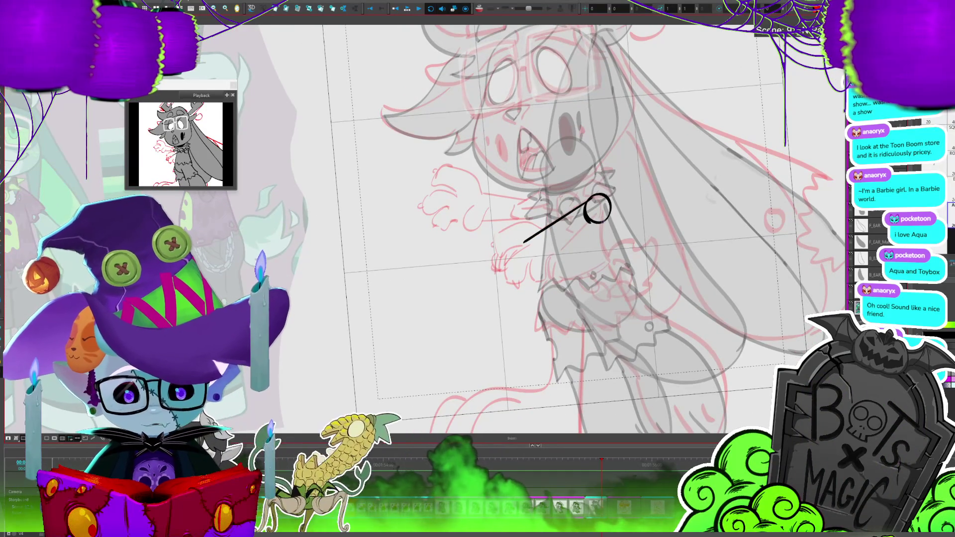
pyautogui.moveTo(604, 222); pyautogui.dragTo(553, 263)
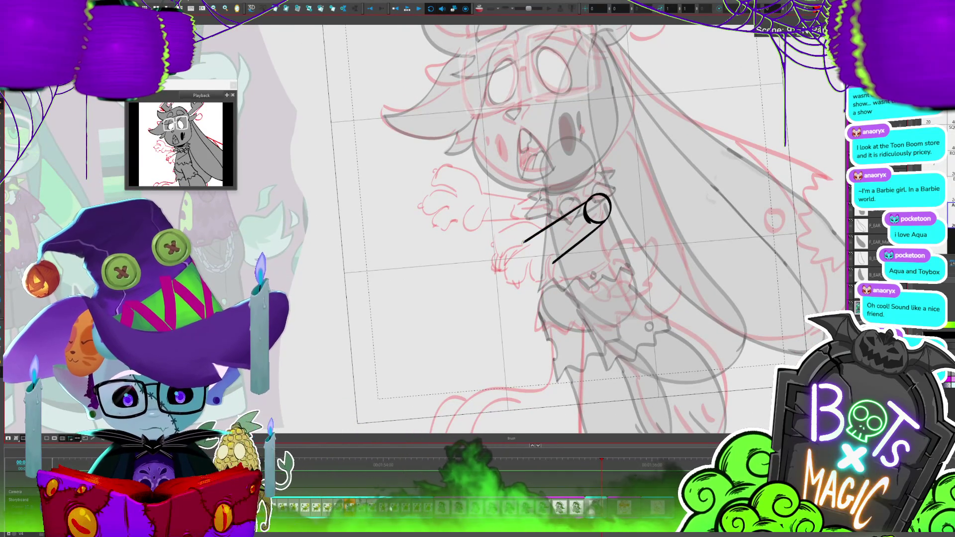
pyautogui.moveTo(547, 239); pyautogui.dragTo(594, 210)
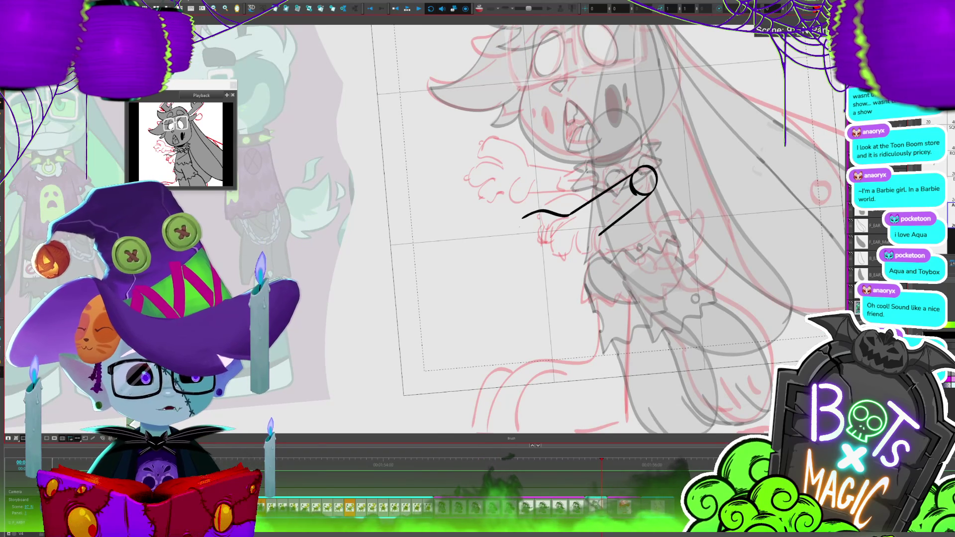
pyautogui.moveTo(525, 215)
pyautogui.mouseDown()
pyautogui.moveTo(512, 236)
pyautogui.moveTo(533, 240)
pyautogui.moveTo(598, 215)
pyautogui.mouseUp()
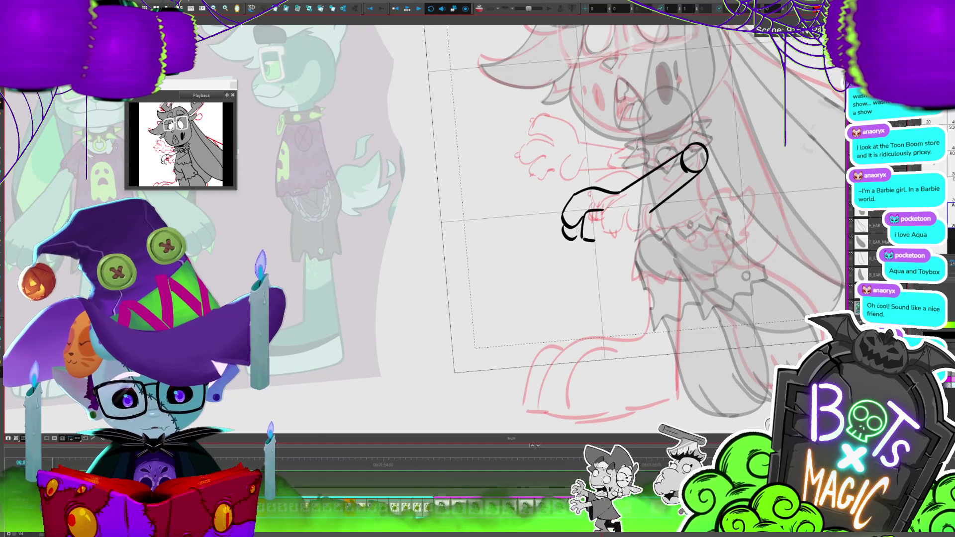
# Ink the hand's finger curl and top line, then redraw the bottom finger strokes.
pyautogui.moveTo(566, 225); pyautogui.dragTo(573, 239)
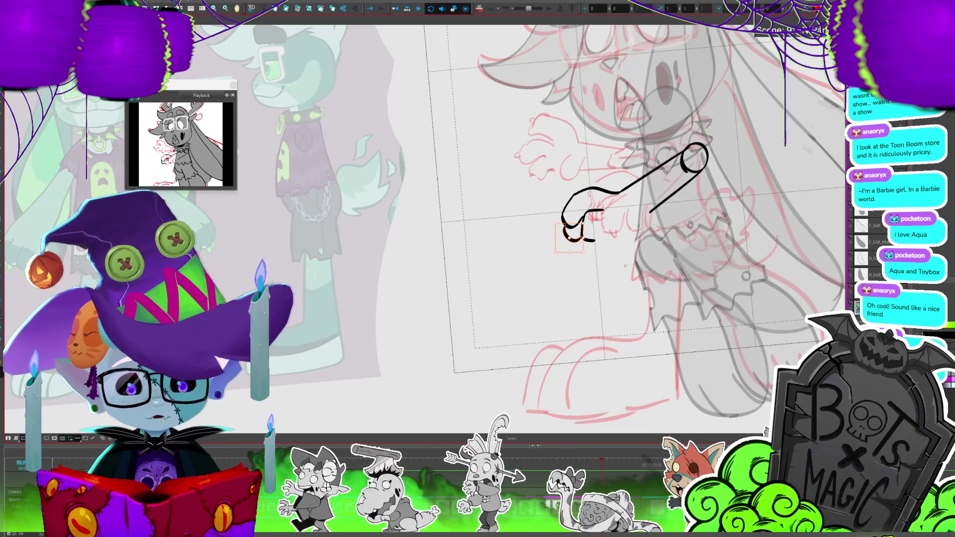
pyautogui.click(615, 227)
pyautogui.moveTo(595, 210); pyautogui.dragTo(622, 220)
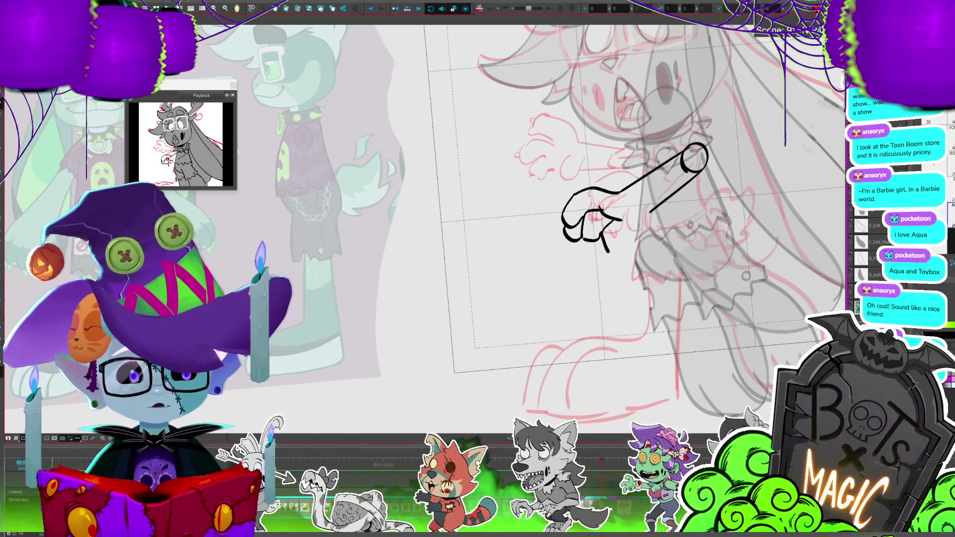
pyautogui.moveTo(585, 227); pyautogui.dragTo(591, 245)
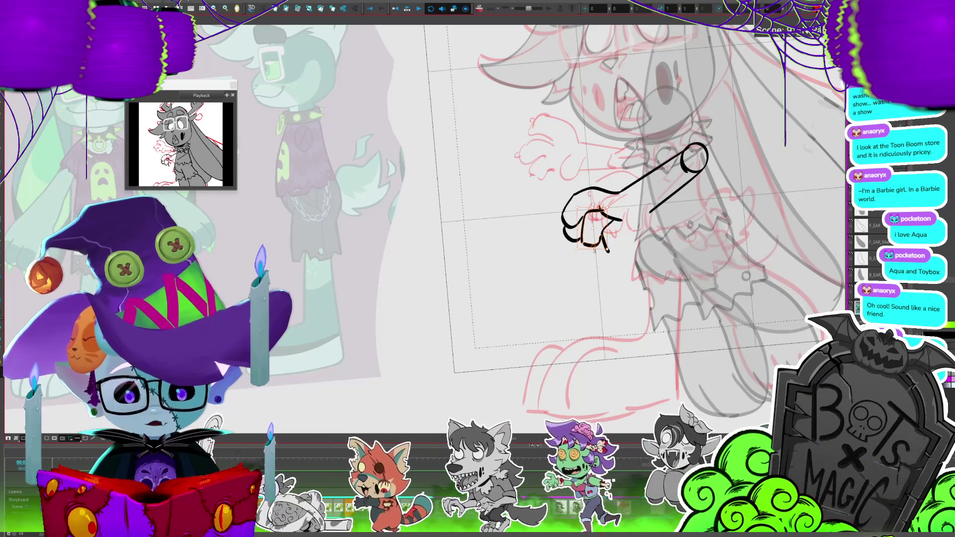
pyautogui.click(585, 233)
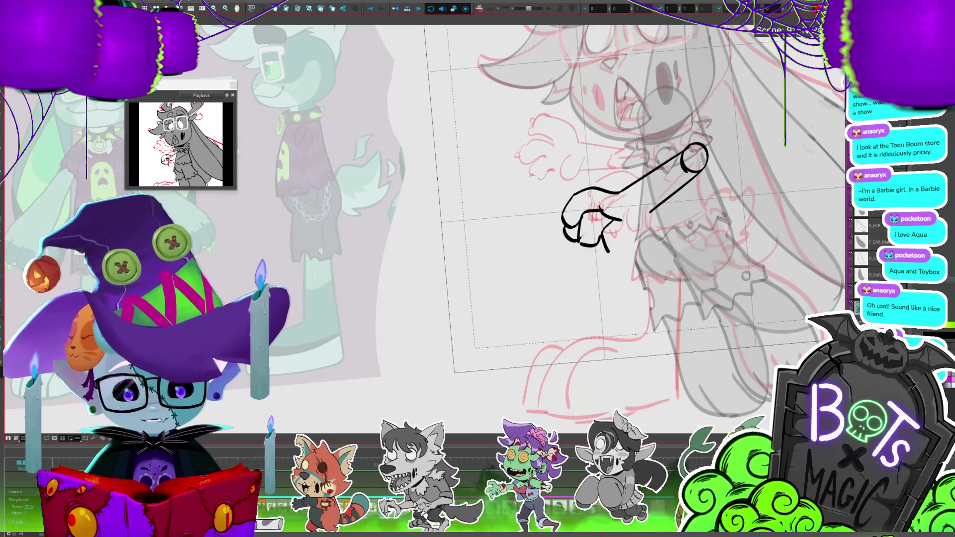
pyautogui.moveTo(625, 244); pyautogui.dragTo(607, 252)
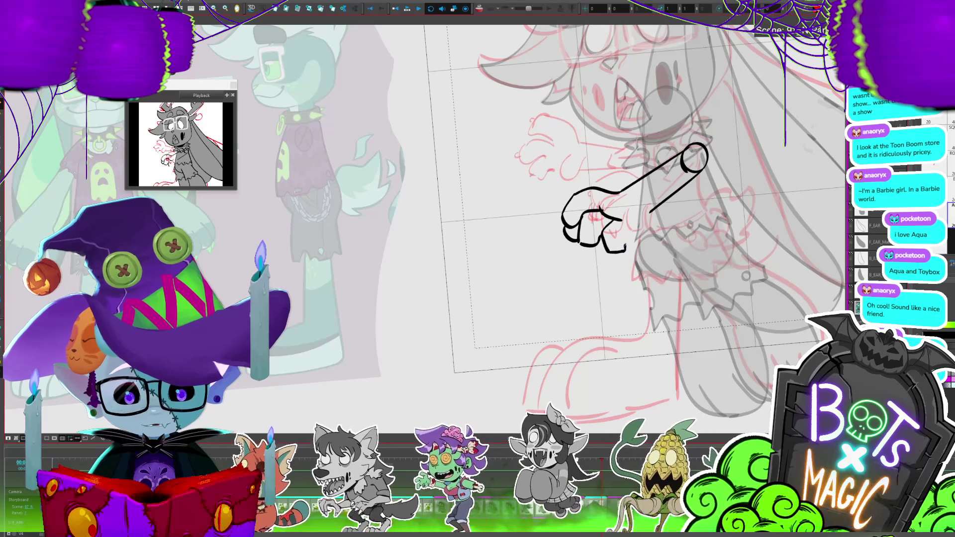
# Reshape the finger strokes with the Select tool, extending the right finger lower.
pyautogui.press('2')
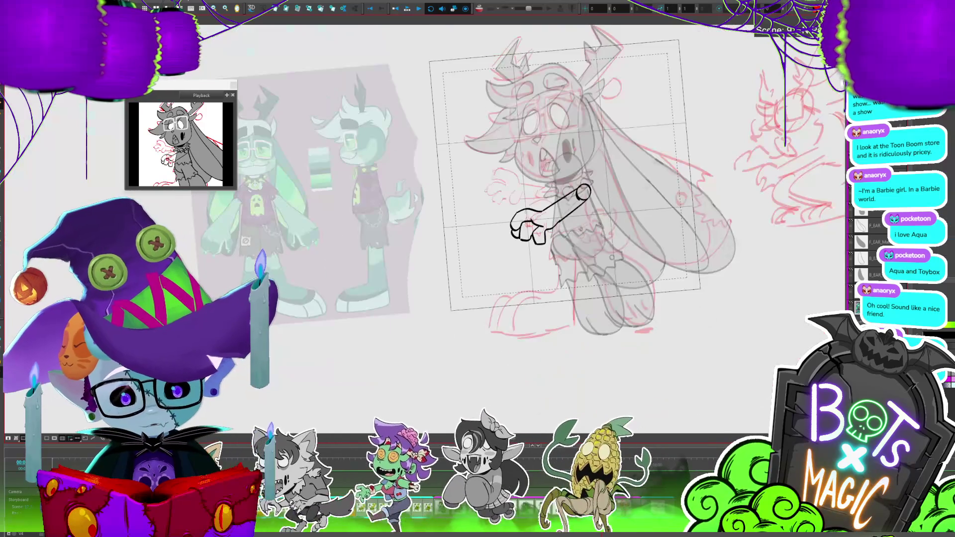
pyautogui.press('1')
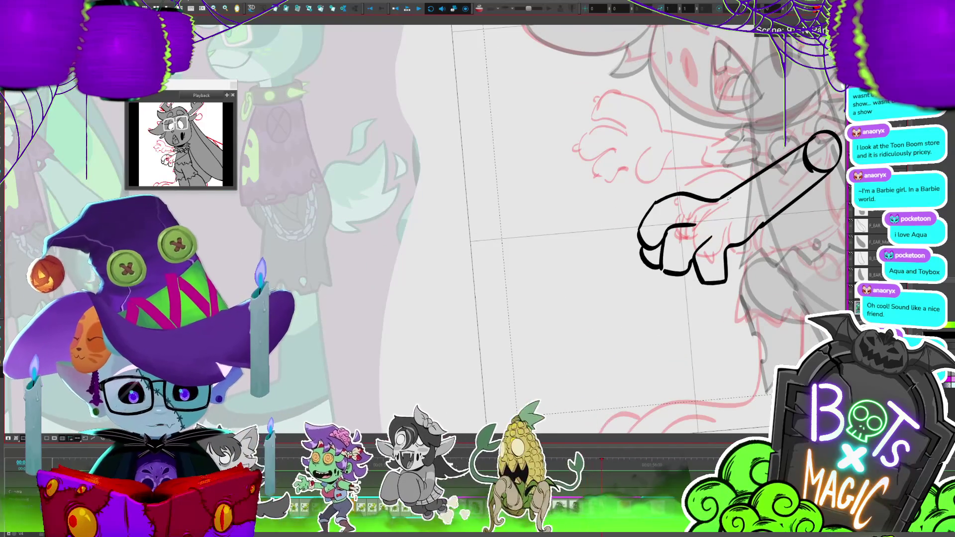
pyautogui.click(680, 277)
pyautogui.moveTo(679, 280); pyautogui.dragTo(770, 287)
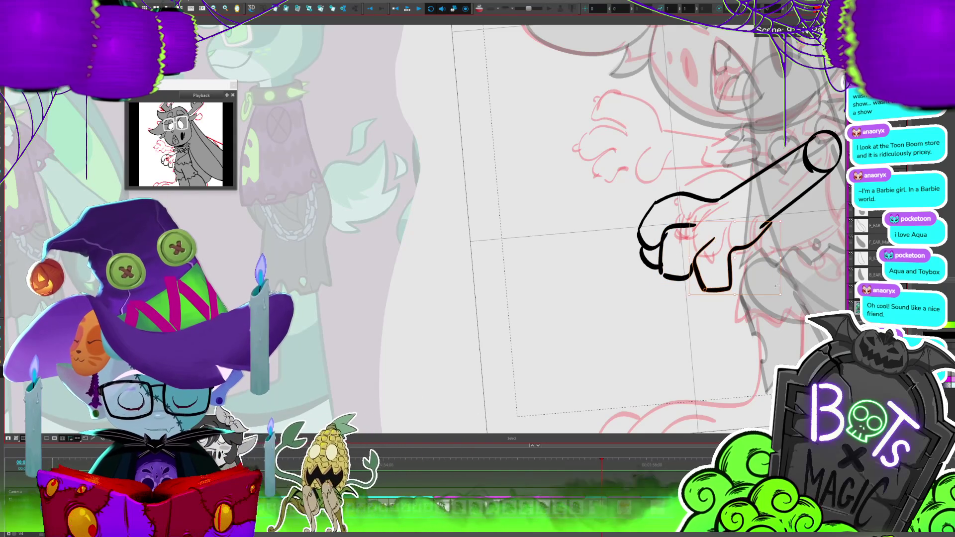
pyautogui.moveTo(770, 287); pyautogui.dragTo(758, 232)
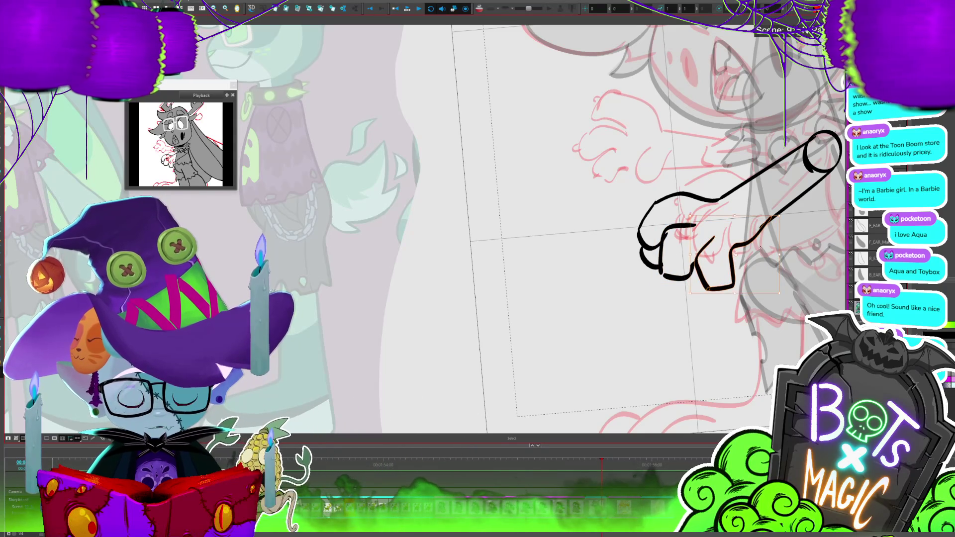
pyautogui.hotkey('alt', 'b')
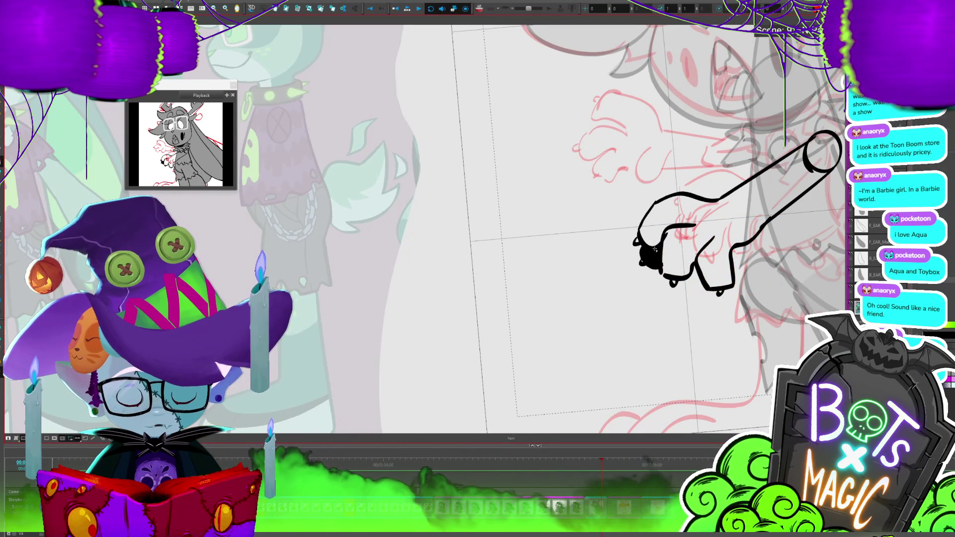
pyautogui.scroll(-3, 655, 248)
pyautogui.scroll(1, 597, 224)
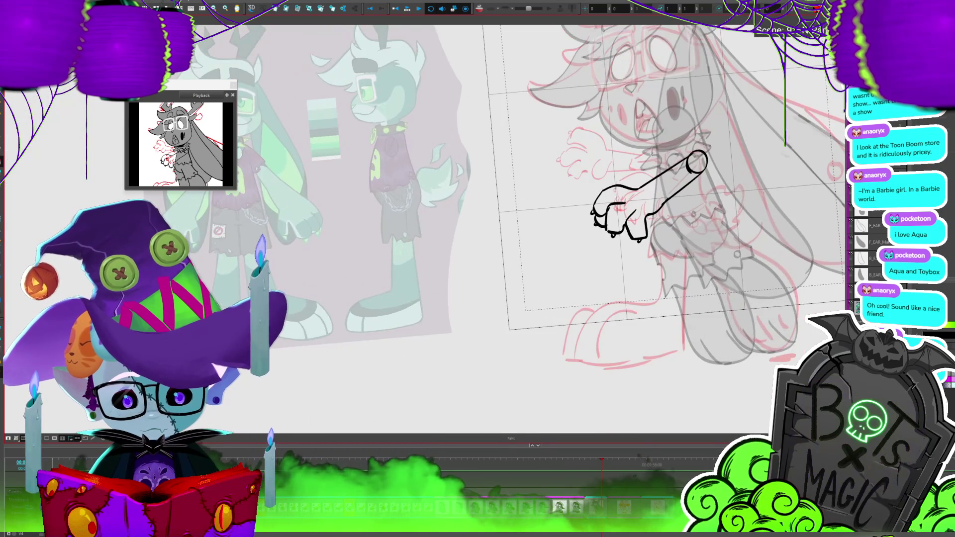
pyautogui.hotkey('ctrl', 'z')
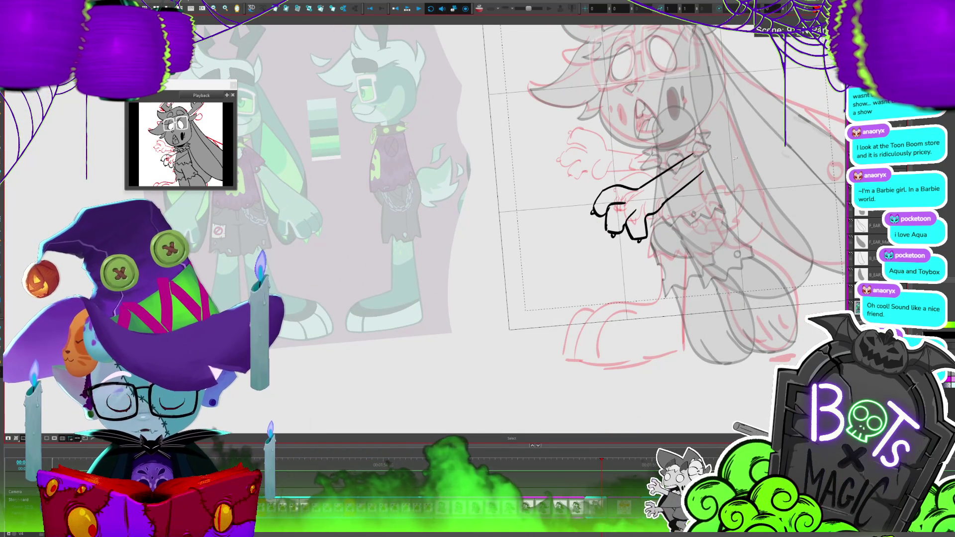
pyautogui.hotkey('alt', 'b')
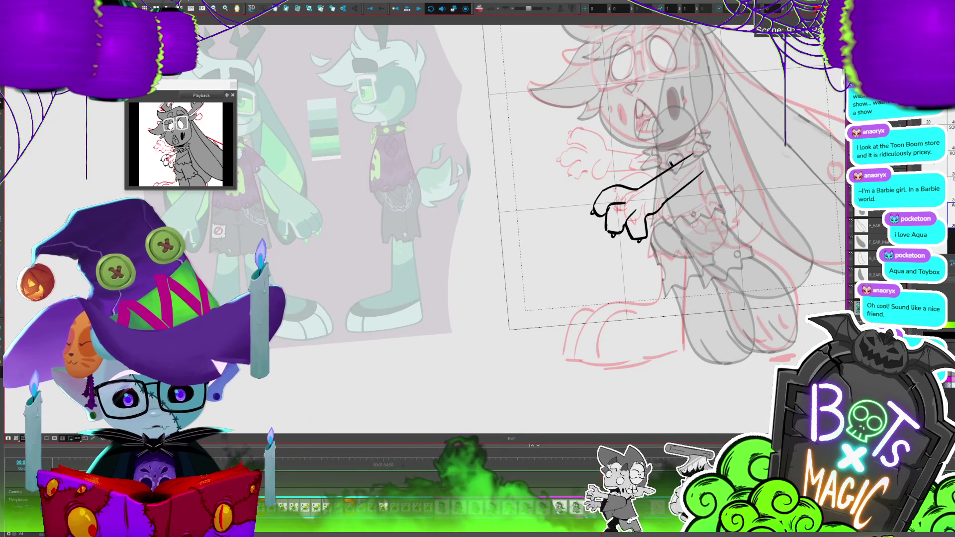
# Add a short ink detail at the hand with the Stencil Brush, then select the whole arm.
pyautogui.hotkey('alt', 'shift', 'b')
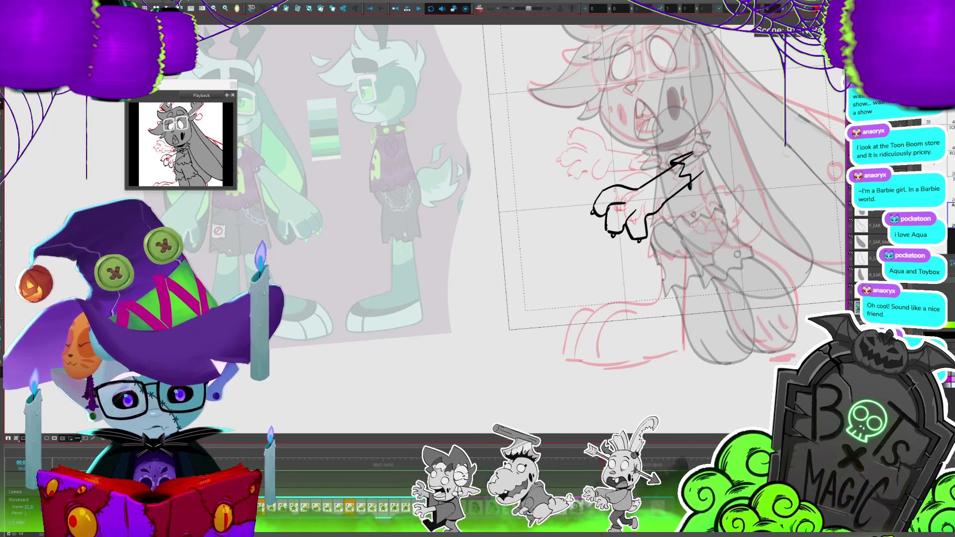
pyautogui.moveTo(703, 173); pyautogui.dragTo(691, 188)
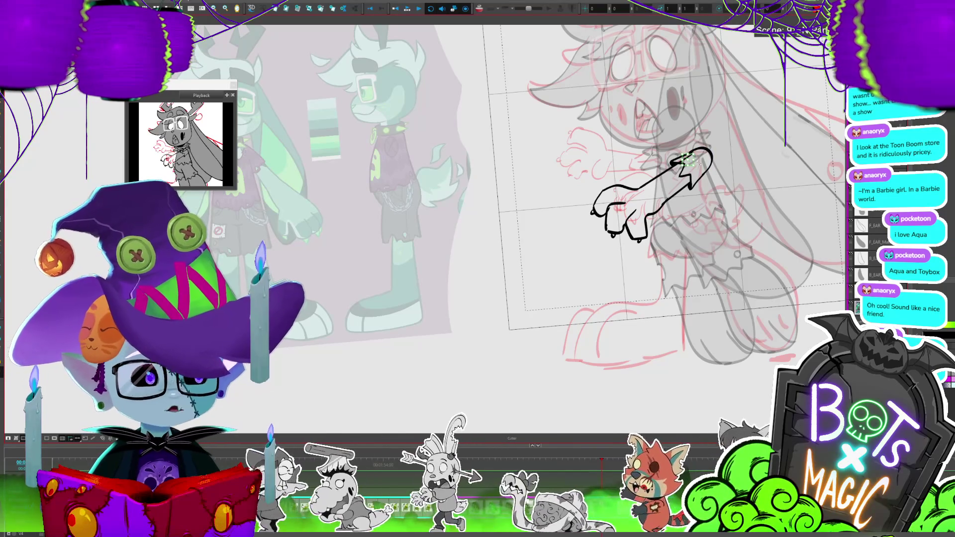
pyautogui.moveTo(689, 159); pyautogui.dragTo(617, 175)
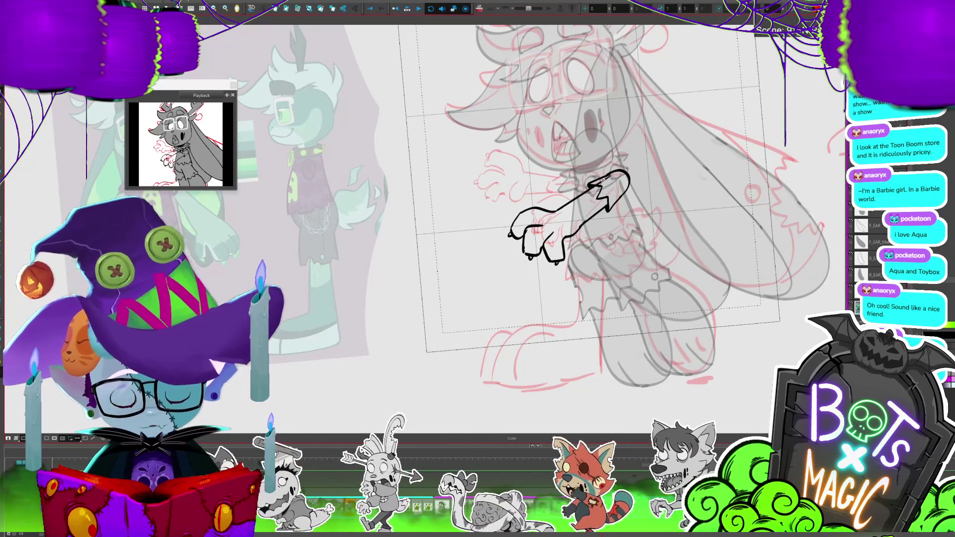
pyautogui.moveTo(652, 156); pyautogui.dragTo(671, 149)
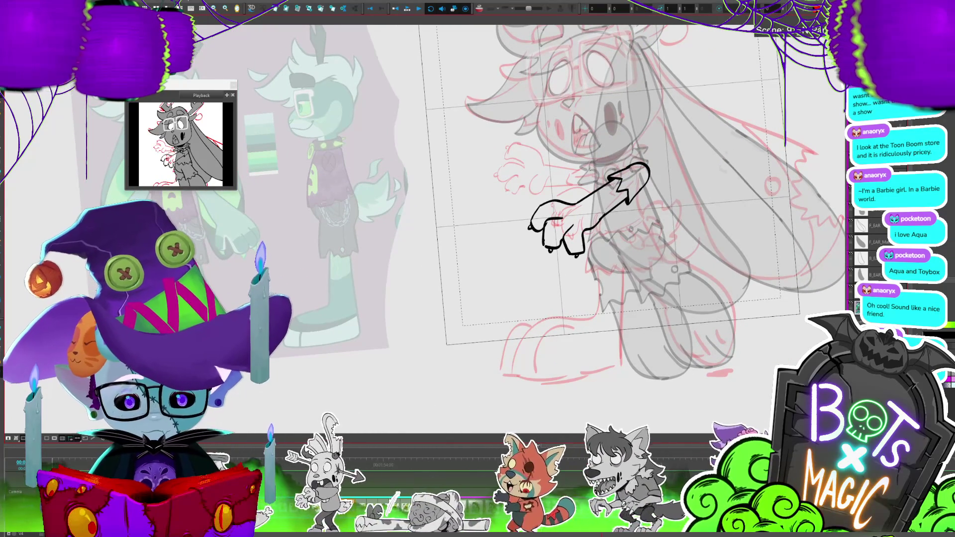
pyautogui.hotkey('ctrl', 'a')
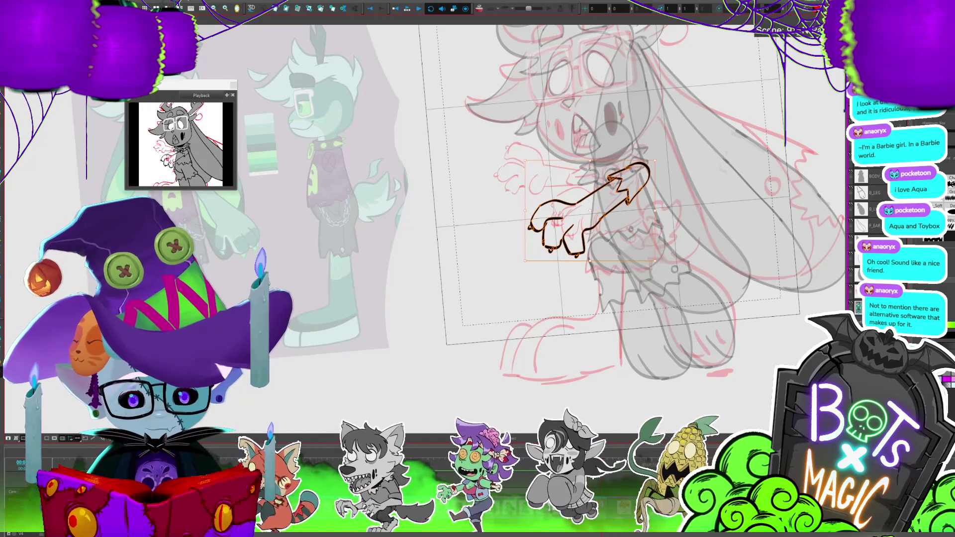
# Auto-matte the arm drawing with Radius 150 on a new layer to fill it grey.
pyautogui.click(642, 131)
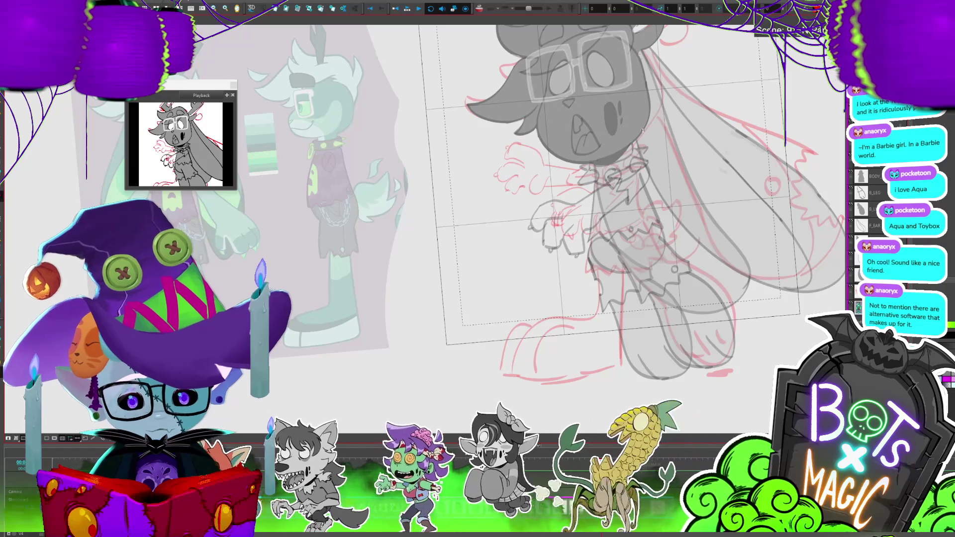
pyautogui.click(617, 186)
pyautogui.hotkey('ctrl', 'shift', 'm')
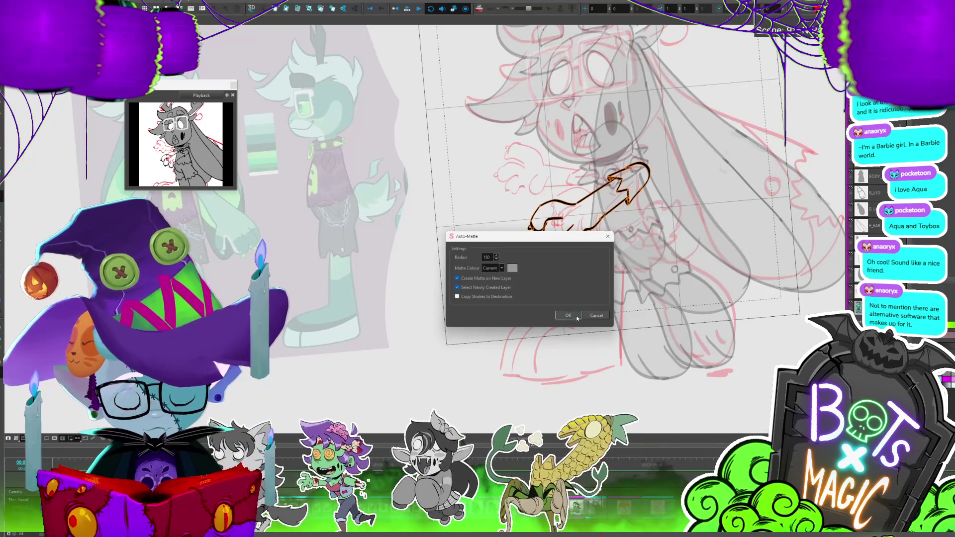
pyautogui.click(568, 316)
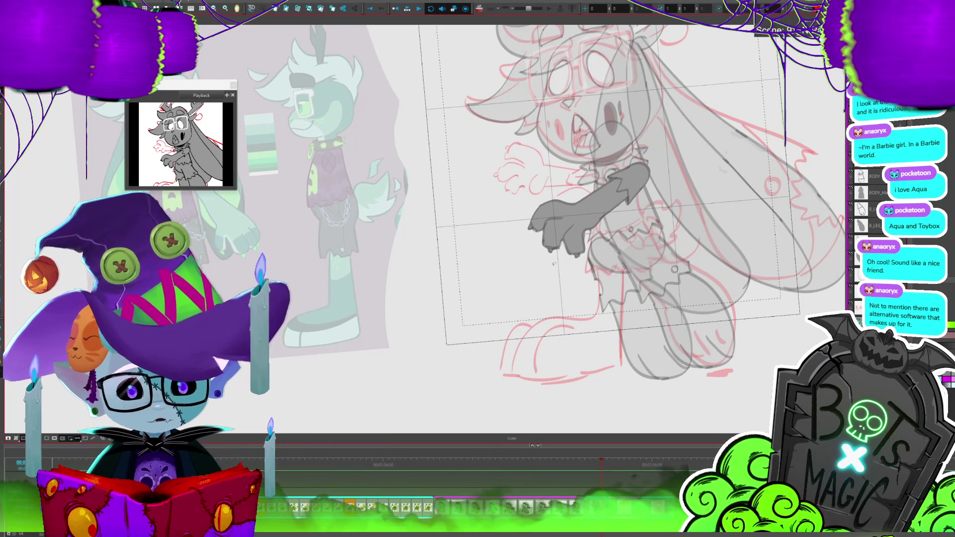
pyautogui.hscroll(2, 622, 378)
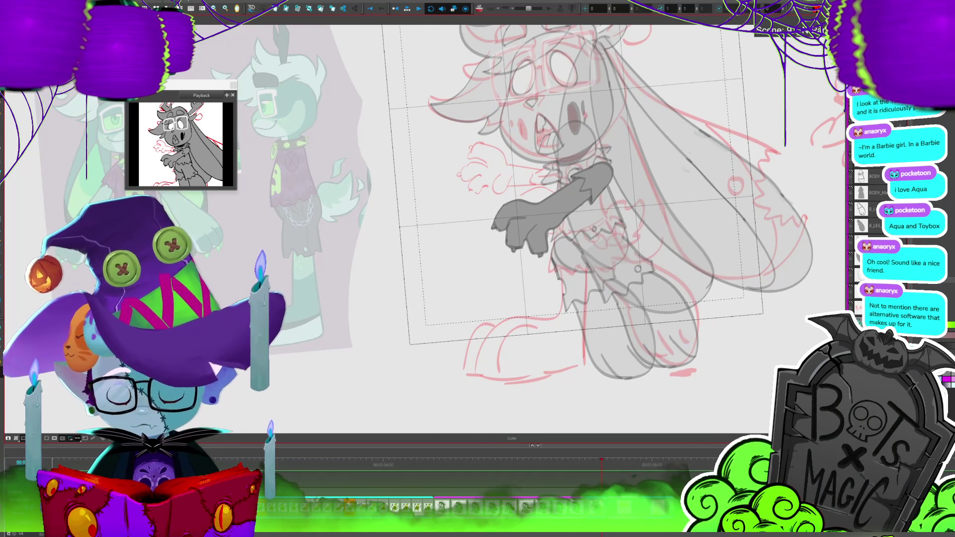
# Bring back the arm's black line art and frame the arm in view.
pyautogui.press('2')
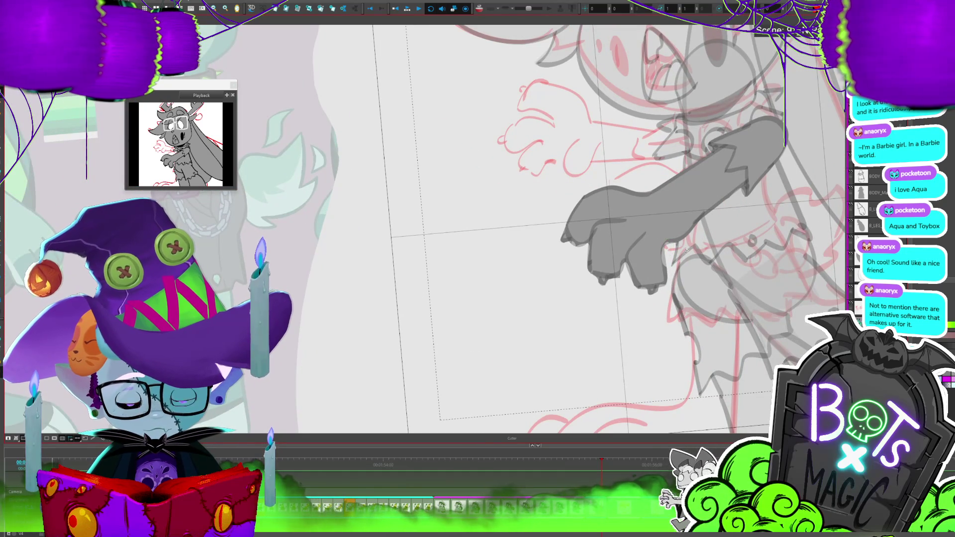
pyautogui.press('1')
pyautogui.hscroll(-3, 685, 251)
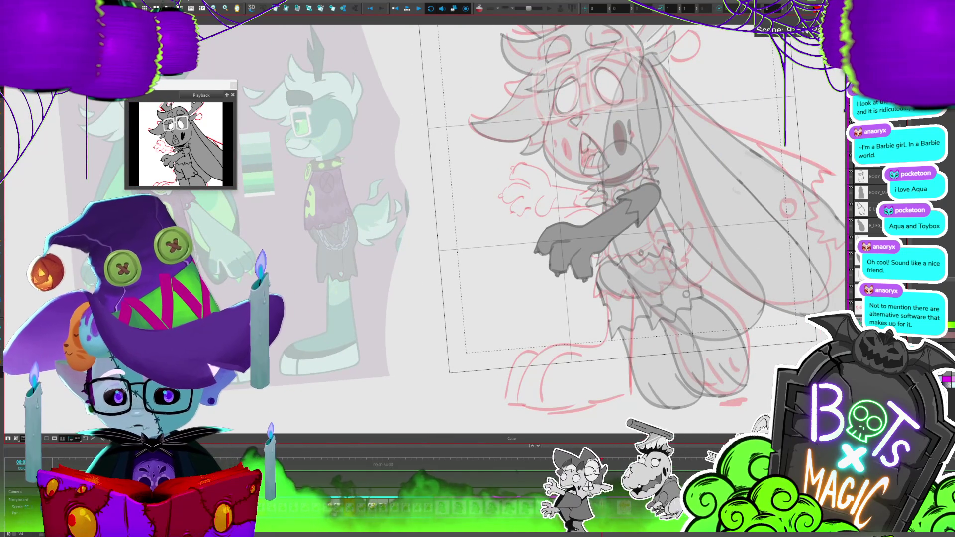
pyautogui.press('.')
pyautogui.press('1')
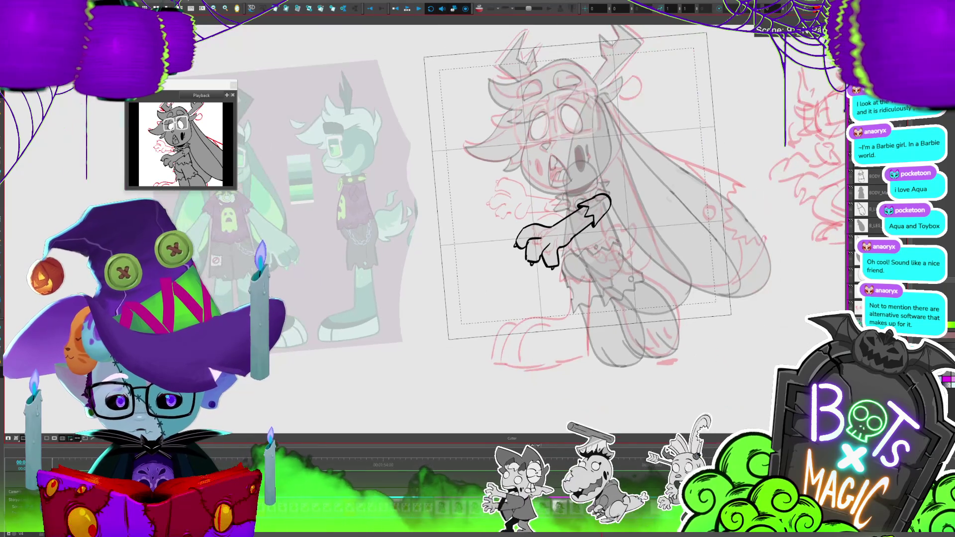
pyautogui.press('2')
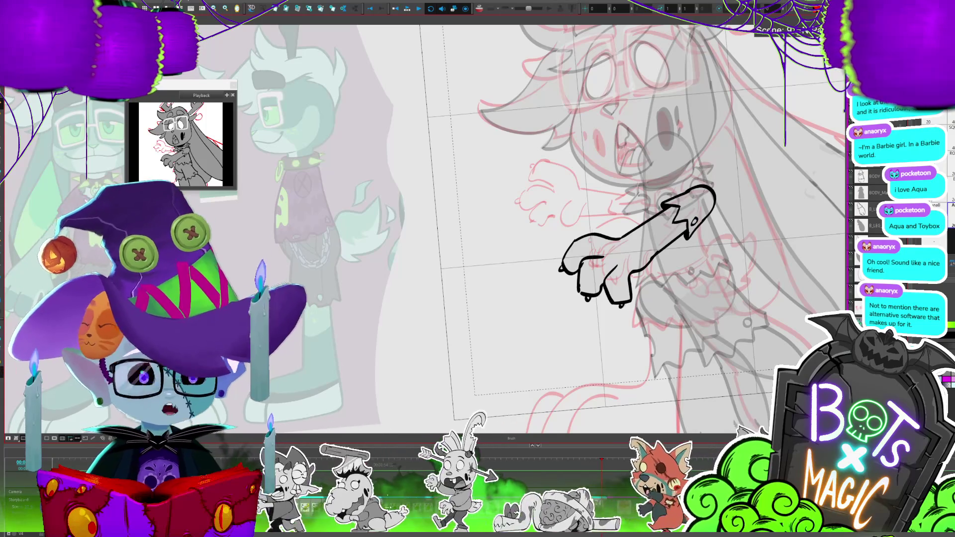
pyautogui.moveTo(548, 249); pyautogui.dragTo(510, 239)
pyautogui.press('1')
pyautogui.press('1')
pyautogui.press('1')
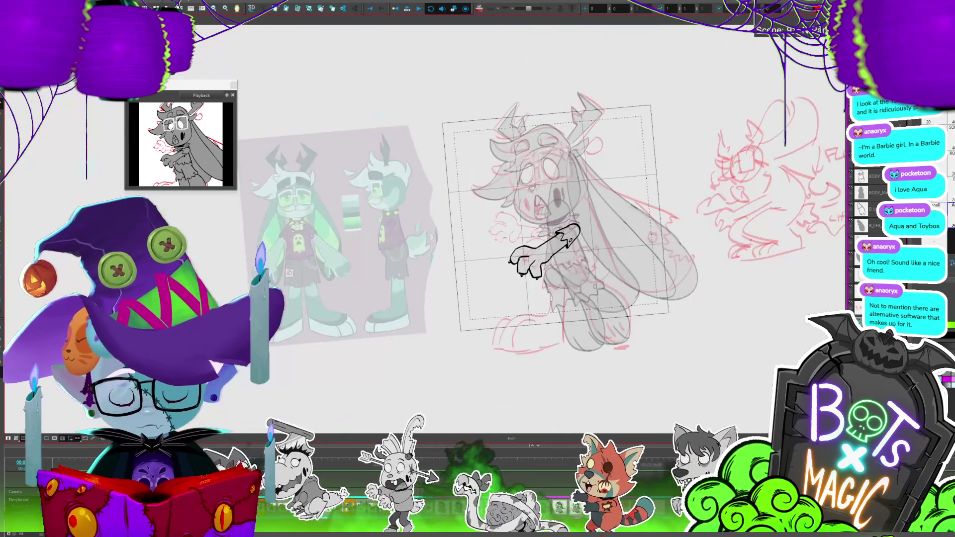
# Rotate the arm drawing down-left around the shoulder and fine-tune its angle.
pyautogui.hotkey('alt', 's')
pyautogui.click(543, 254)
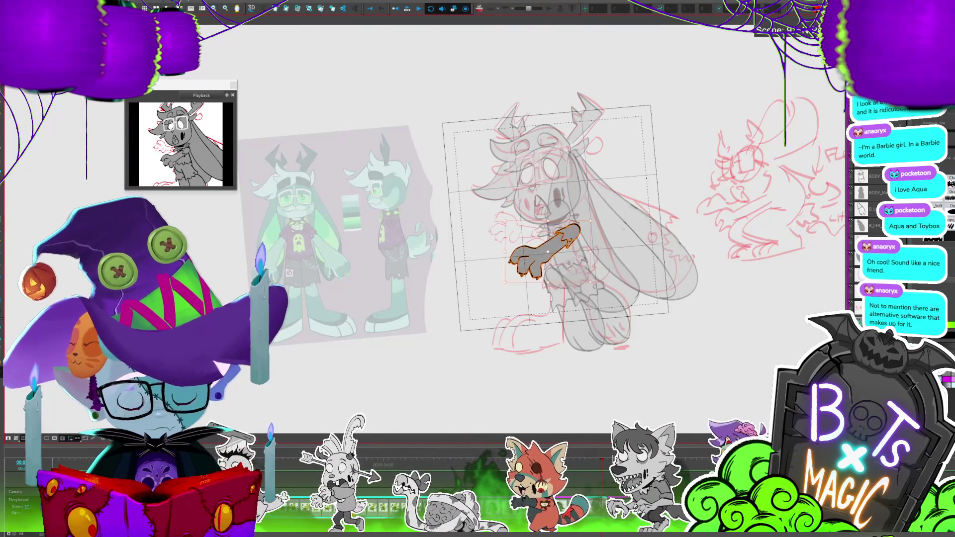
pyautogui.moveTo(520, 273); pyautogui.dragTo(503, 282)
pyautogui.moveTo(574, 240); pyautogui.dragTo(575, 235)
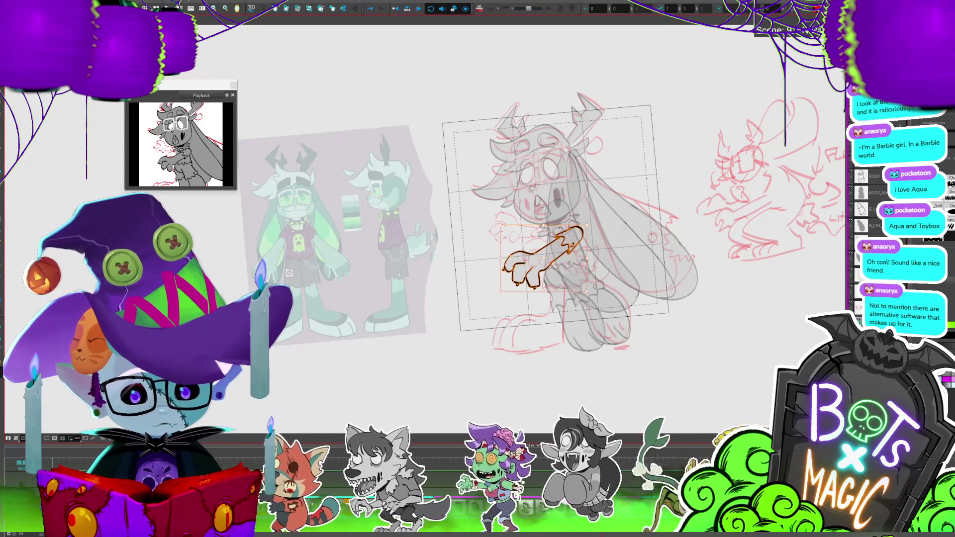
# Rename the arm layer to B_ARM and swing its drawing to point left at chest height.
pyautogui.click(607, 319)
pyautogui.doubleClick(567, 240)
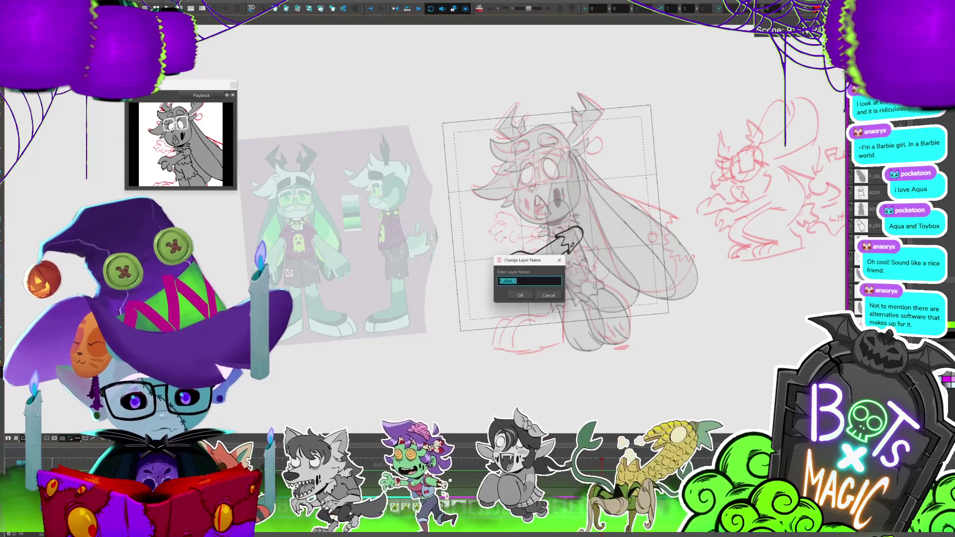
pyautogui.write('B_ARM')
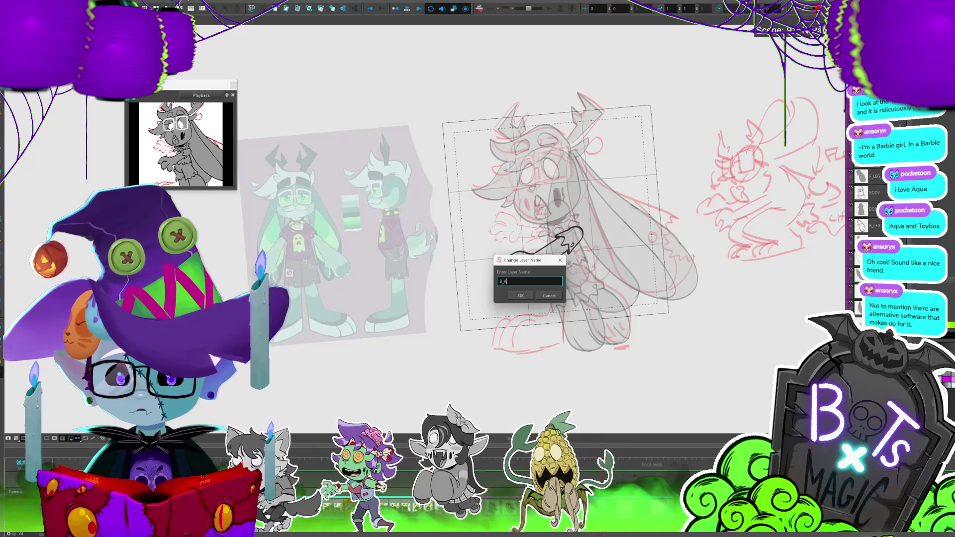
pyautogui.press('Return')
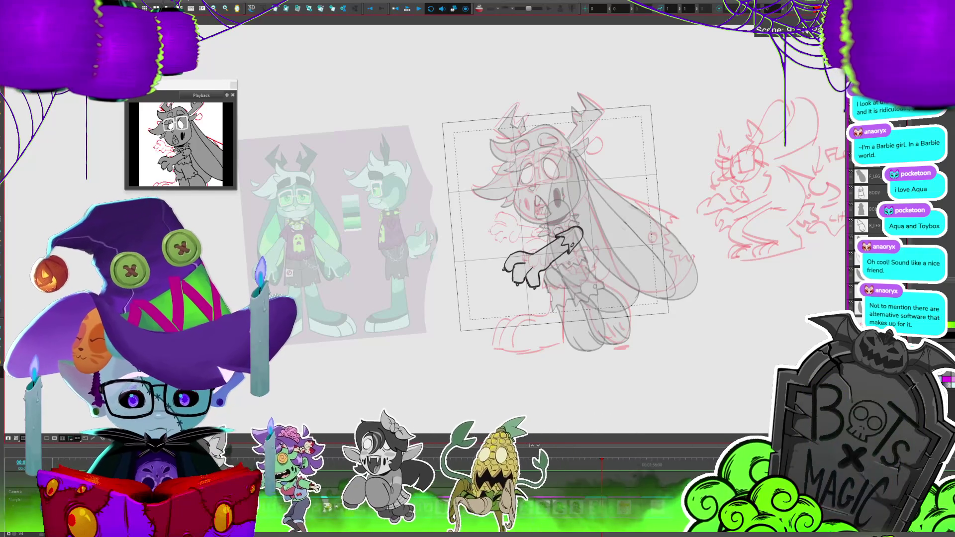
pyautogui.click(577, 247)
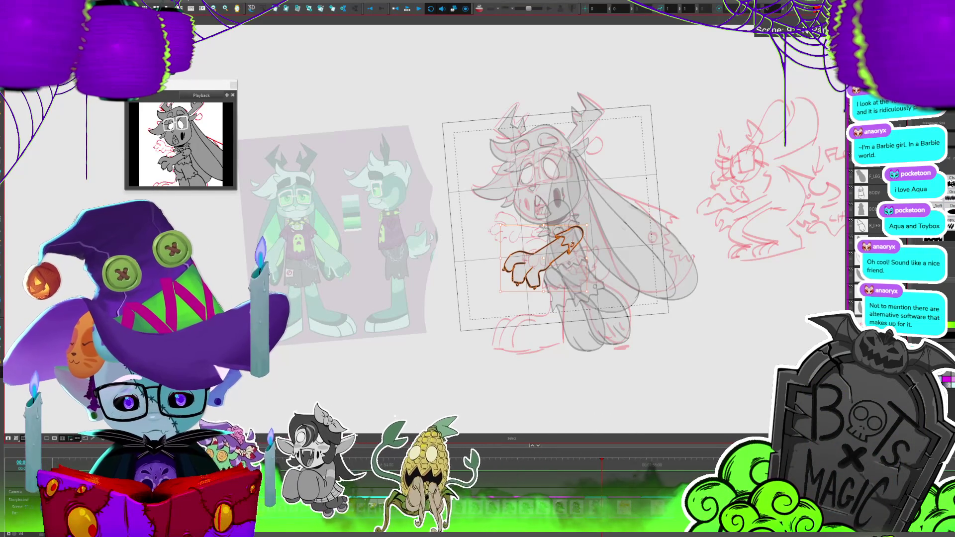
pyautogui.moveTo(548, 250)
pyautogui.mouseDown()
pyautogui.moveTo(578, 233)
pyautogui.moveTo(551, 233)
pyautogui.mouseUp()
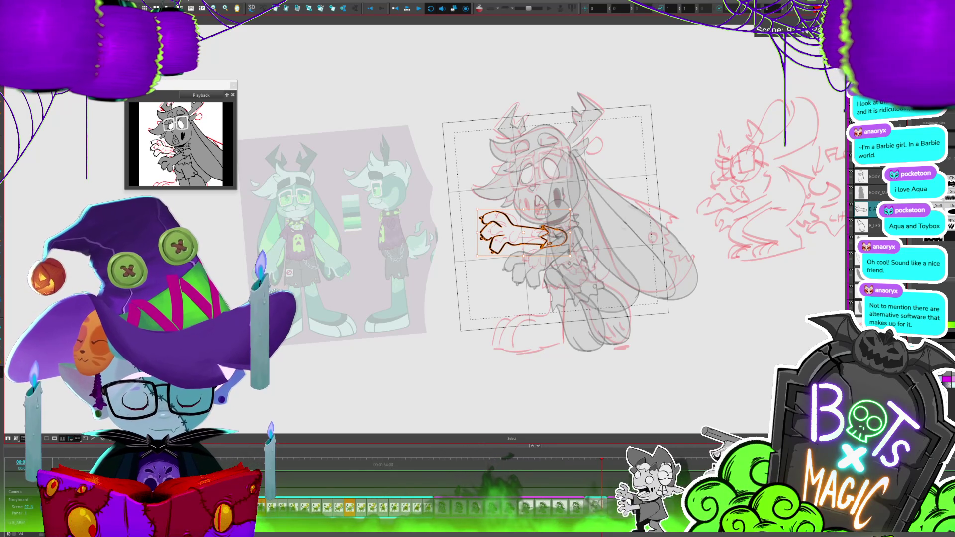
# Fill the B_ARM drawing with a dark grey Auto-Matte using the current colour.
pyautogui.hotkey('ctrl', 'shift', 'm')
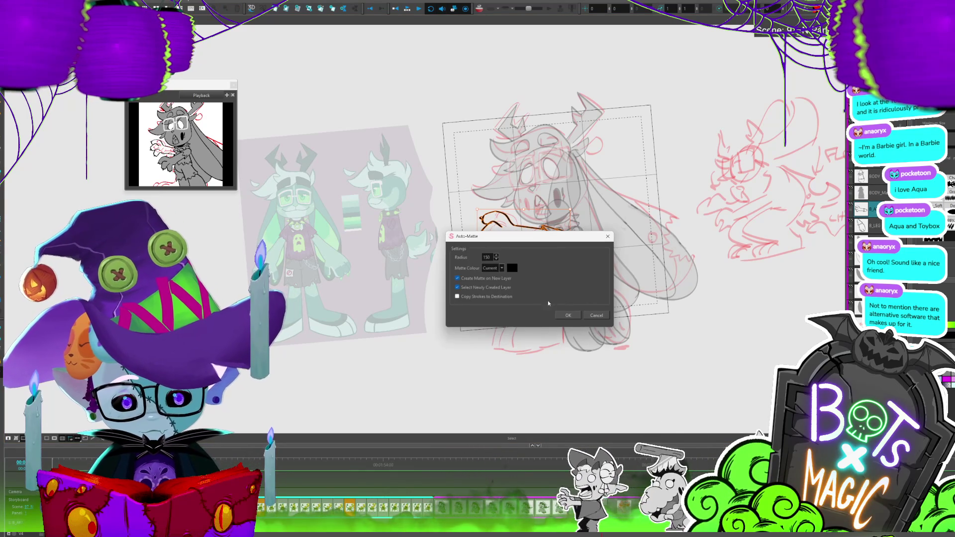
pyautogui.click(501, 282)
pyautogui.click(500, 276)
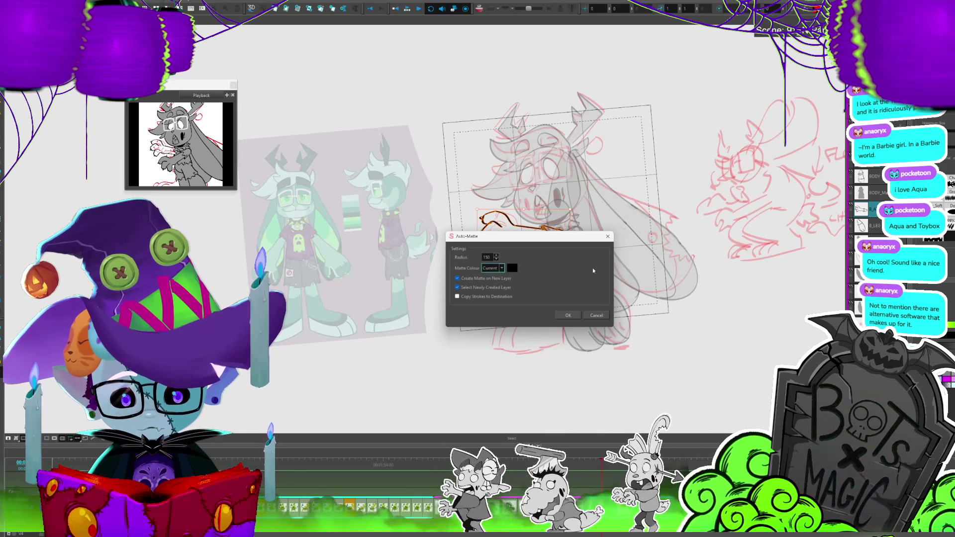
pyautogui.click(591, 317)
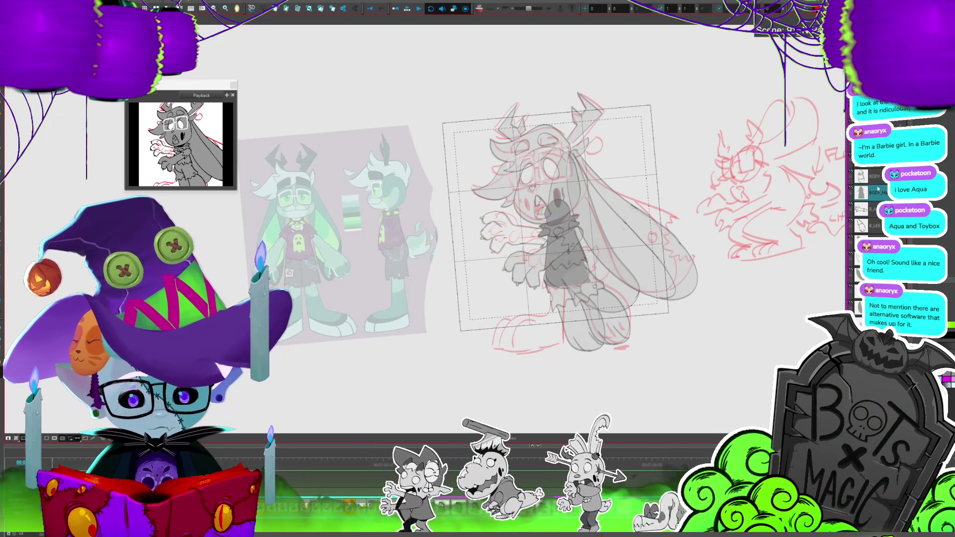
pyautogui.click(512, 224)
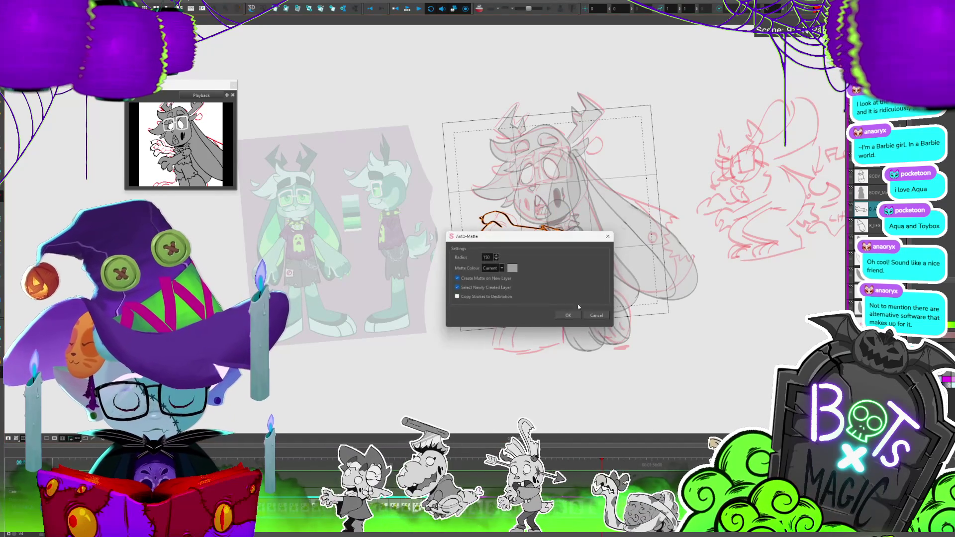
pyautogui.press('Return')
# Toggle the arm's Light Table display and reselect the arm drawing.
pyautogui.press('2')
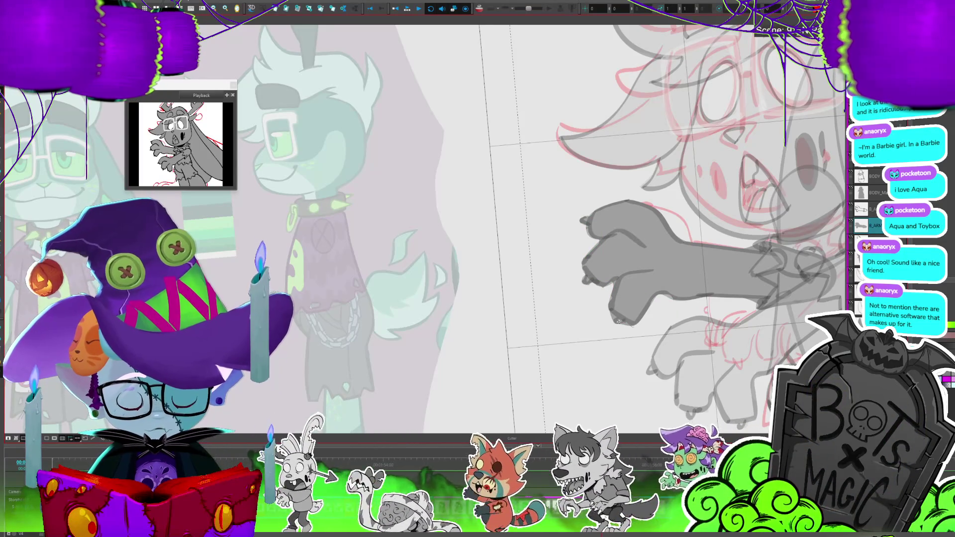
pyautogui.press('1')
pyautogui.press('1')
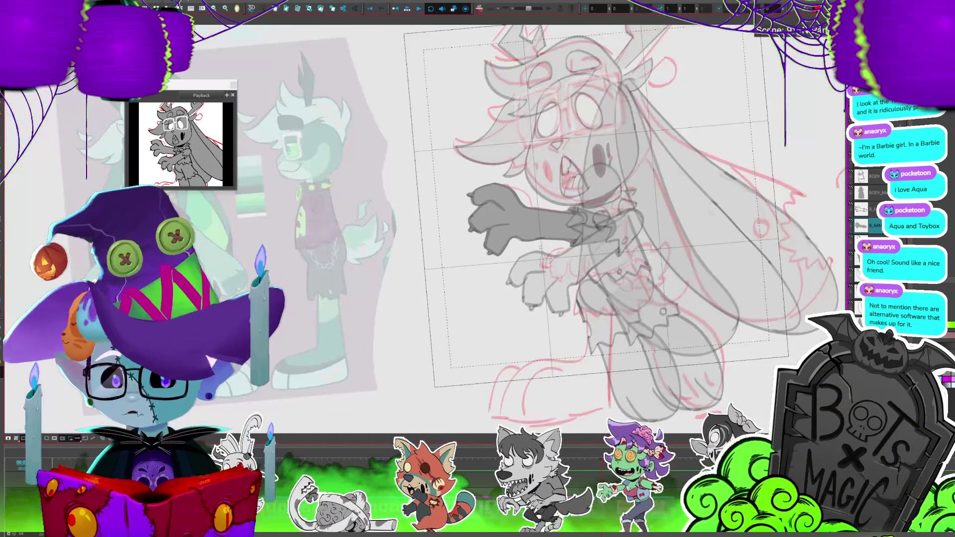
pyautogui.press('1')
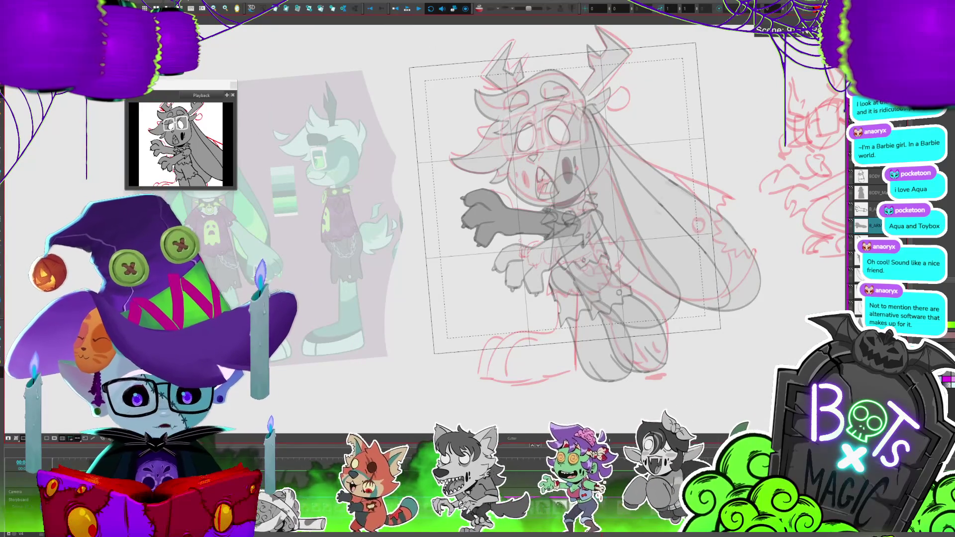
pyautogui.hotkey('shift', 'l')
pyautogui.click(565, 227)
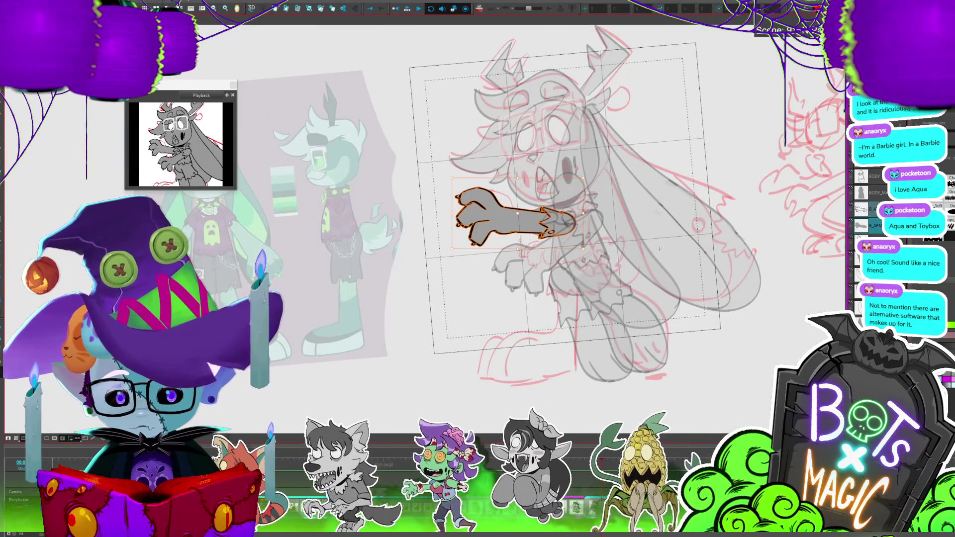
# Draw a short vertical detail stroke inside the arm and check it with Select.
pyautogui.press('Escape')
pyautogui.press('2')
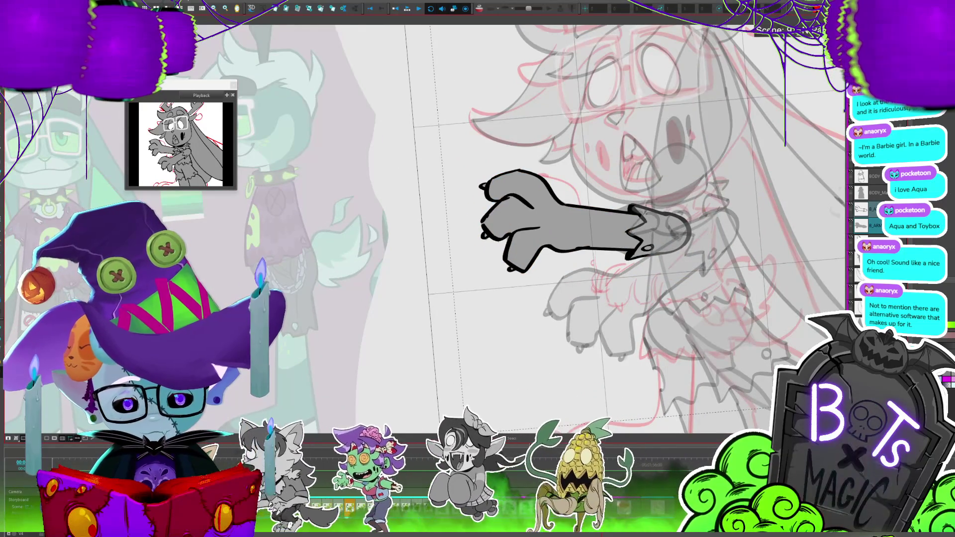
pyautogui.hotkey('shift', 'l')
pyautogui.hotkey('shift', 'l')
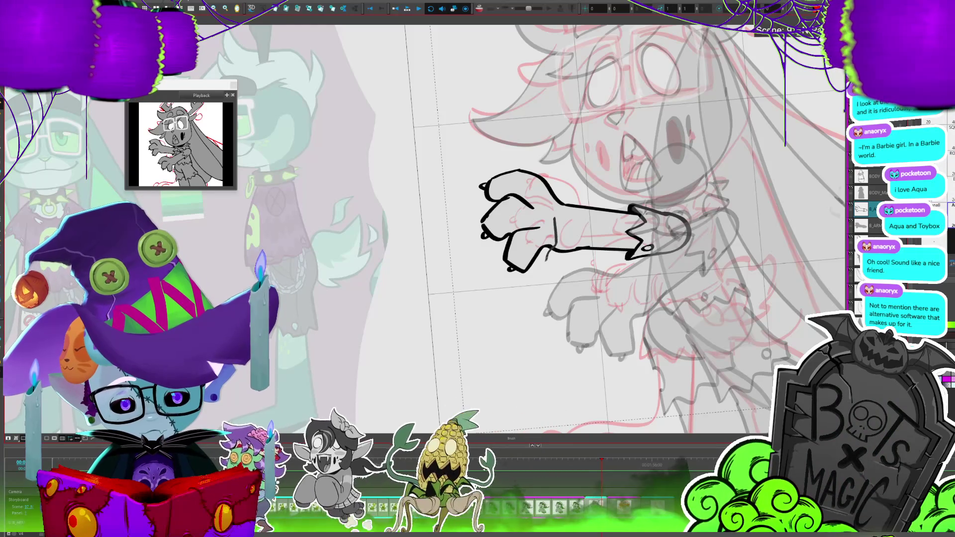
pyautogui.moveTo(556, 219); pyautogui.dragTo(547, 259)
pyautogui.hotkey('alt', 's')
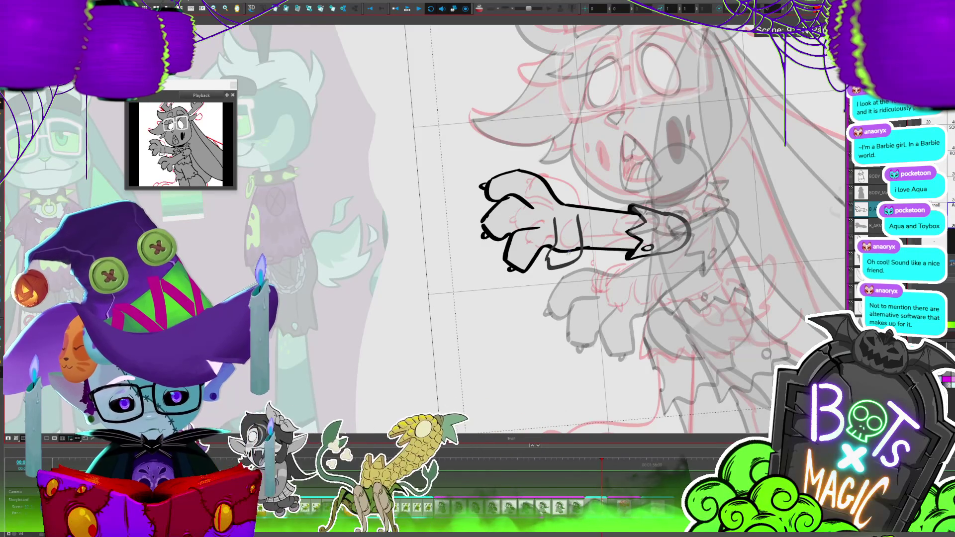
pyautogui.click(583, 253)
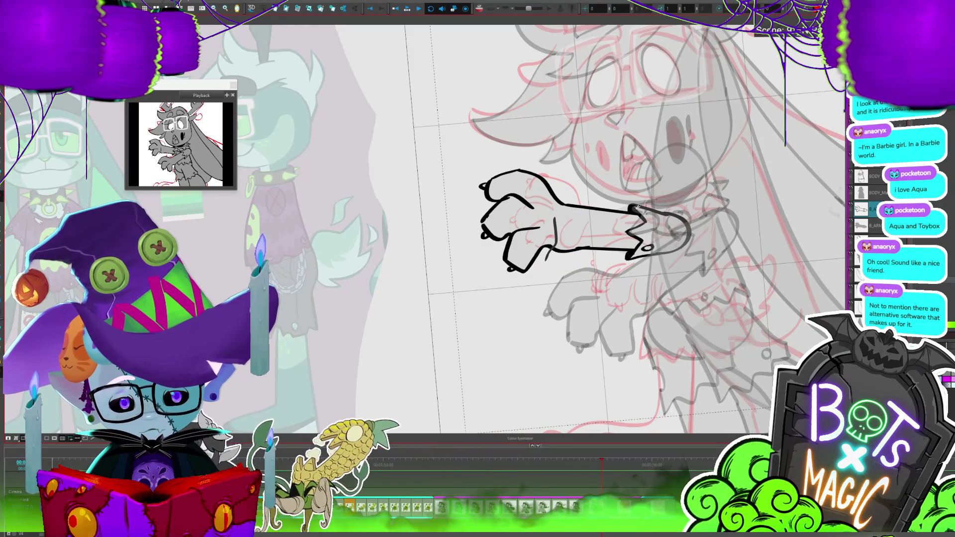
pyautogui.hotkey('alt', 'b')
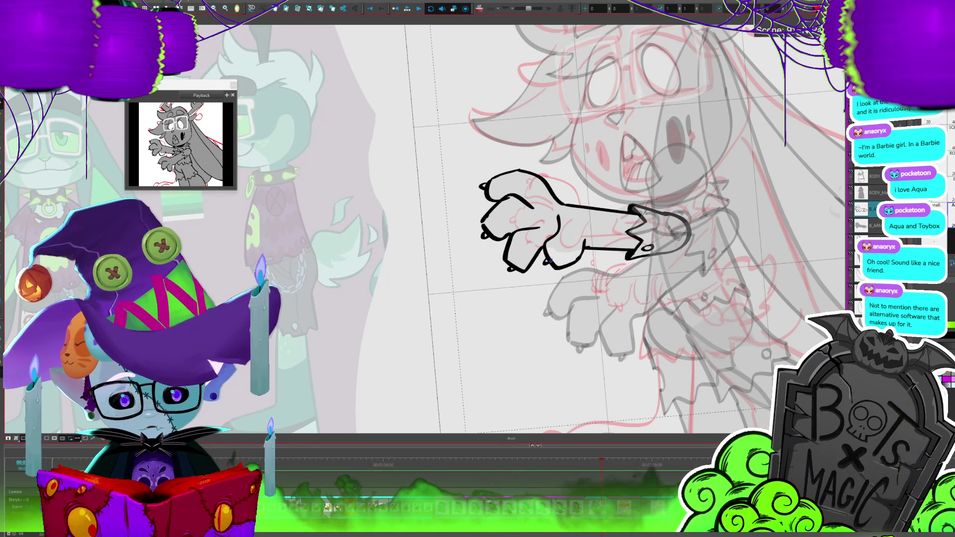
# Zoom out to the whole character and make the B_ARM layer active again.
pyautogui.press('2')
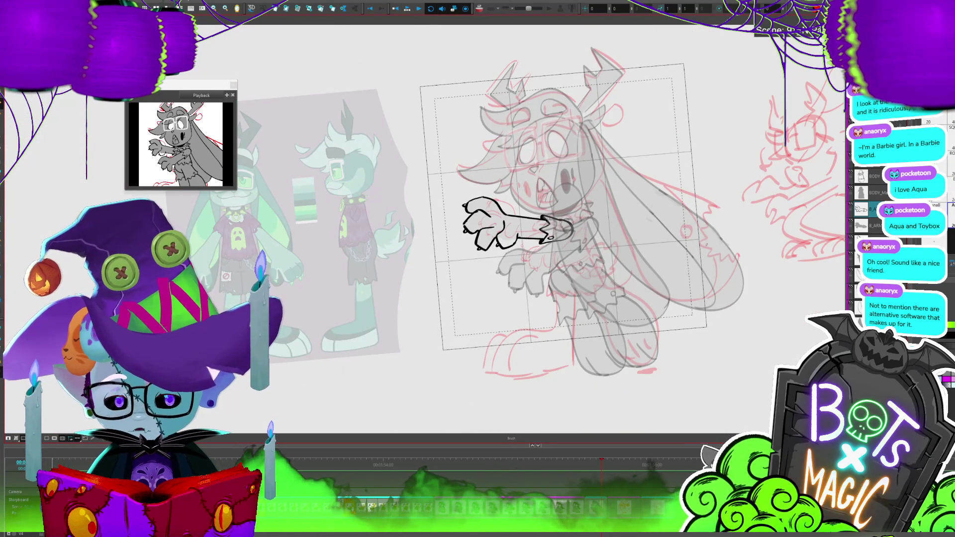
pyautogui.click(622, 319)
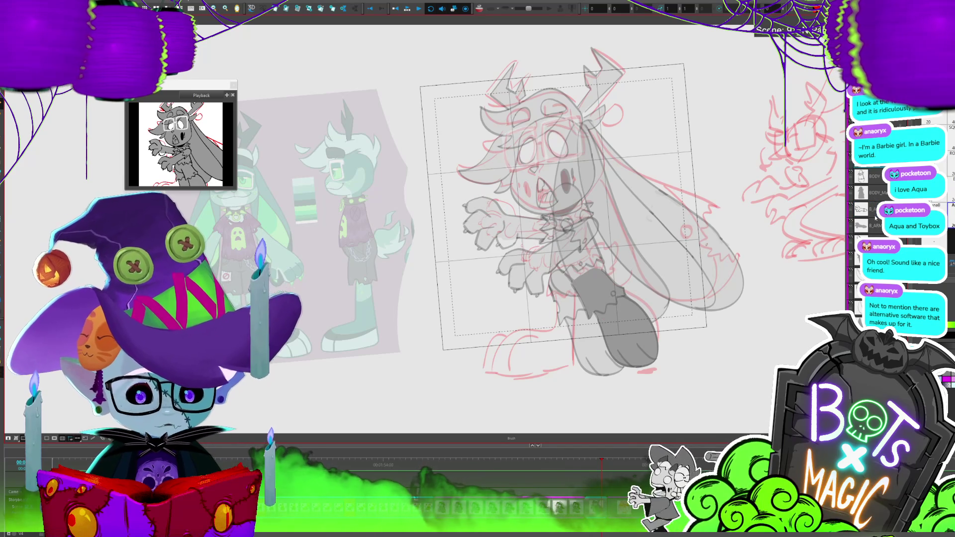
pyautogui.click(600, 227)
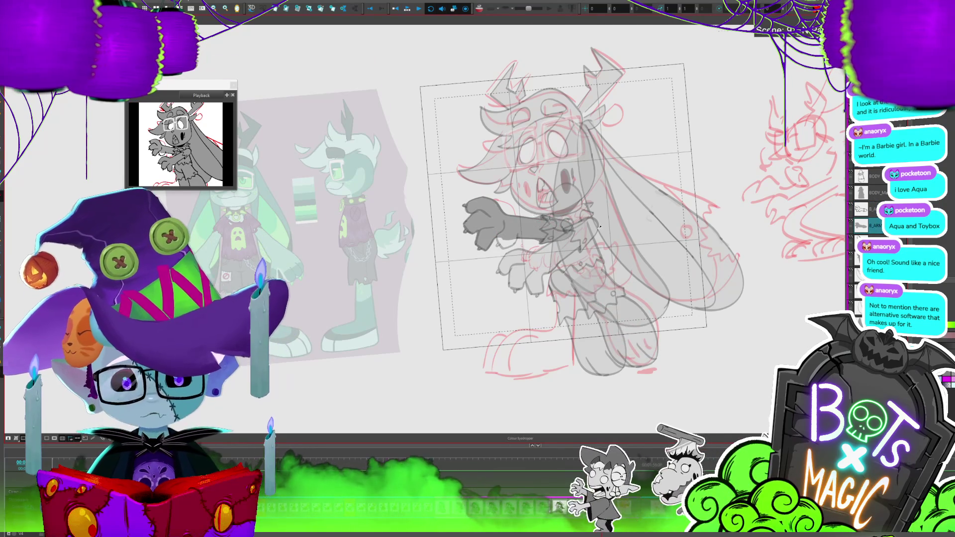
pyautogui.scroll(4, 463, 228)
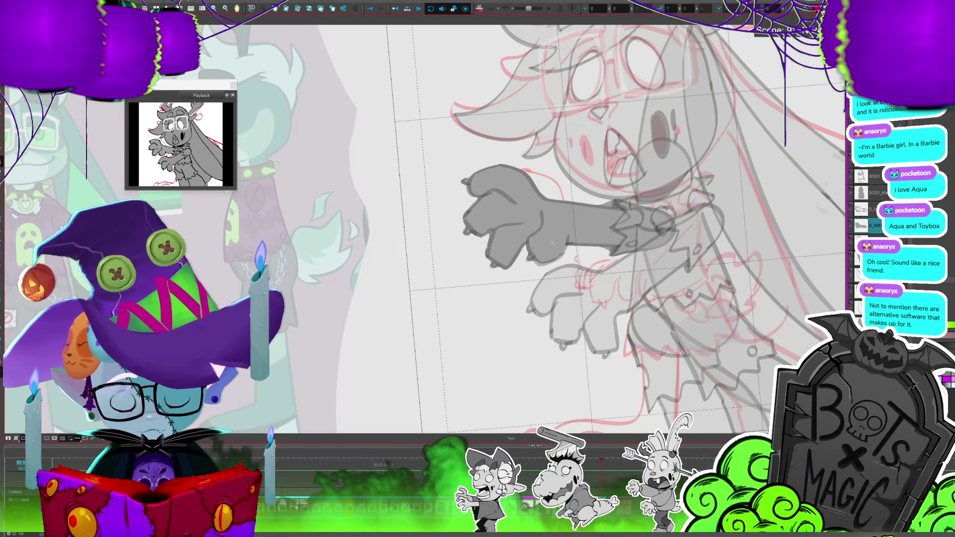
# Select all character strokes, scale them slightly smaller with the corner handles, then zoom in.
pyautogui.scroll(-3, 553, 241)
pyautogui.scroll(-4, 552, 241)
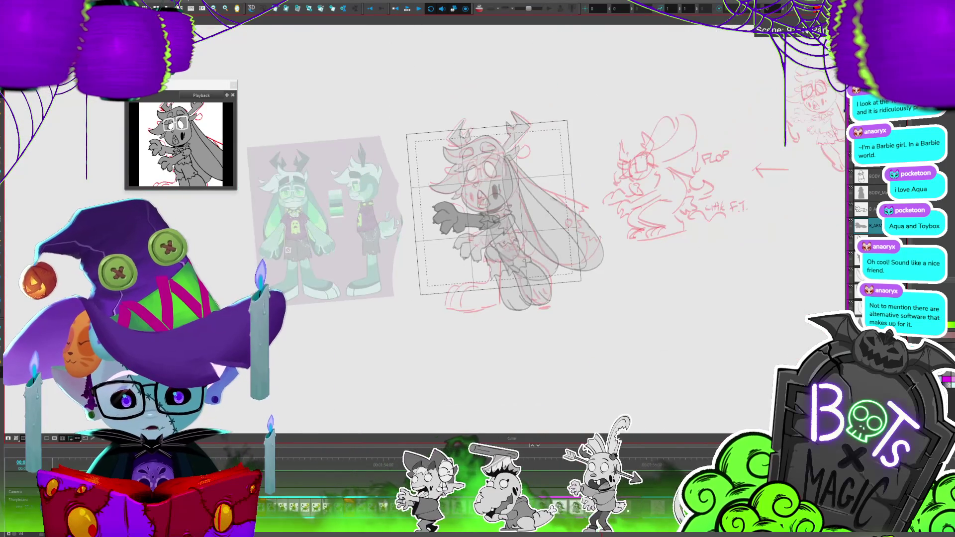
pyautogui.hotkey('ctrl', 'z')
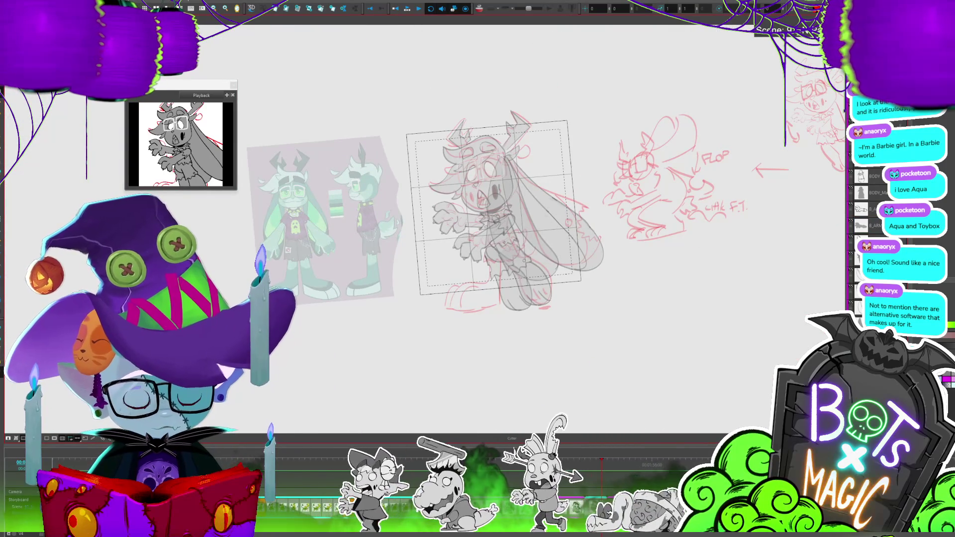
pyautogui.hotkey('ctrl', 'a')
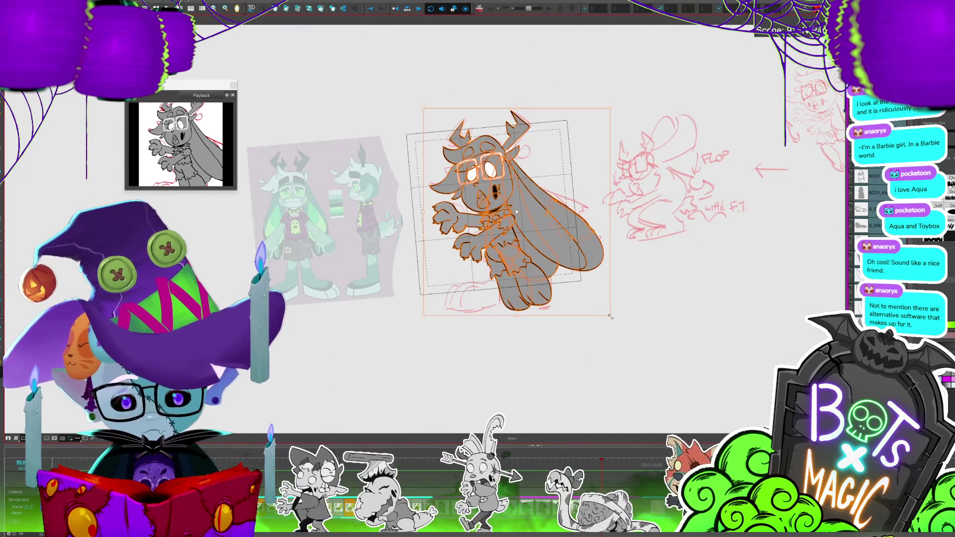
pyautogui.moveTo(612, 314)
pyautogui.mouseDown()
pyautogui.moveTo(526, 256)
pyautogui.moveTo(546, 284)
pyautogui.mouseUp()
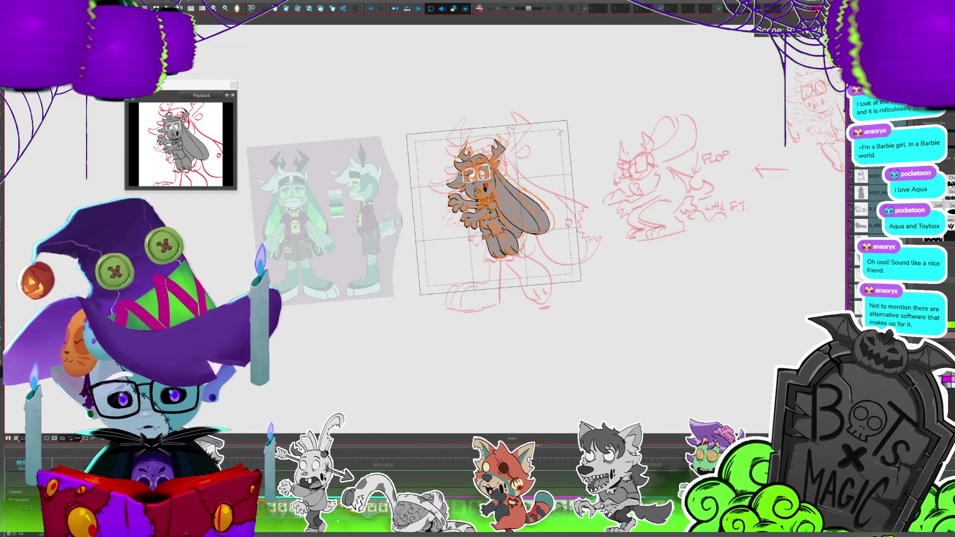
pyautogui.moveTo(560, 132); pyautogui.dragTo(572, 106)
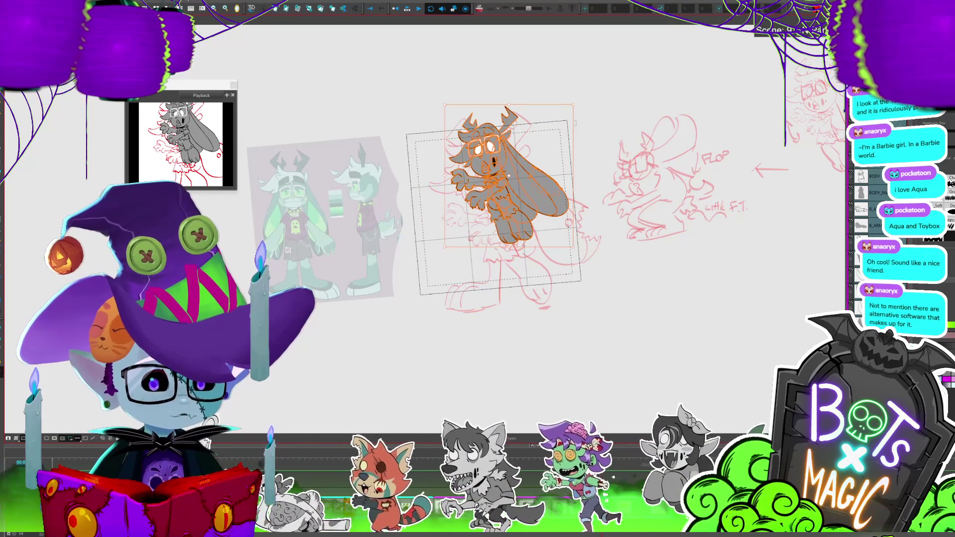
pyautogui.moveTo(576, 123); pyautogui.dragTo(561, 124)
pyautogui.press('Escape')
pyautogui.press('2')
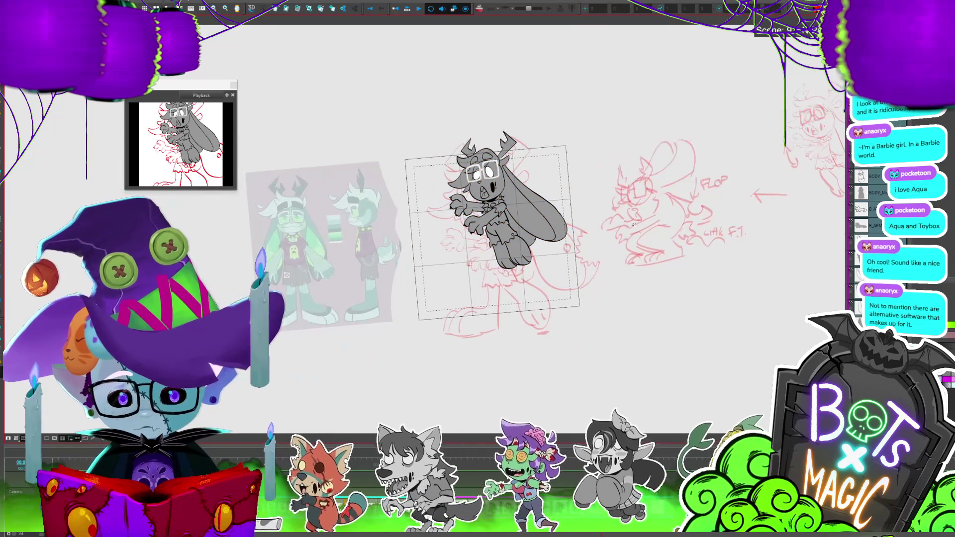
pyautogui.press('2')
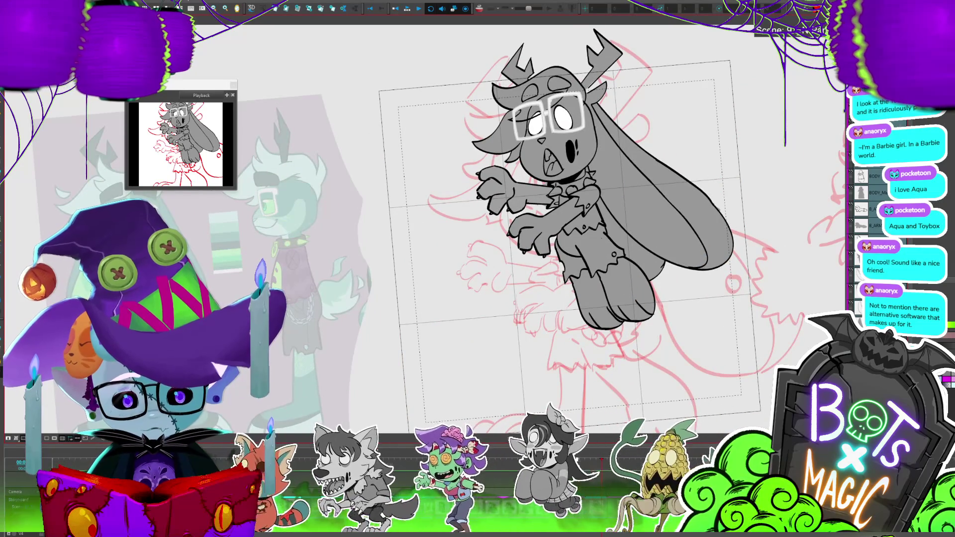
pyautogui.moveTo(561, 124); pyautogui.dragTo(545, 147)
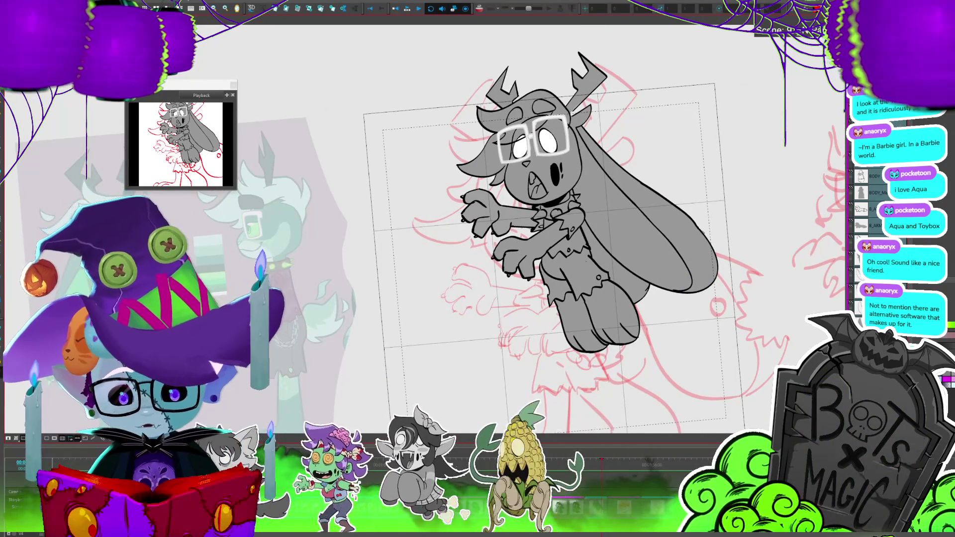
pyautogui.press('2')
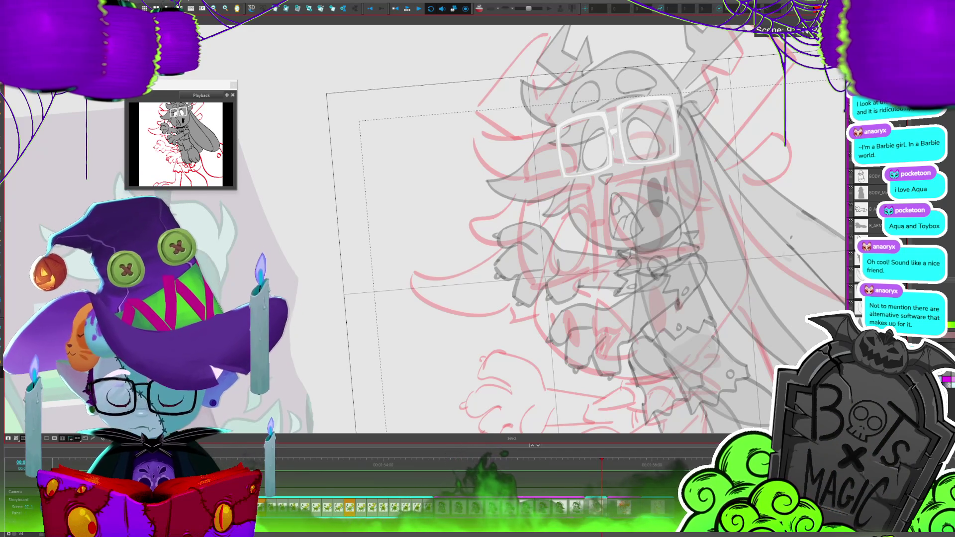
# Recentre the view and turn off the Light Table so the line art shows crisply.
pyautogui.scroll(-2, 409, 263)
pyautogui.scroll(-1, 563, 249)
pyautogui.scroll(-1, 562, 249)
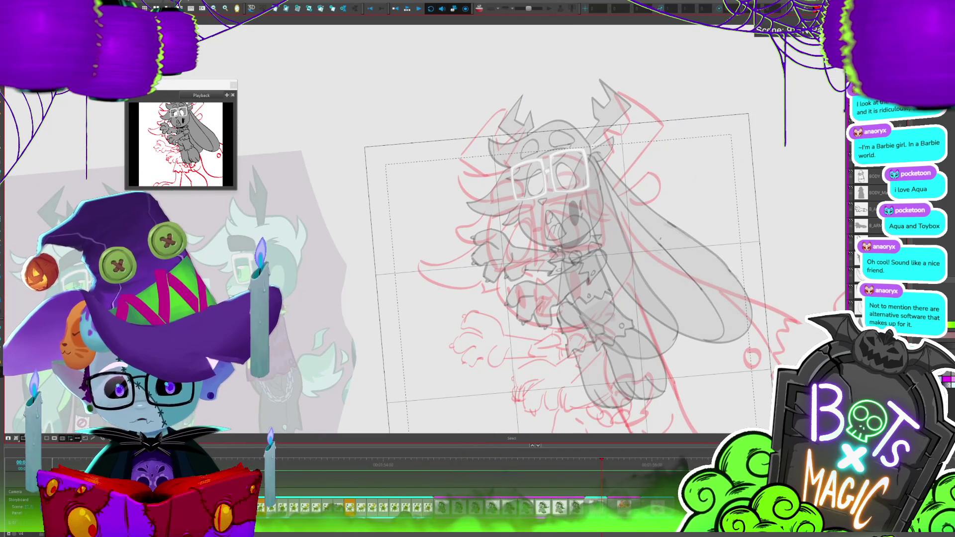
pyautogui.scroll(1, 378, 226)
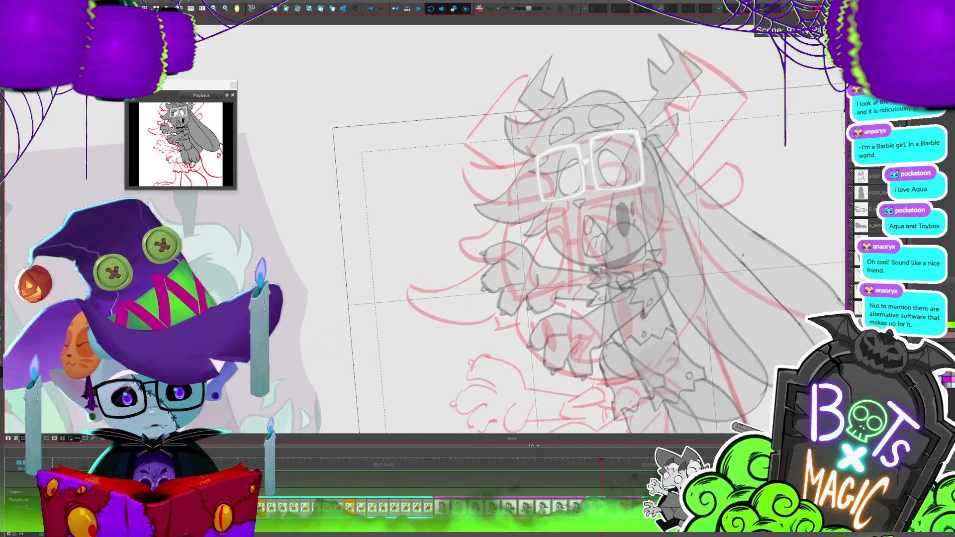
pyautogui.scroll(1, 663, 168)
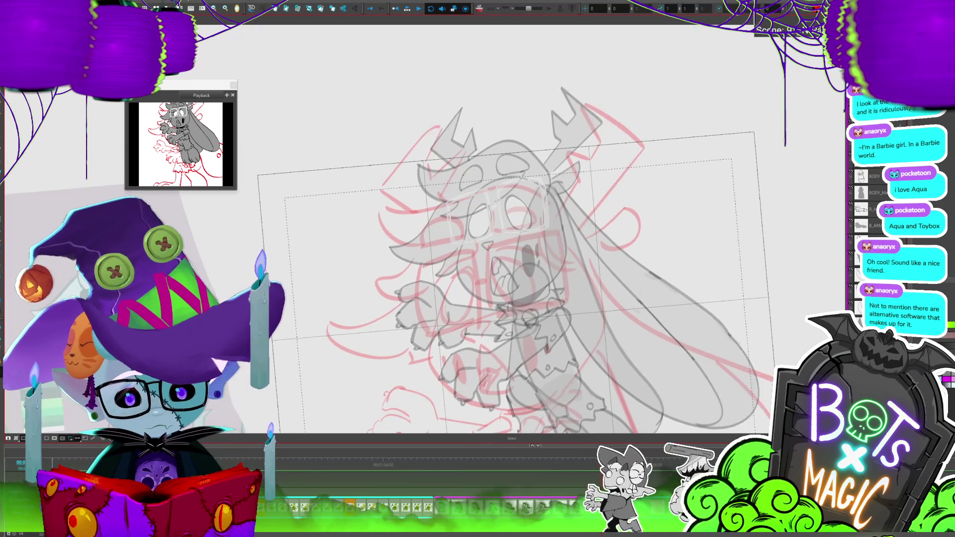
pyautogui.scroll(2, 663, 168)
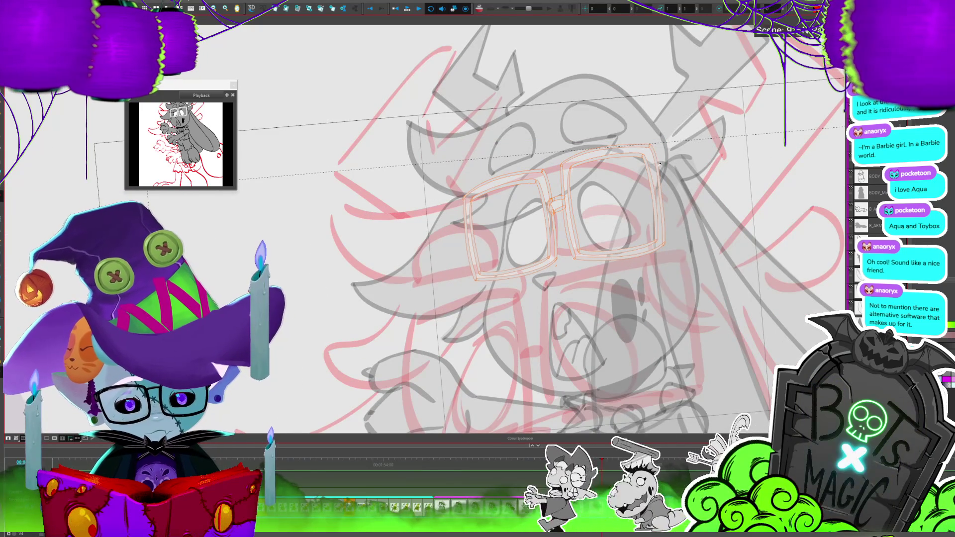
pyautogui.hotkey('alt', 'b')
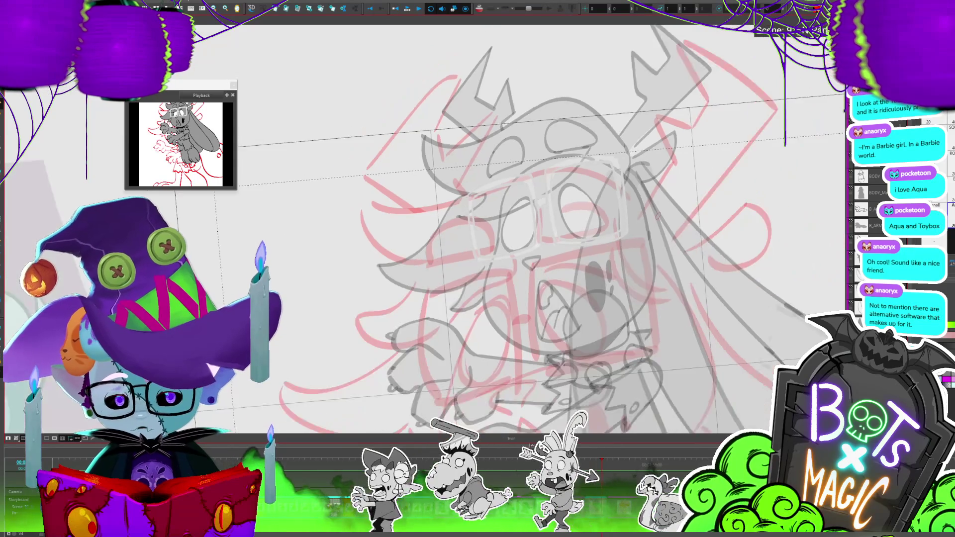
pyautogui.scroll(-3, 461, 213)
pyautogui.scroll(2, 684, 254)
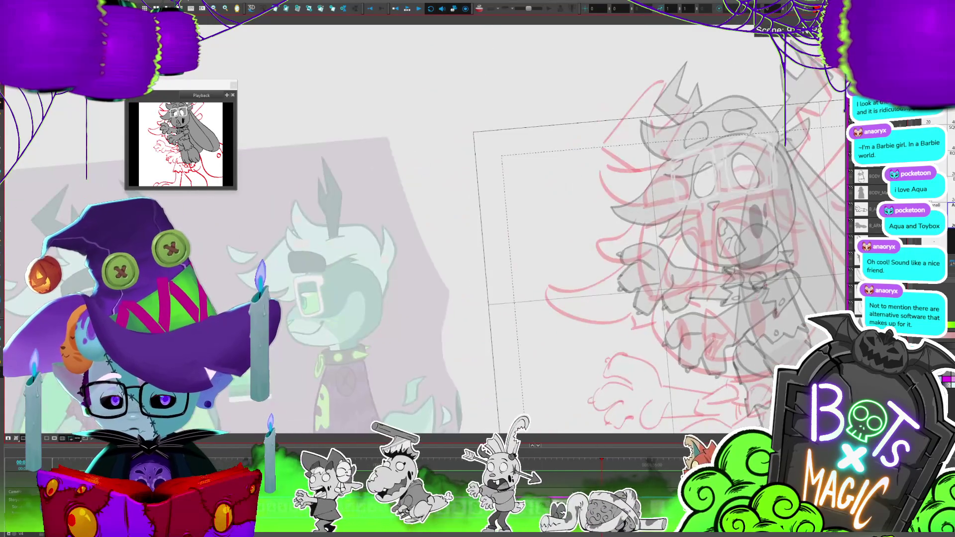
pyautogui.scroll(1, 684, 254)
pyautogui.scroll(1, 684, 254)
pyautogui.scroll(1, 684, 254)
pyautogui.scroll(1, 403, 209)
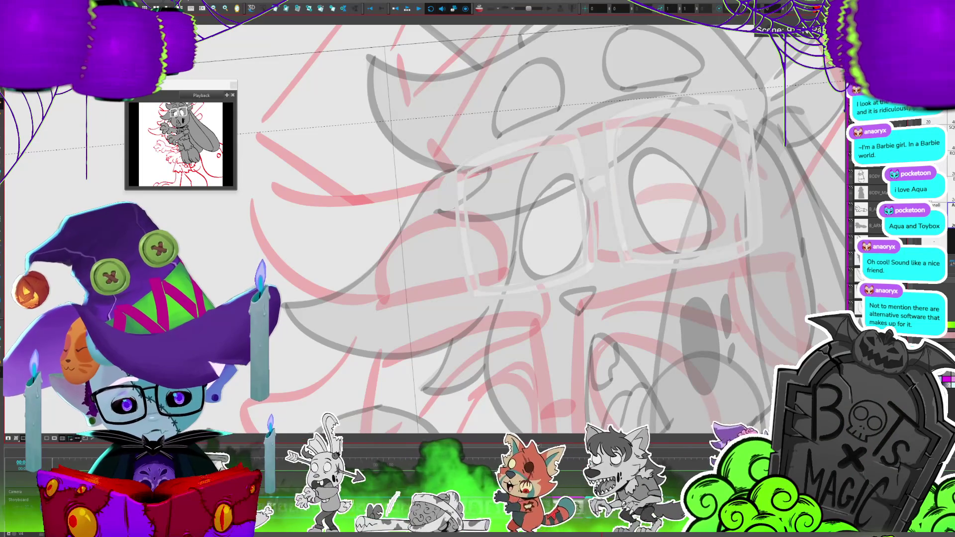
pyautogui.scroll(-1, 662, 237)
pyautogui.scroll(-1, 662, 237)
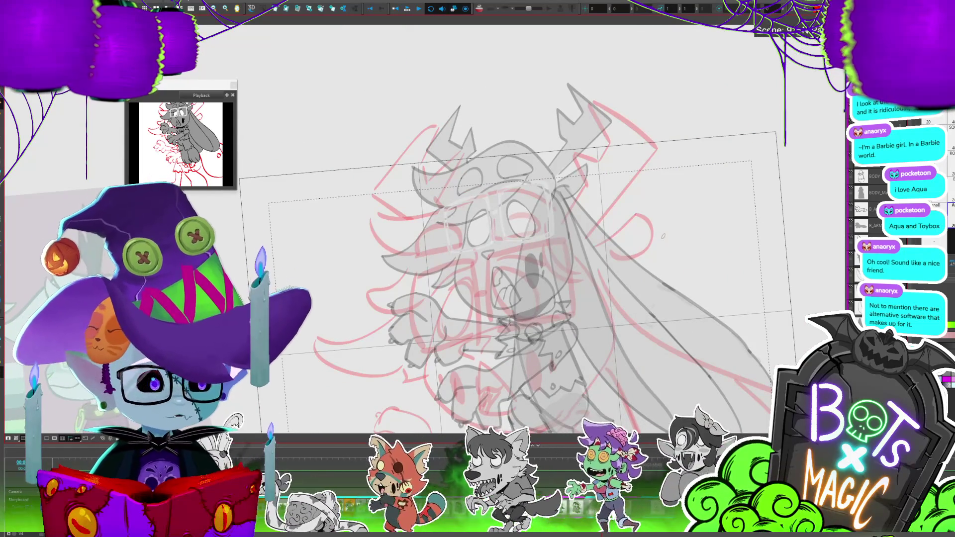
pyautogui.moveTo(663, 237); pyautogui.dragTo(646, 315)
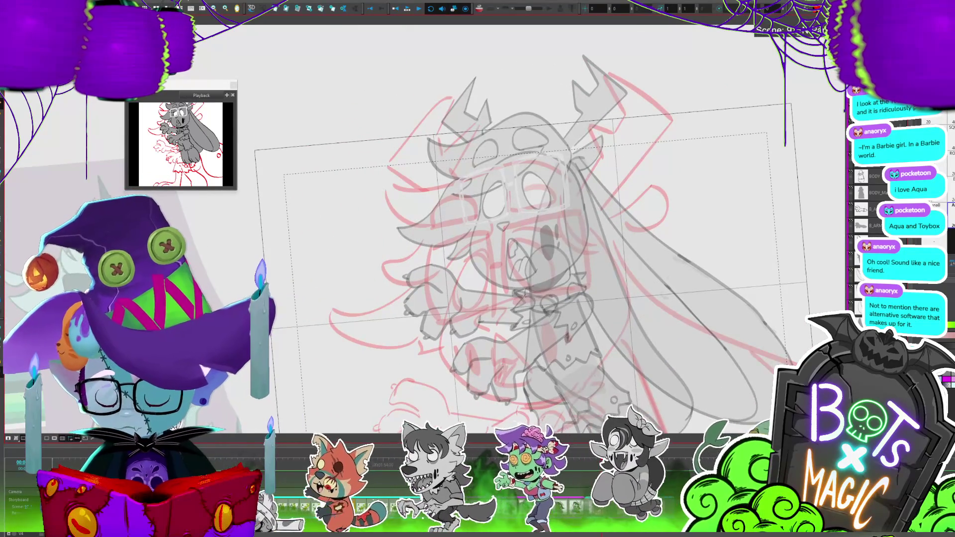
pyautogui.hotkey('shift', 'l')
pyautogui.scroll(-2, 388, 125)
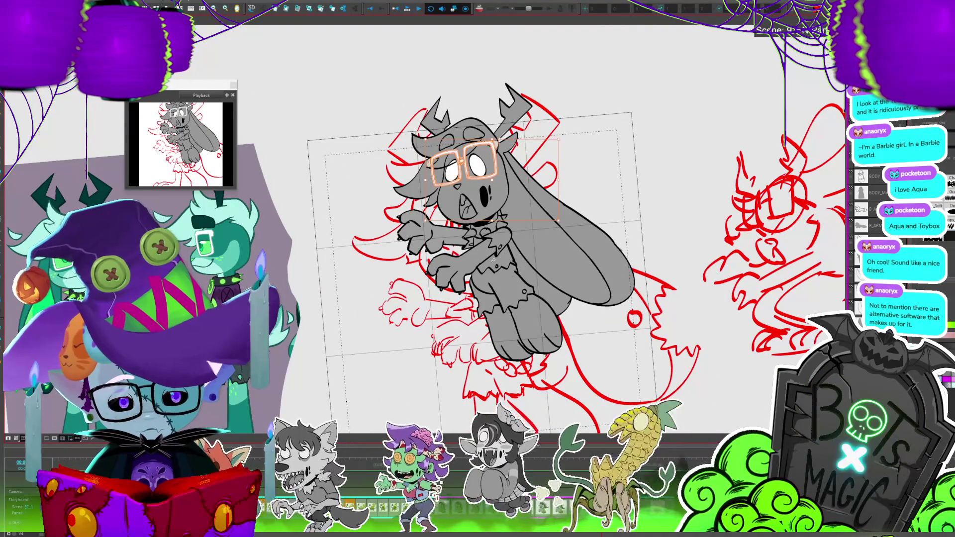
# Reselect the white glasses and resize them slightly over the eyes, then deselect.
pyautogui.click(557, 219)
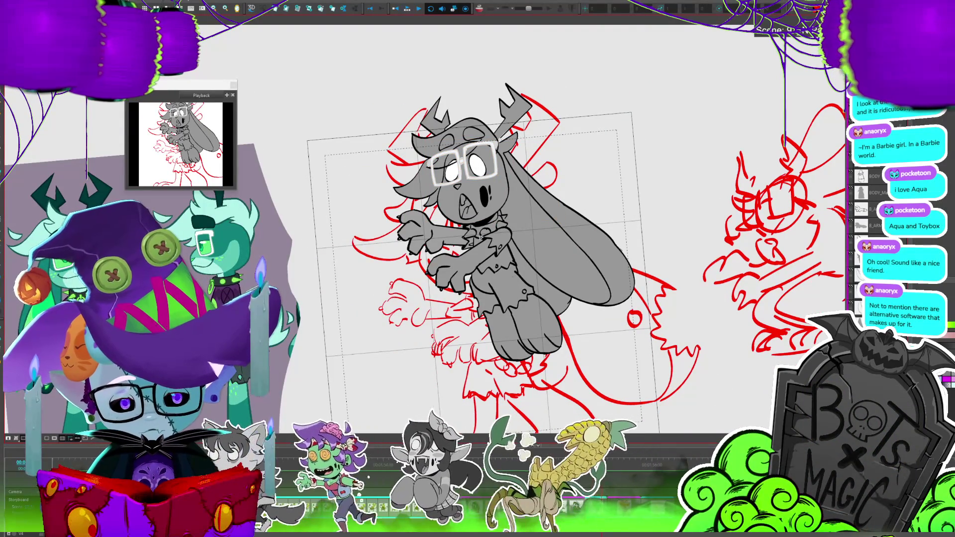
pyautogui.click(522, 184)
pyautogui.moveTo(499, 187); pyautogui.dragTo(487, 178)
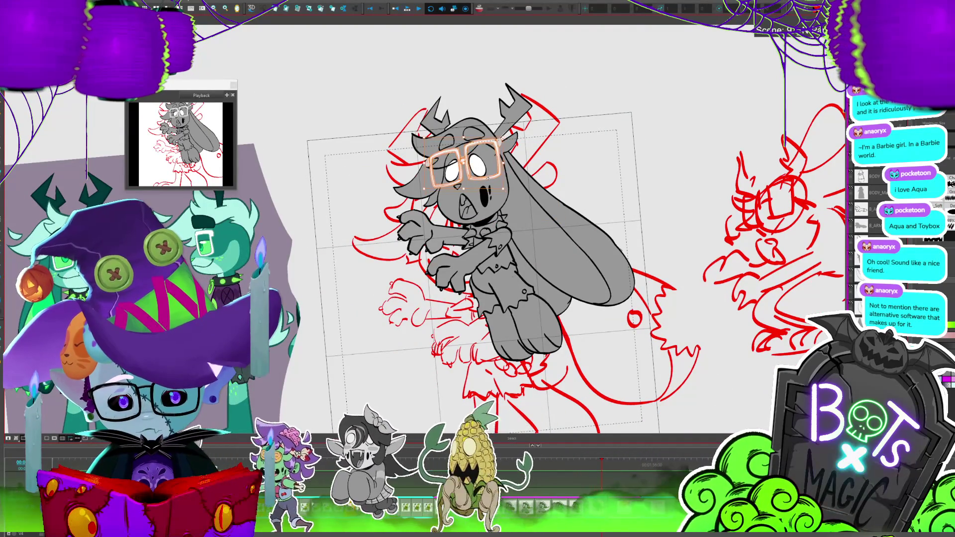
pyautogui.press('Escape')
pyautogui.scroll(2, 449, 318)
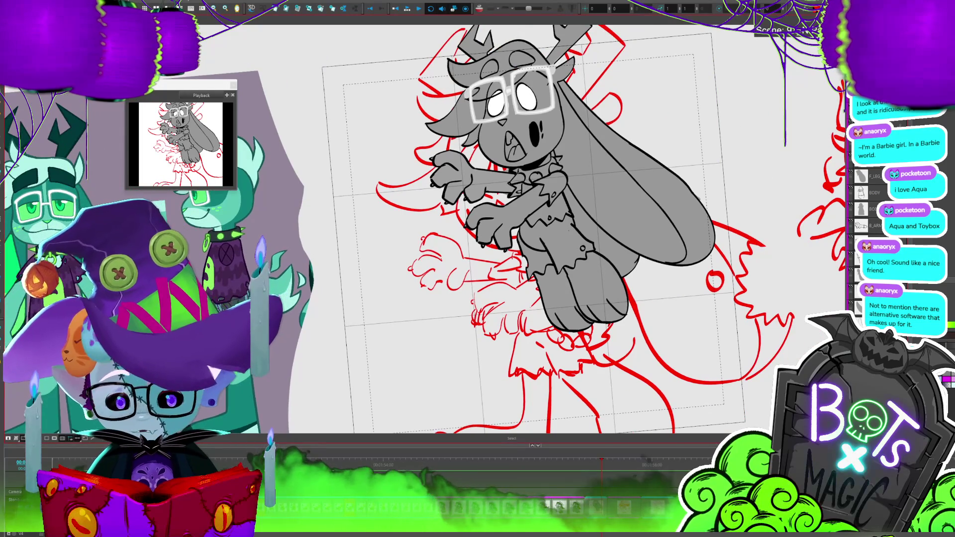
# Rename the current layer to CHAIN and zoom out to the whole character.
pyautogui.scroll(2, 443, 207)
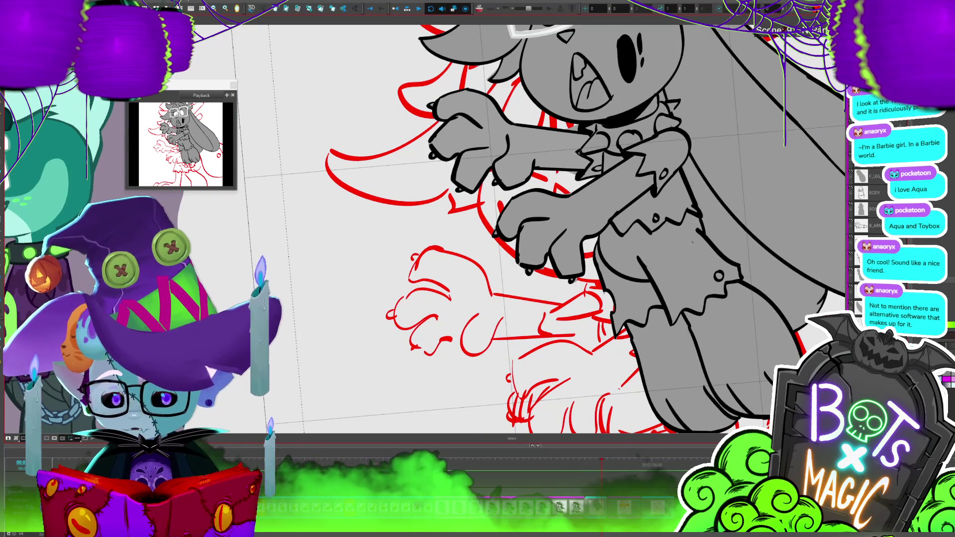
pyautogui.hotkey('alt', 'b')
pyautogui.hotkey('alt', 'd')
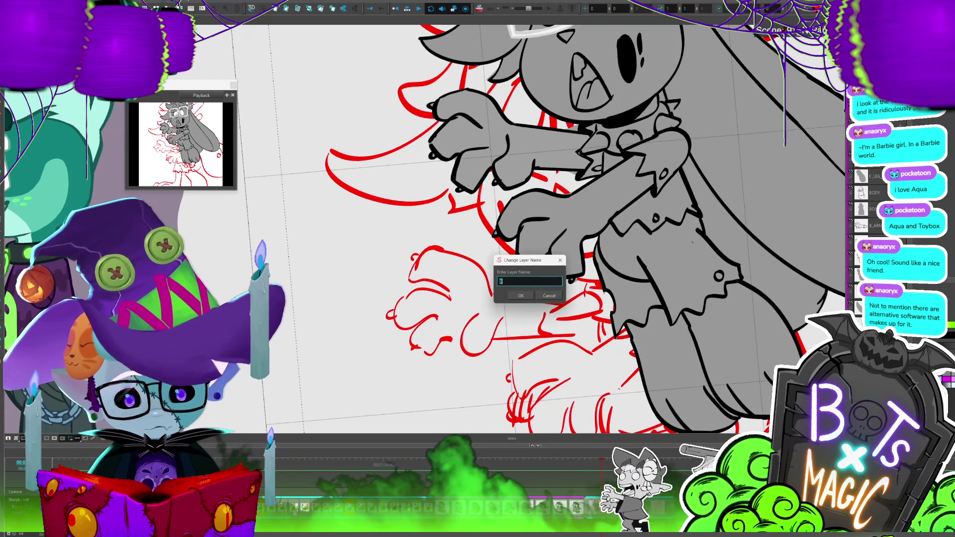
pyautogui.write('CHAIN')
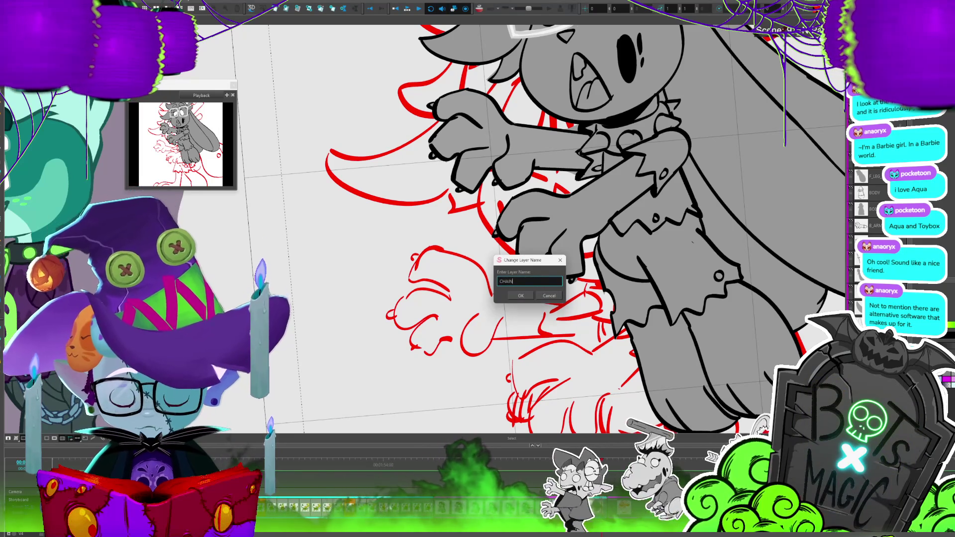
pyautogui.press('Return')
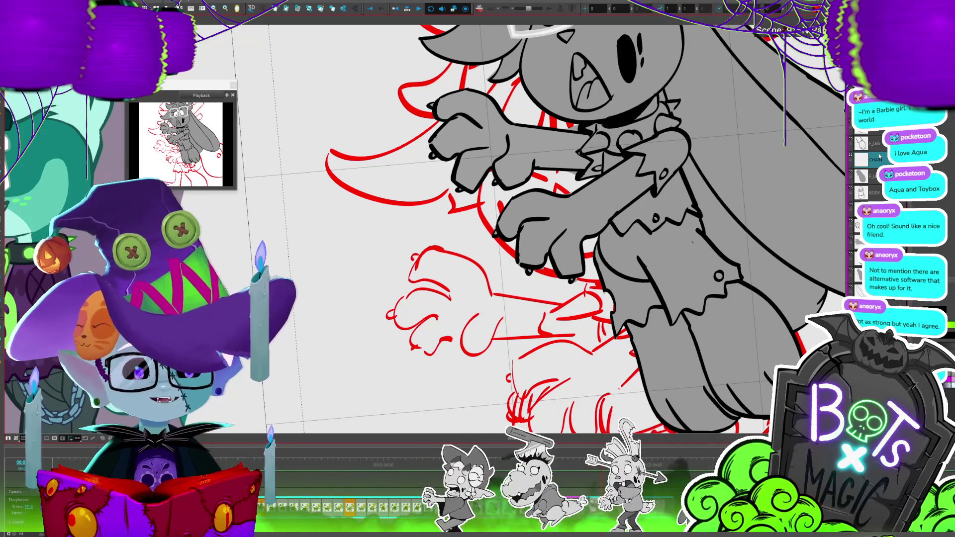
pyautogui.press('1')
pyautogui.press('1')
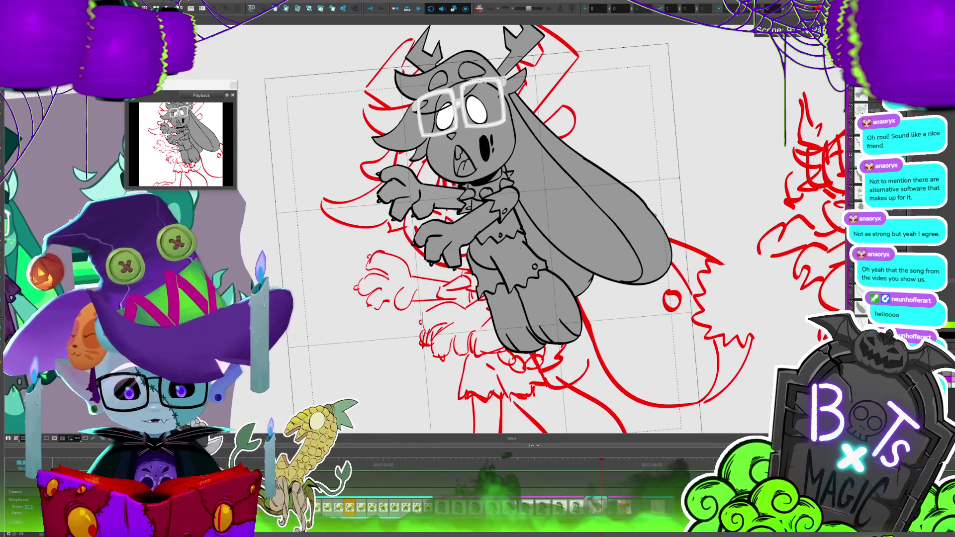
pyautogui.press('2')
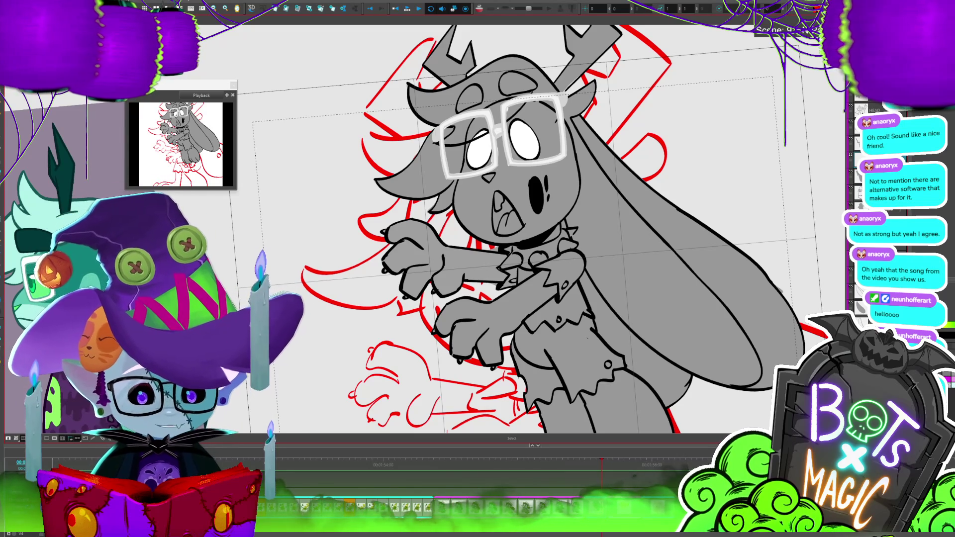
pyautogui.scroll(-5, 517, 228)
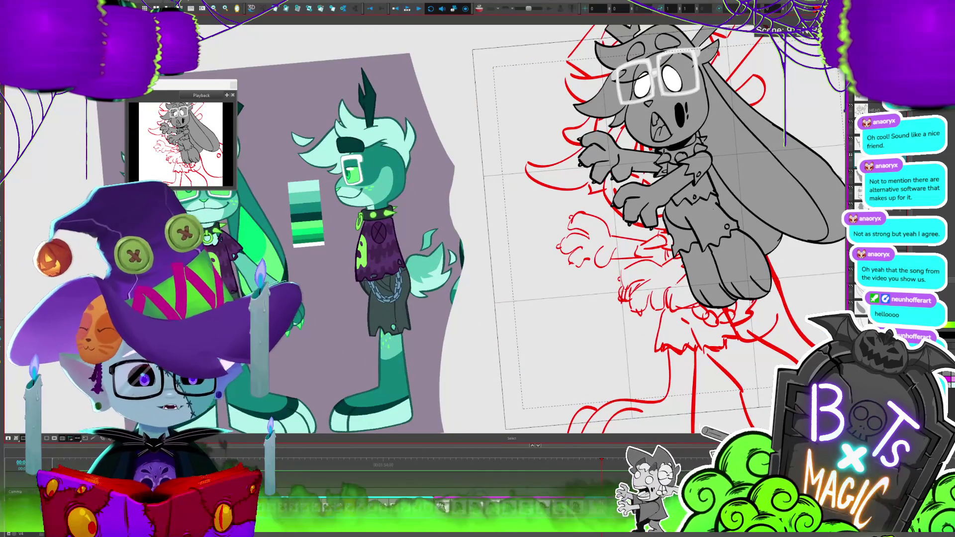
pyautogui.hscroll(-5, 498, 229)
pyautogui.hscroll(-3, 498, 228)
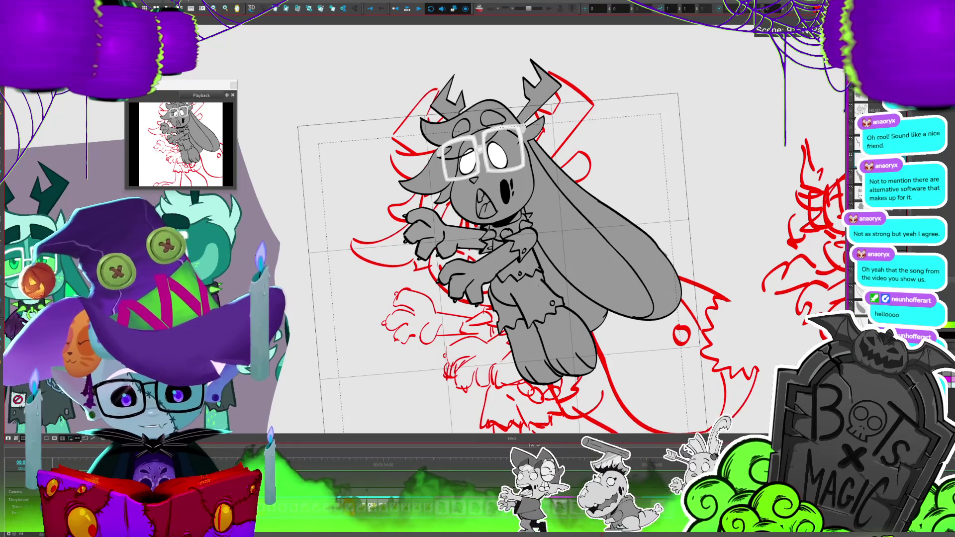
pyautogui.hscroll(2, 498, 228)
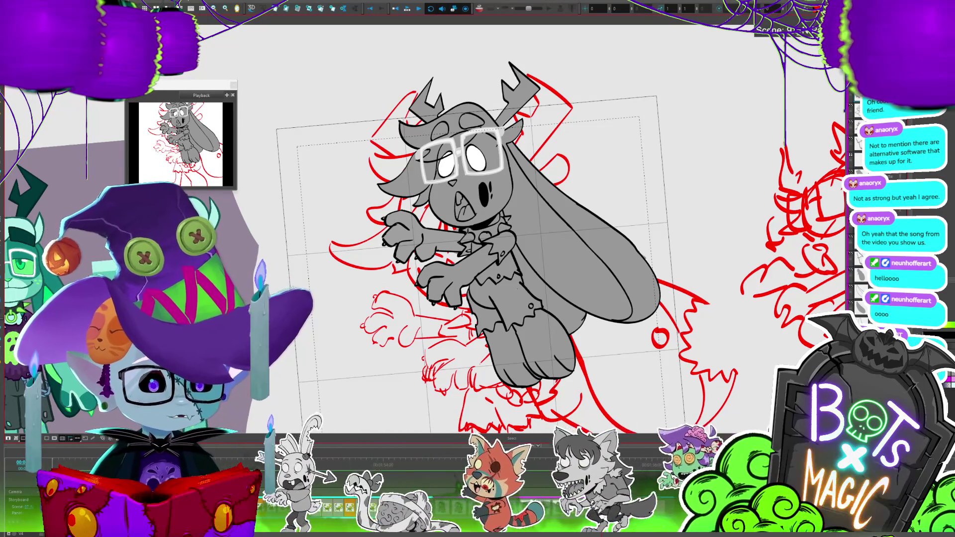
pyautogui.scroll(-1, 471, 172)
pyautogui.scroll(-2, 472, 172)
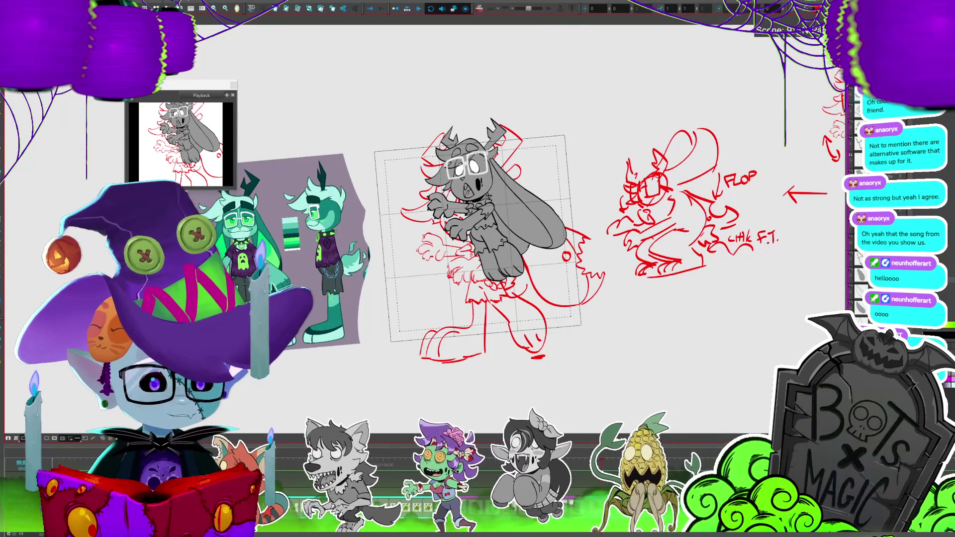
pyautogui.scroll(1, 271, 105)
pyautogui.scroll(2, 349, 232)
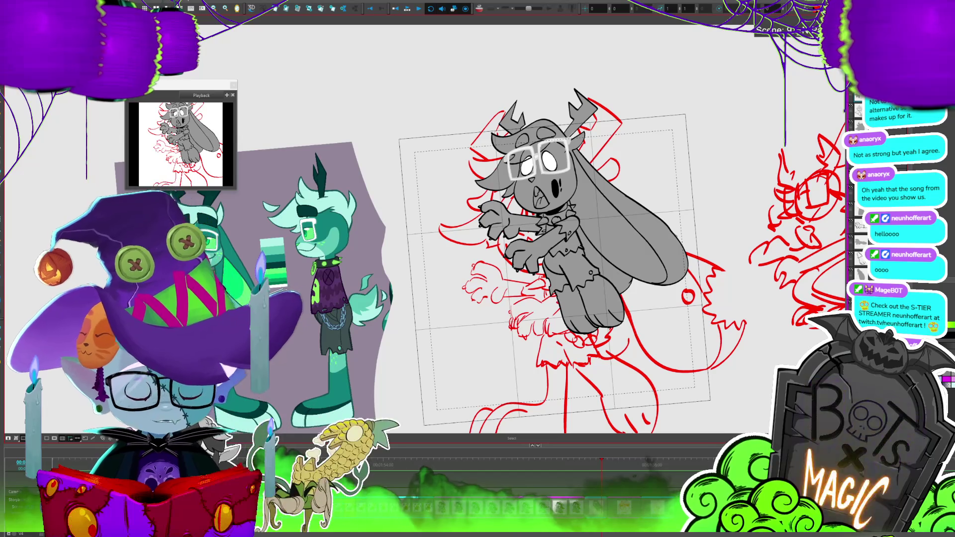
pyautogui.scroll(-2, 547, 249)
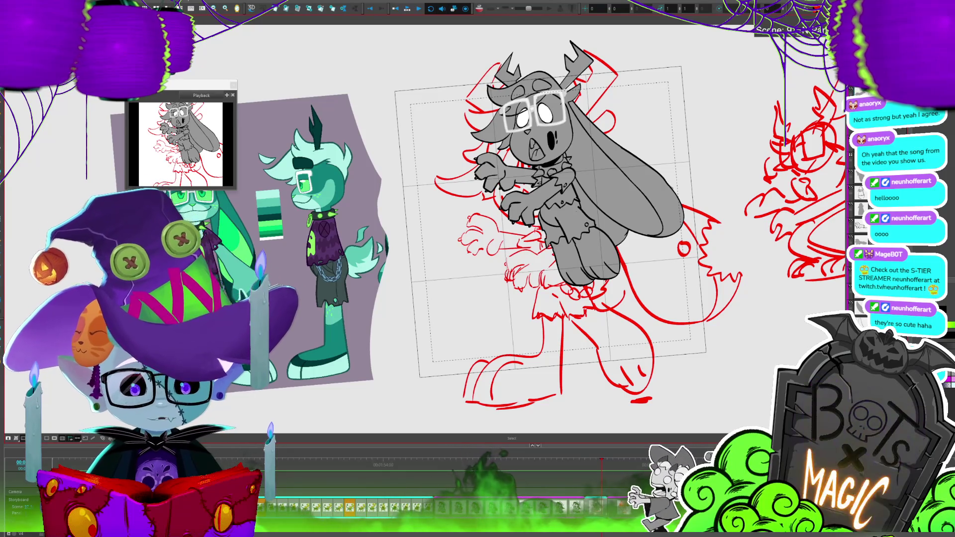
pyautogui.moveTo(548, 224); pyautogui.dragTo(519, 243)
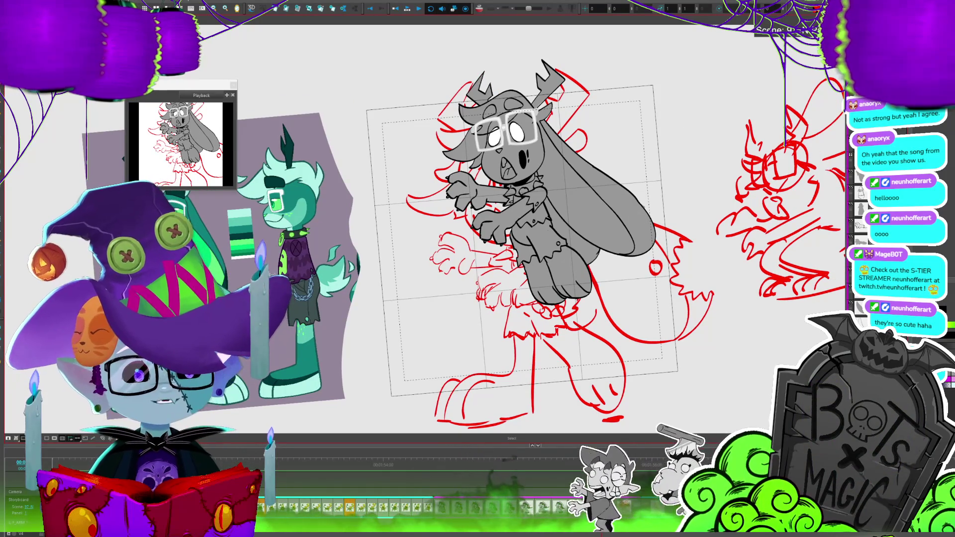
pyautogui.press('2')
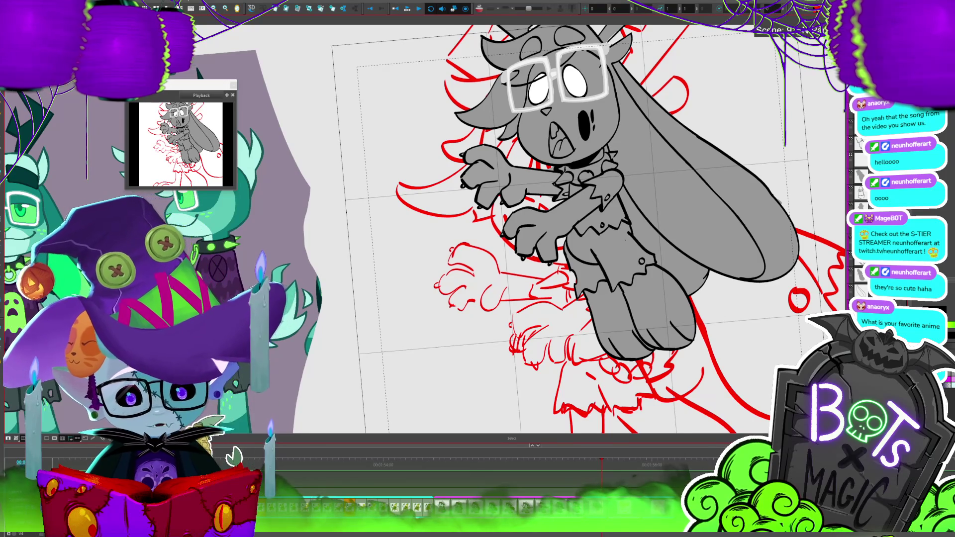
pyautogui.scroll(-2, 356, 339)
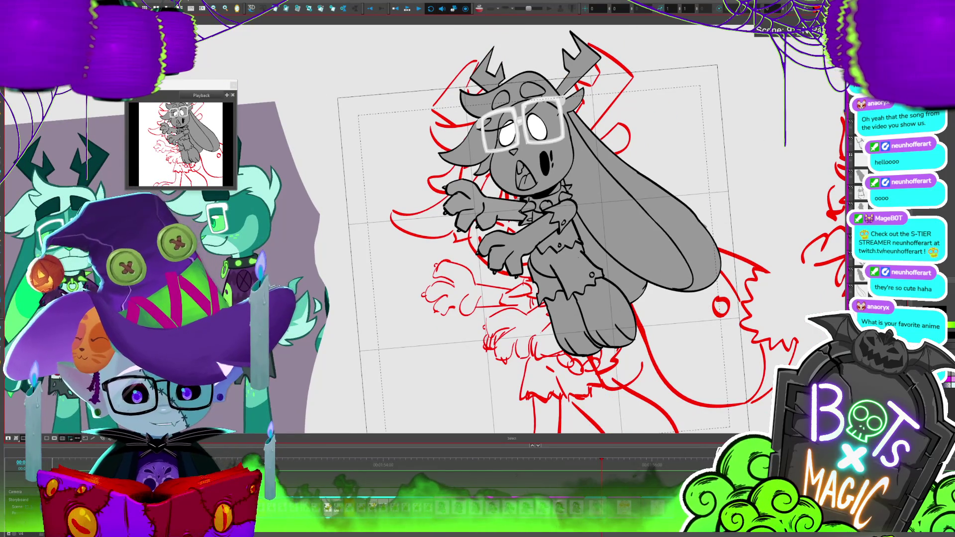
pyautogui.press('2')
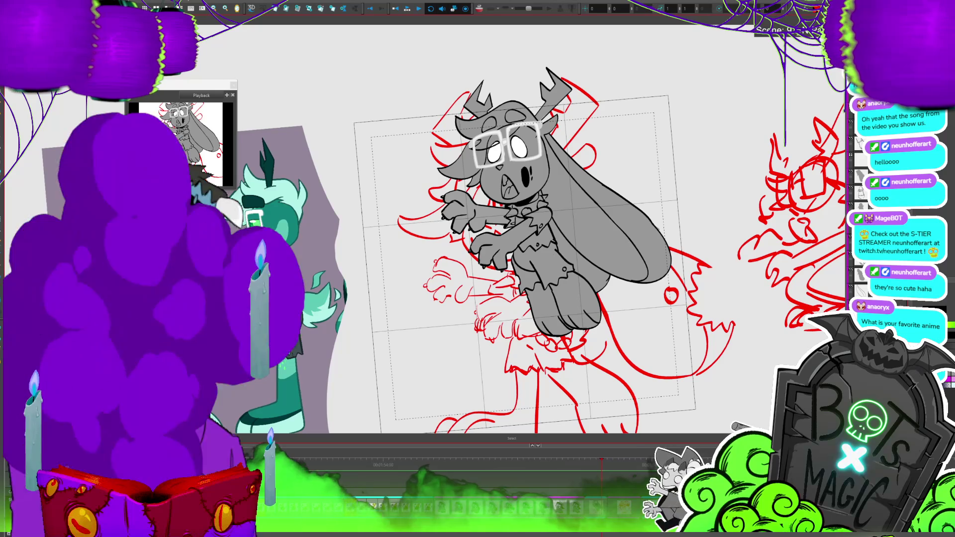
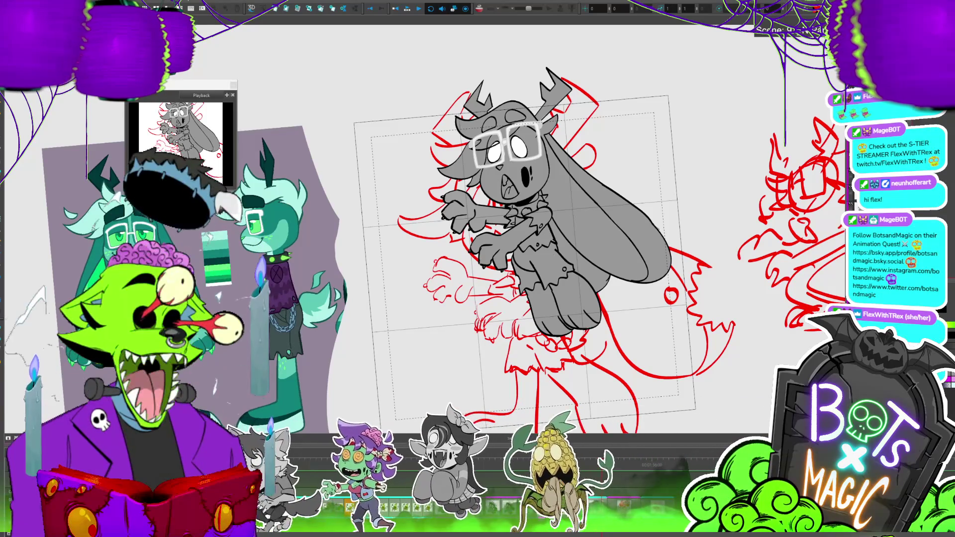
# Straighten and frame the character, then draw a thin light stroke on the body's side.
pyautogui.hotkey('shift', 'x')
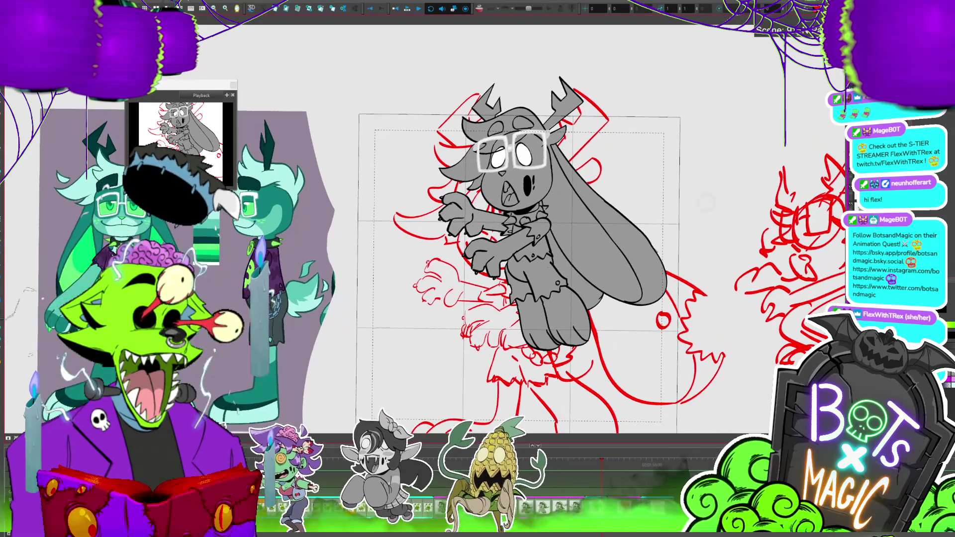
pyautogui.press('2')
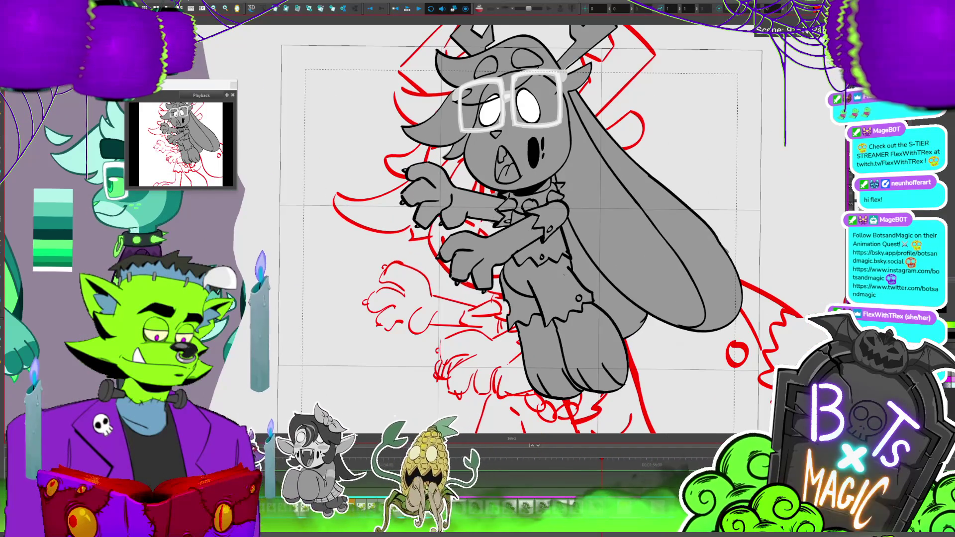
pyautogui.press('1')
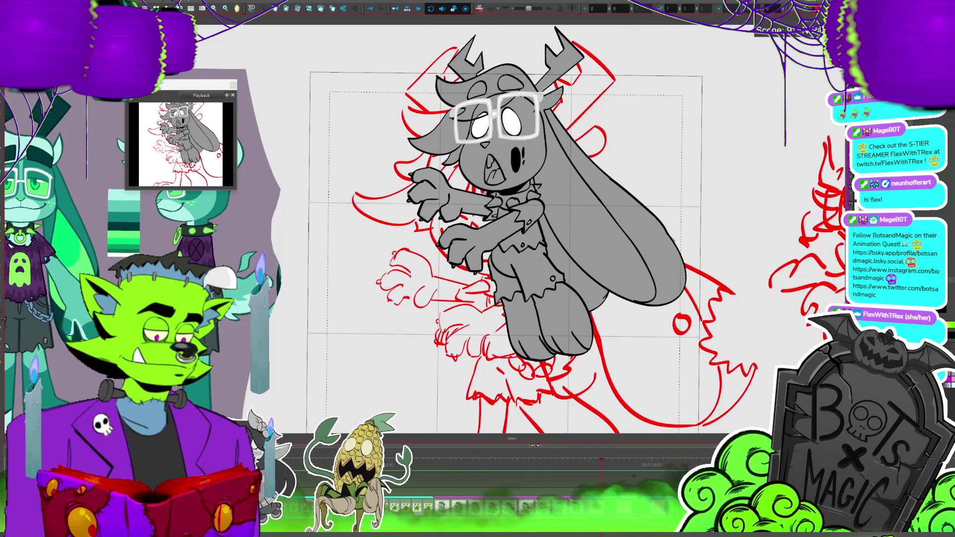
pyautogui.press('2')
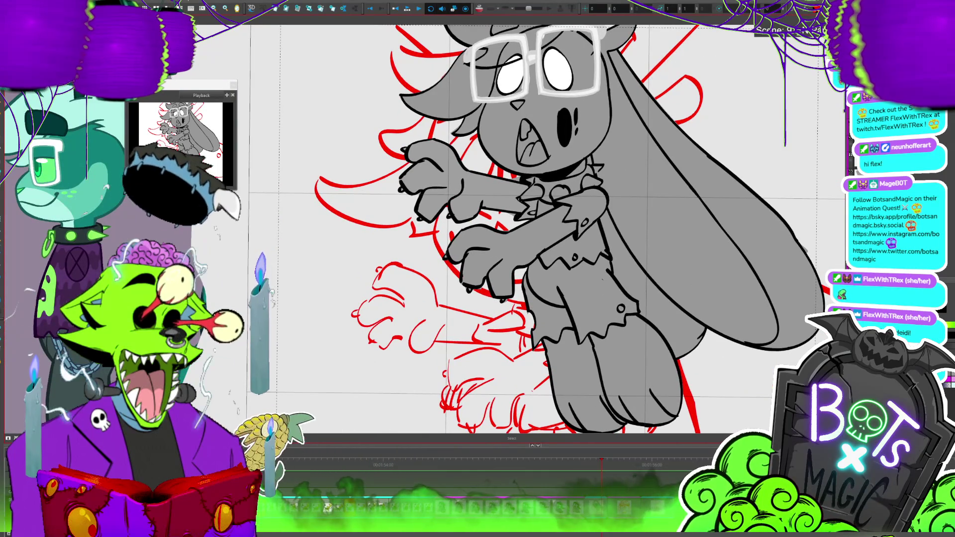
pyautogui.hotkey('alt', 'd')
pyautogui.press('1')
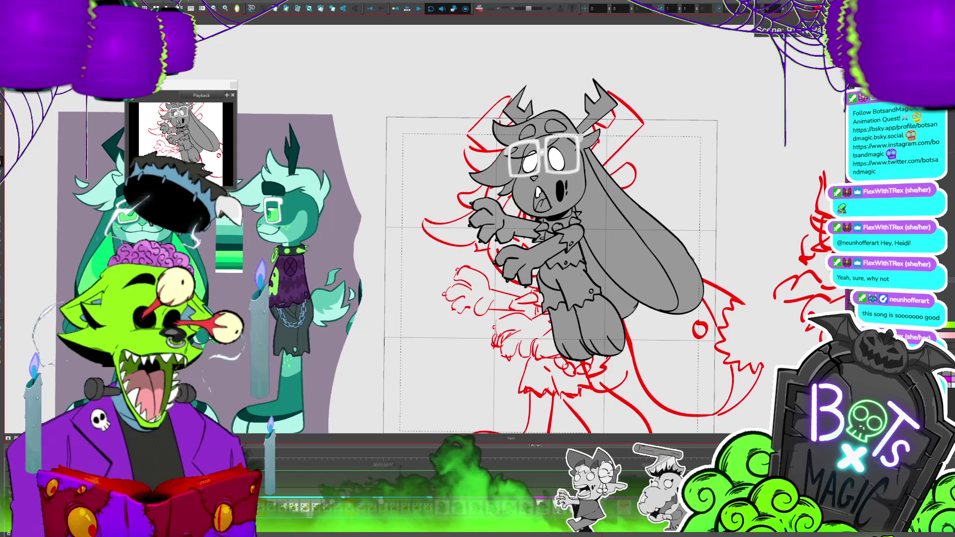
pyautogui.scroll(3, 547, 274)
pyautogui.scroll(-3, 547, 273)
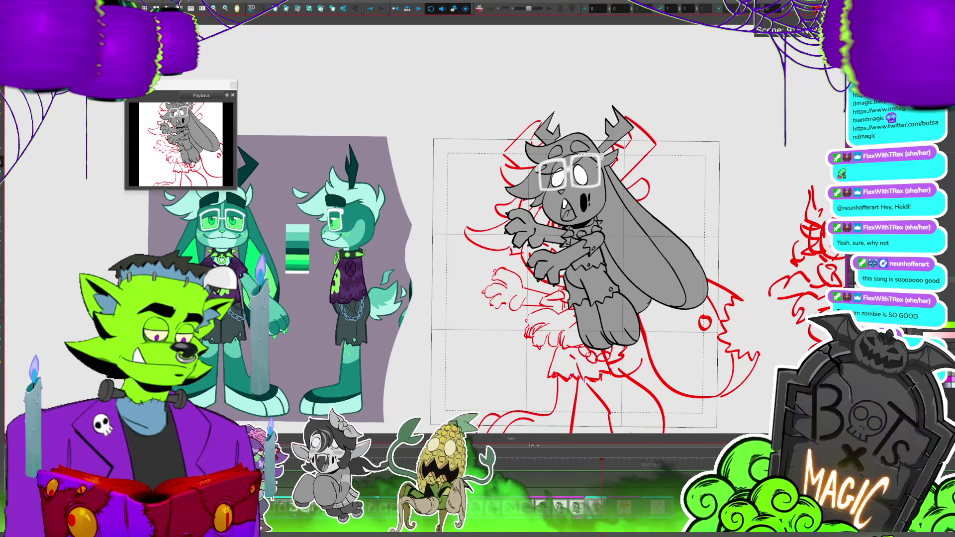
pyautogui.scroll(3, 548, 282)
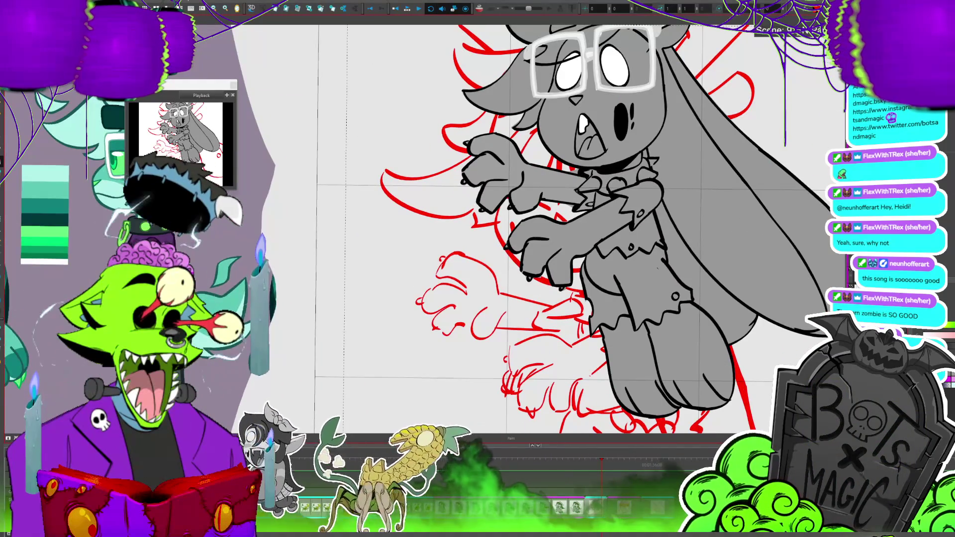
pyautogui.moveTo(664, 238); pyautogui.dragTo(702, 225)
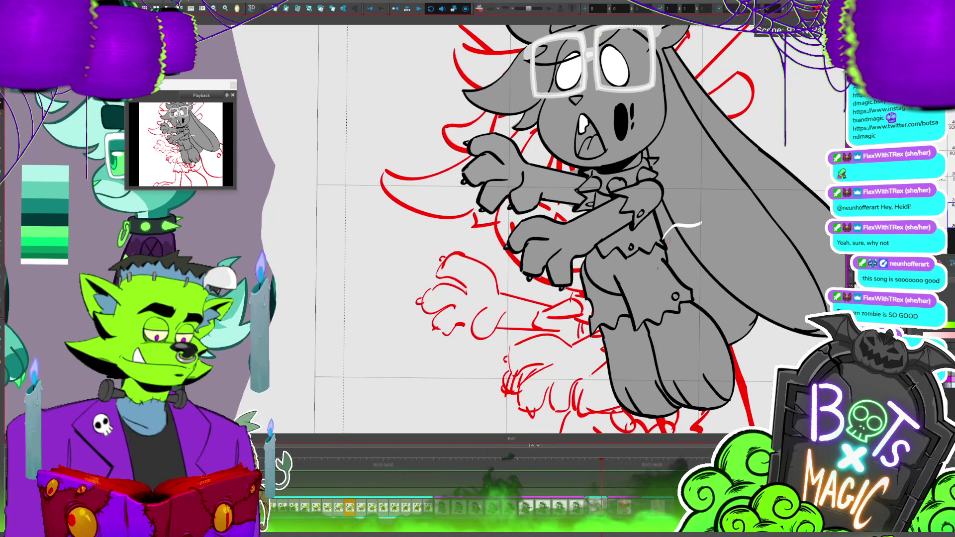
# Draw a grey stroke across the belly, try a grey fill there, and undo it.
pyautogui.scroll(-2, 667, 232)
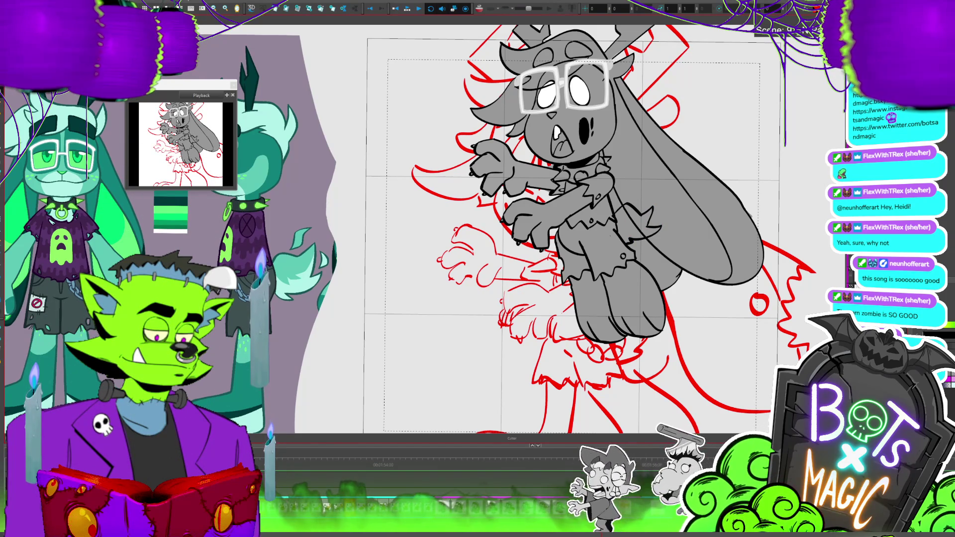
pyautogui.scroll(5, 619, 148)
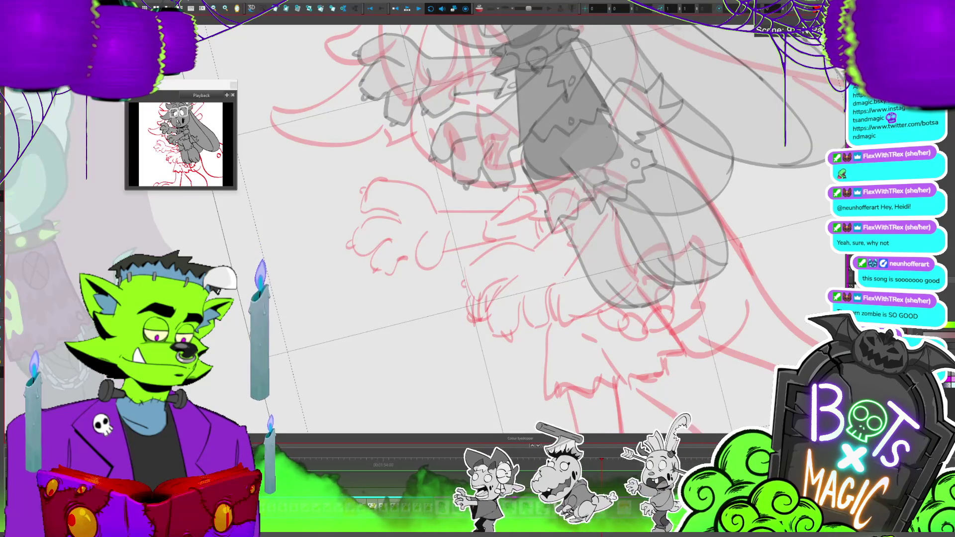
pyautogui.scroll(3, 607, 89)
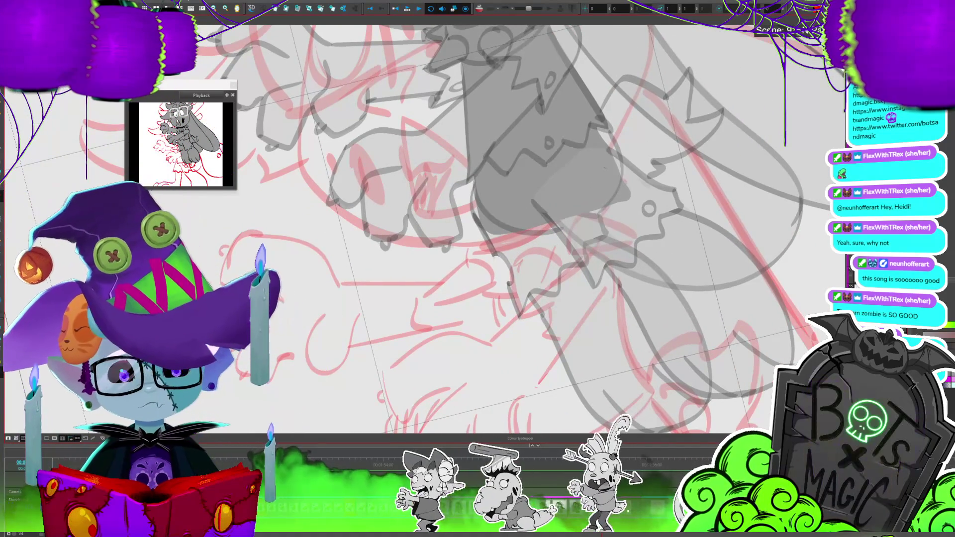
pyautogui.scroll(2, 498, 224)
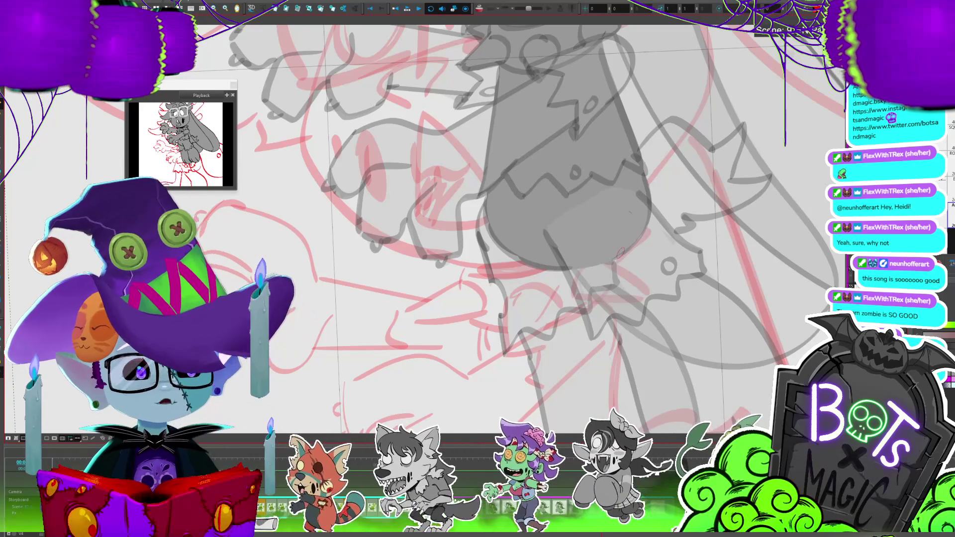
pyautogui.hscroll(3, 647, 244)
pyautogui.hscroll(5, 680, 237)
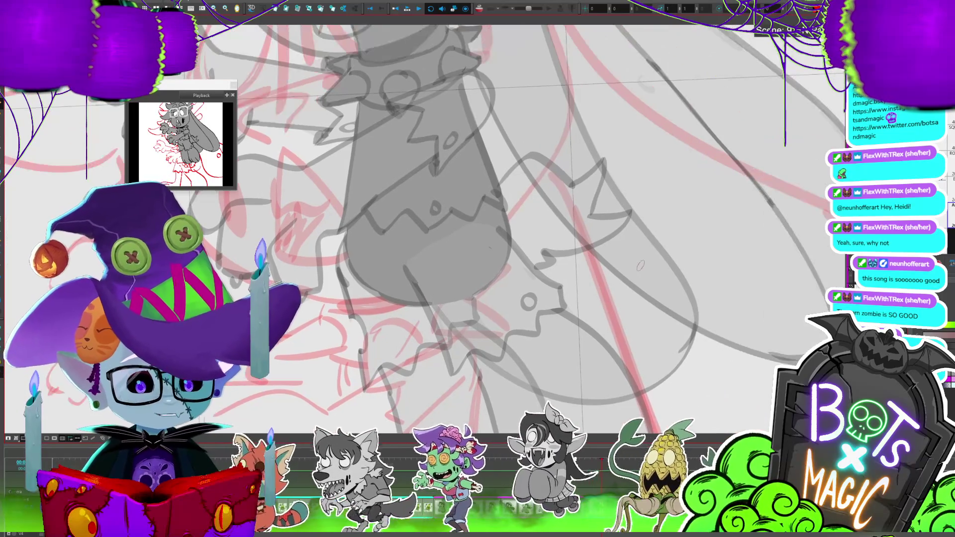
pyautogui.moveTo(493, 194); pyautogui.dragTo(569, 187)
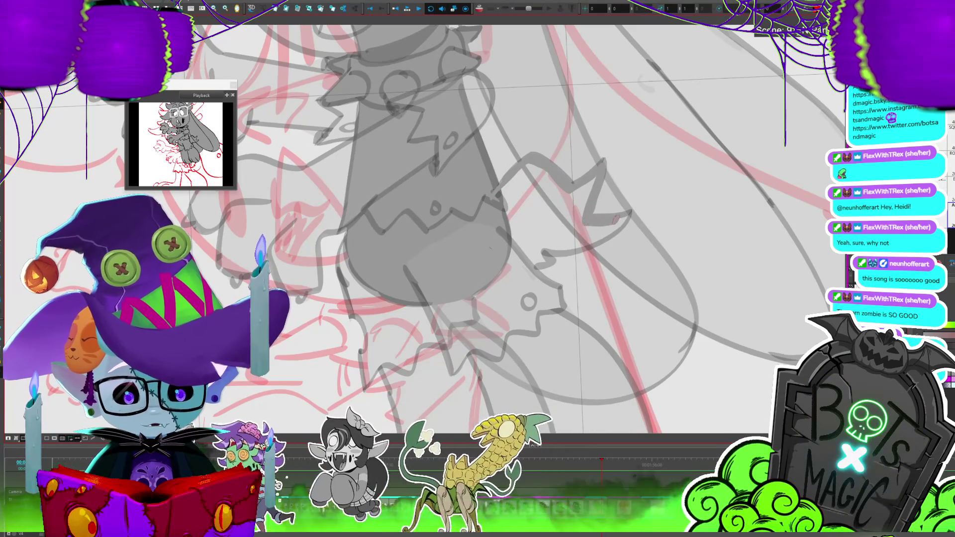
pyautogui.hotkey('alt', 'i')
pyautogui.click(548, 215)
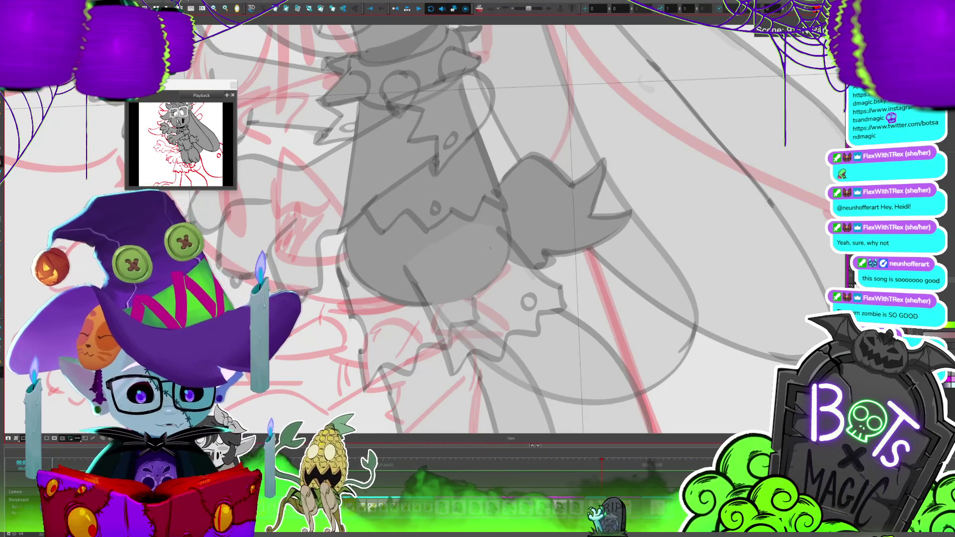
pyautogui.hotkey('ctrl', 'z')
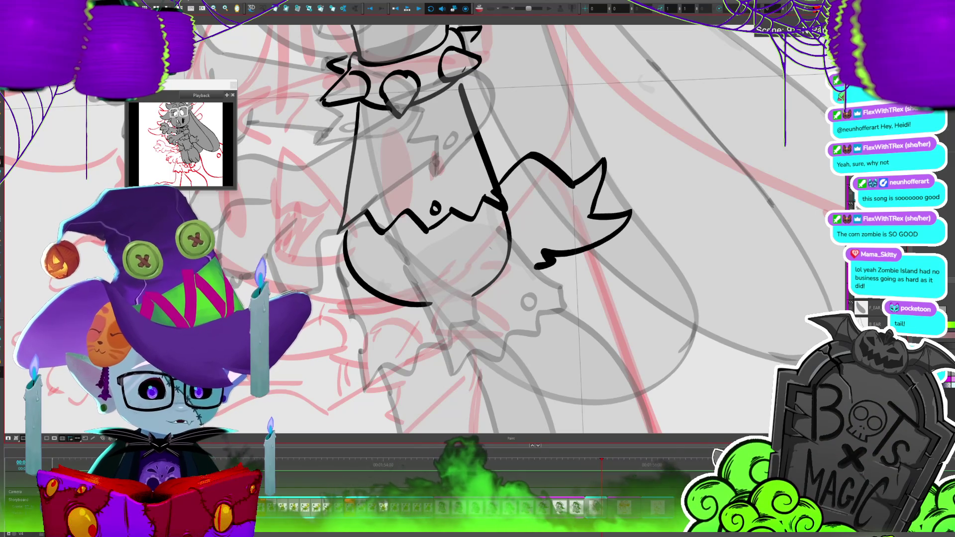
# Extend the tail's black outline to the right, then delete the black line art.
pyautogui.hotkey('alt', 'd')
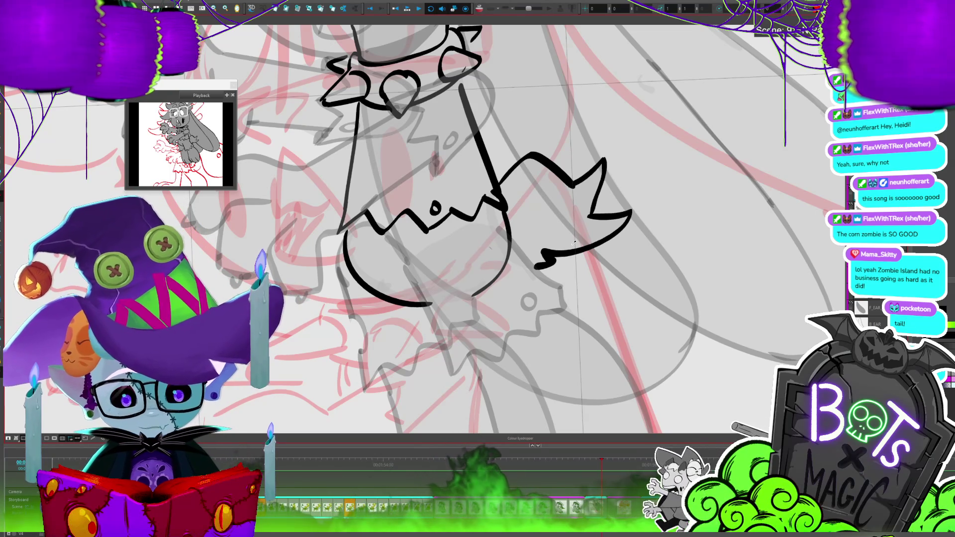
pyautogui.hotkey('alt', 's')
pyautogui.click(542, 265)
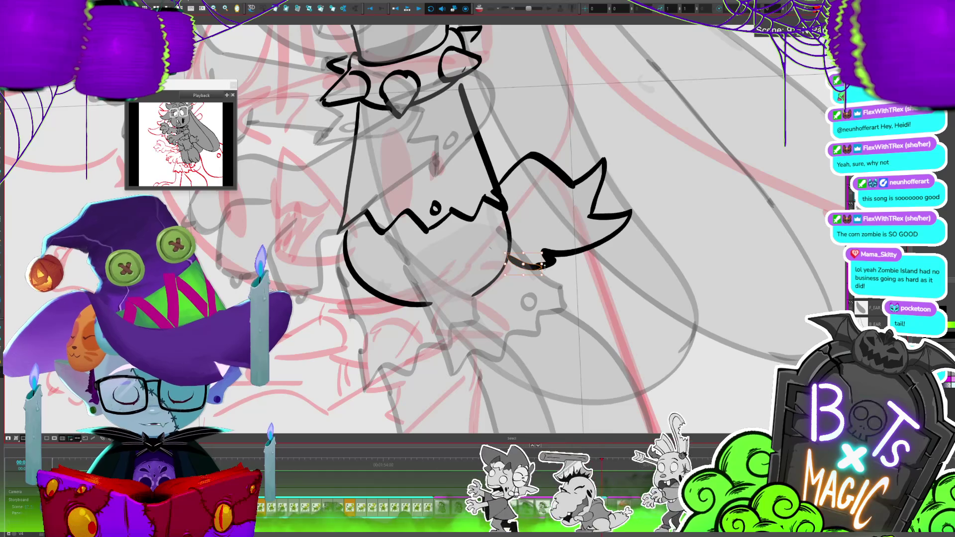
pyautogui.moveTo(544, 266); pyautogui.dragTo(572, 252)
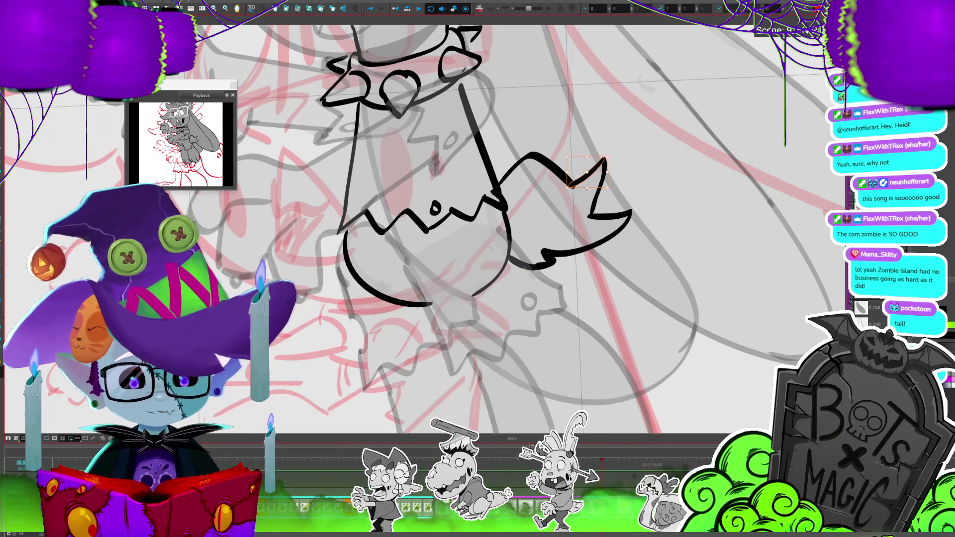
pyautogui.press('d')
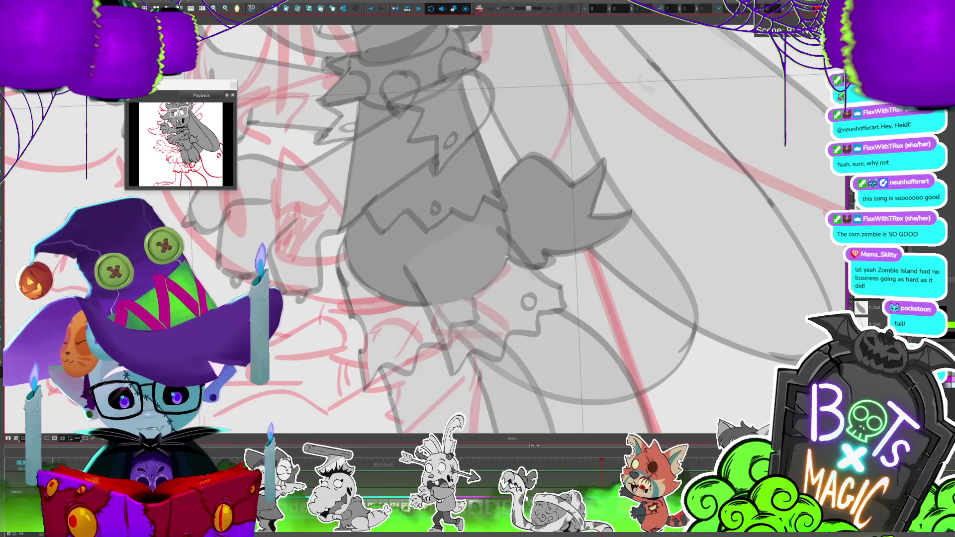
pyautogui.scroll(-3, 505, 258)
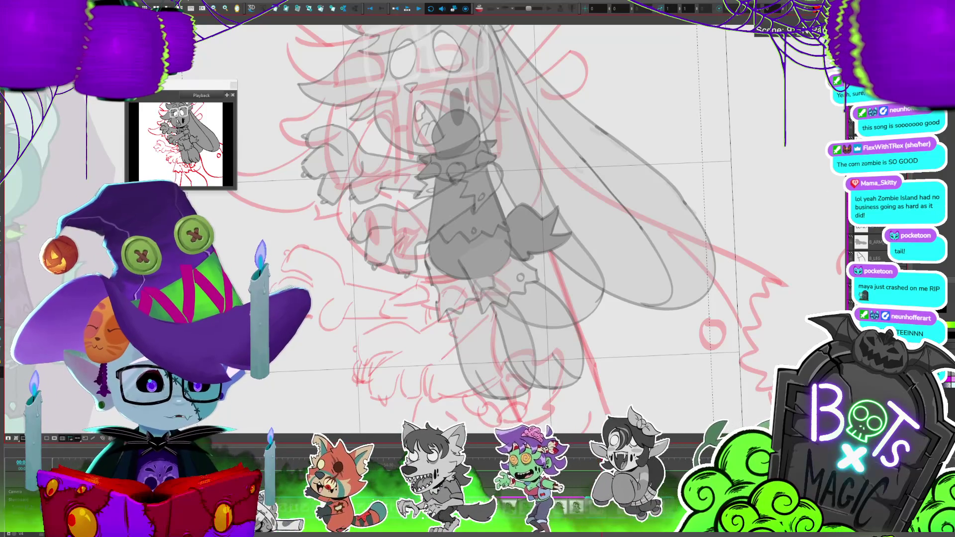
# Trace a thin line along the top edge of the tail.
pyautogui.press('2')
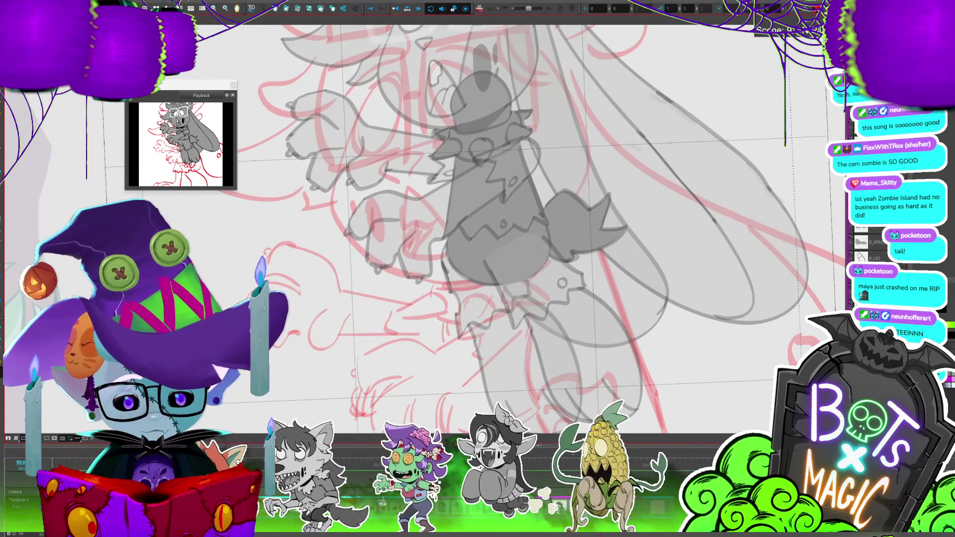
pyautogui.scroll(5, 551, 265)
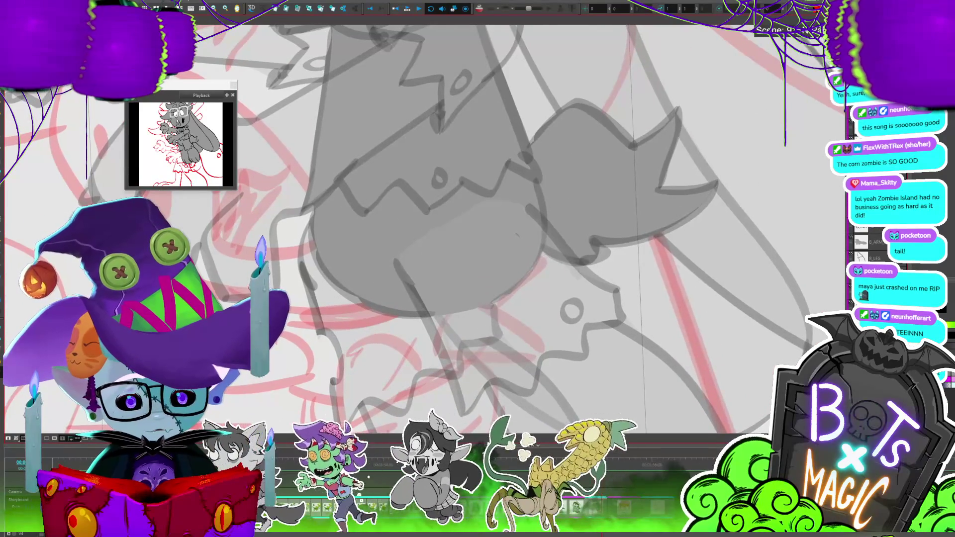
pyautogui.moveTo(628, 145); pyautogui.dragTo(567, 109)
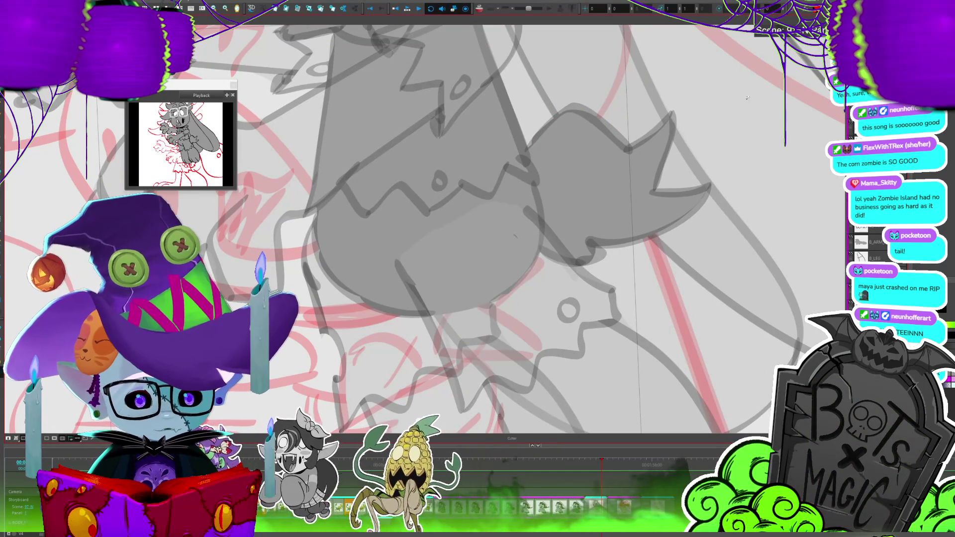
pyautogui.scroll(-5, 747, 98)
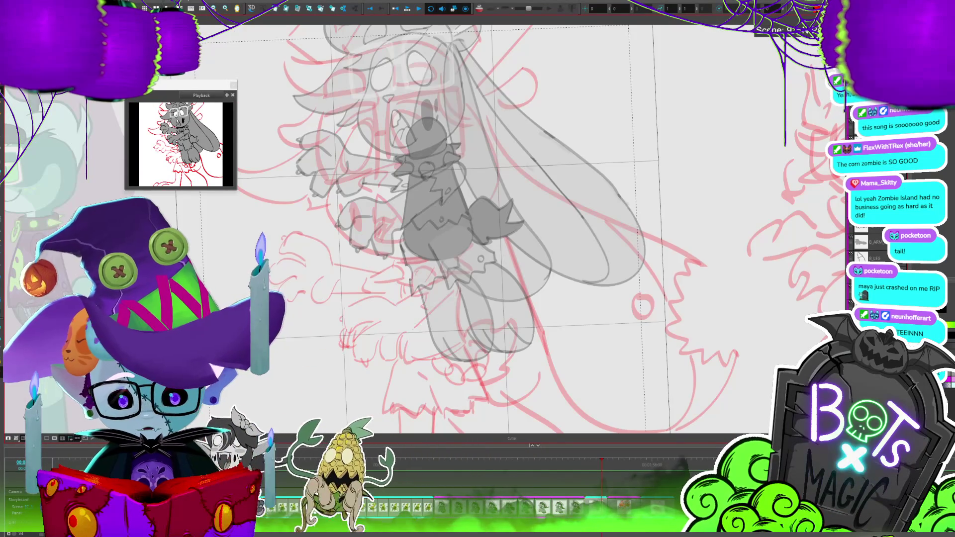
# Paint a light tail stroke, then cut the stray stroke away with the Cutter.
pyautogui.moveTo(545, 326); pyautogui.dragTo(572, 338)
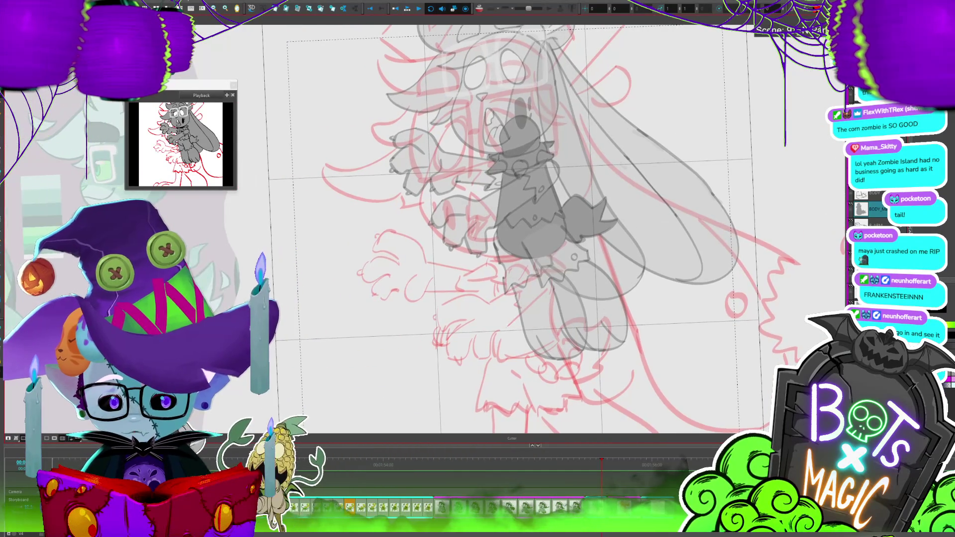
pyautogui.scroll(2, 445, 194)
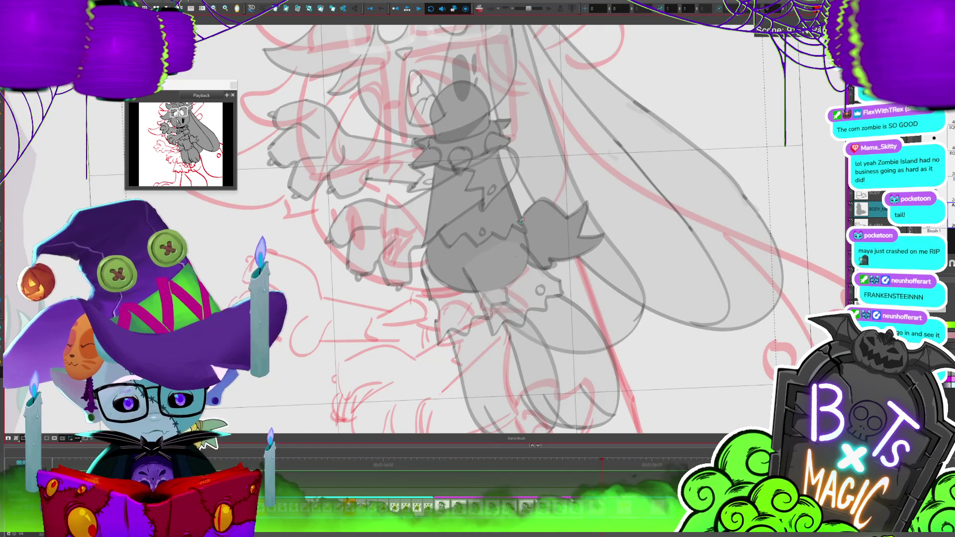
pyautogui.moveTo(523, 220); pyautogui.dragTo(564, 238)
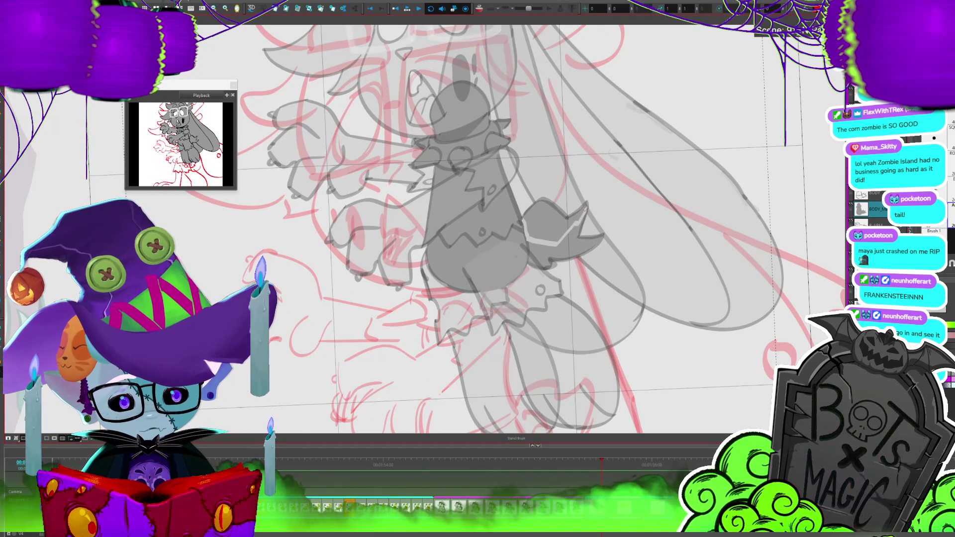
pyautogui.hotkey('alt', 't')
pyautogui.moveTo(538, 219); pyautogui.dragTo(573, 194)
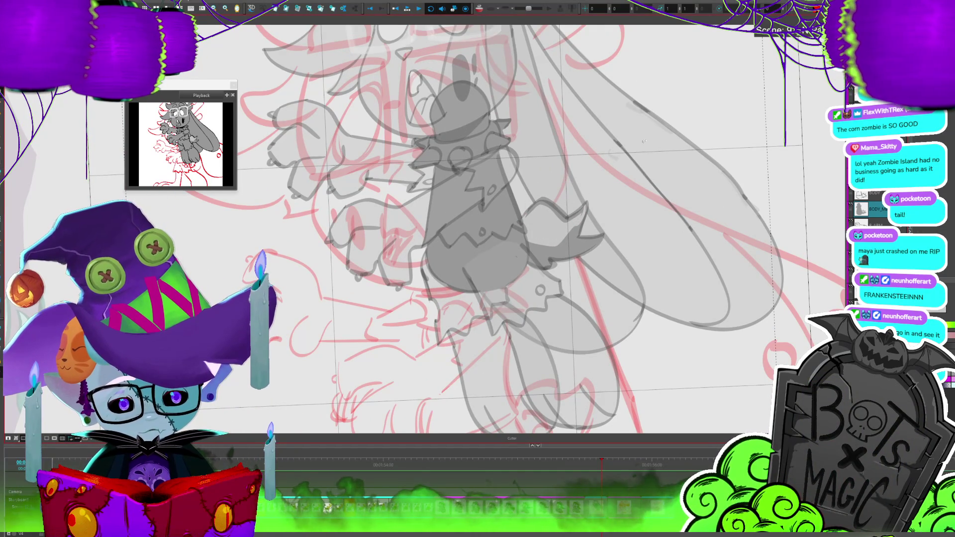
pyautogui.scroll(-2, 550, 207)
# Step forward three drawings to the left-reaching arm and pan to the colour reference sheet.
pyautogui.scroll(-2, 551, 207)
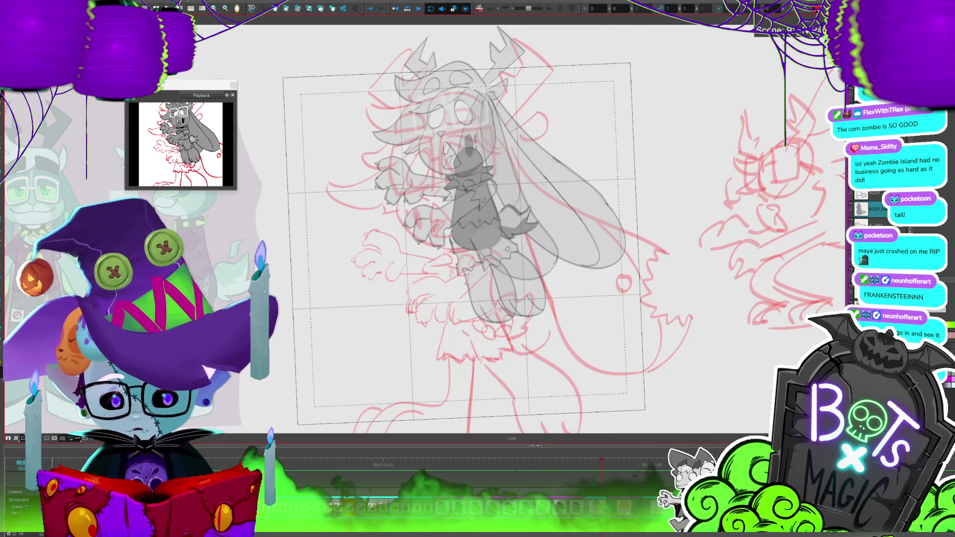
pyautogui.moveTo(551, 207); pyautogui.dragTo(572, 218)
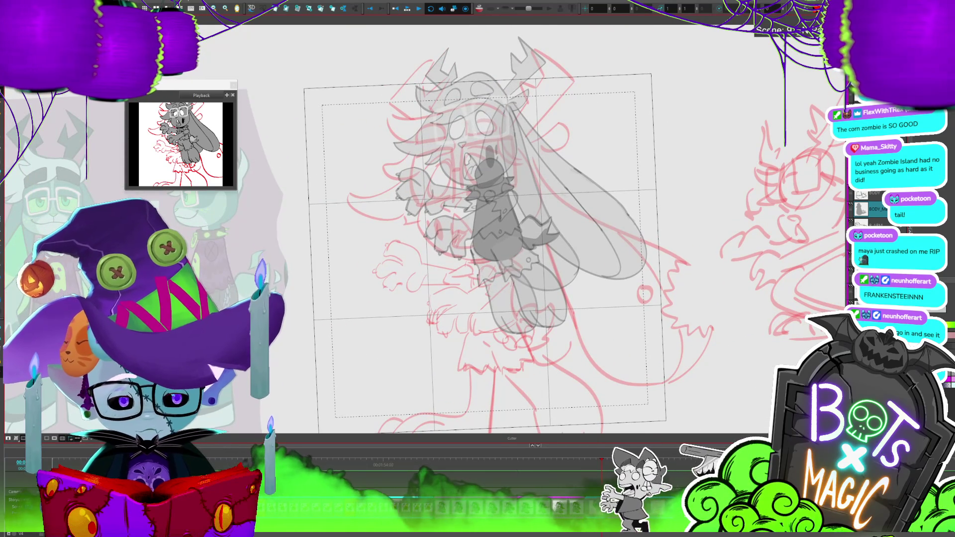
pyautogui.press('.')
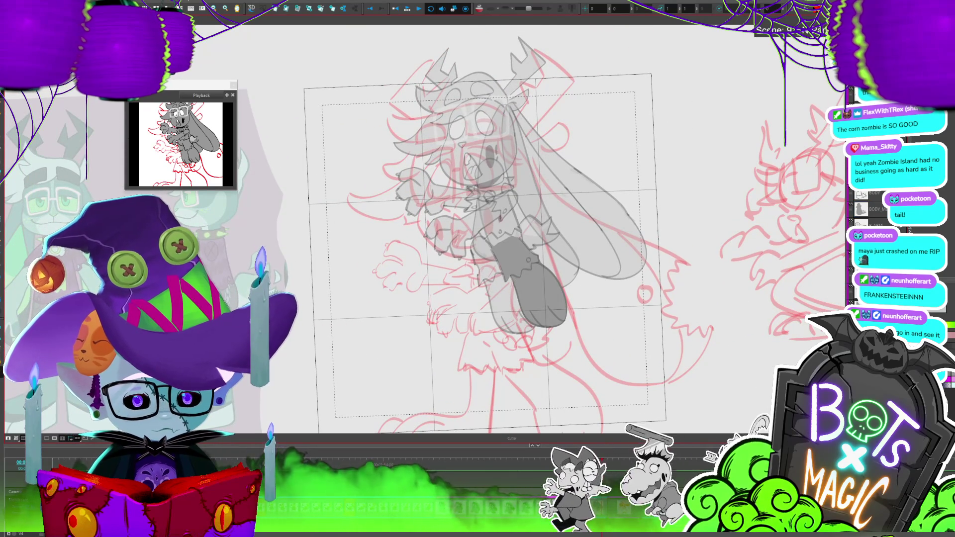
pyautogui.press('.')
pyautogui.hotkey('alt', 'i')
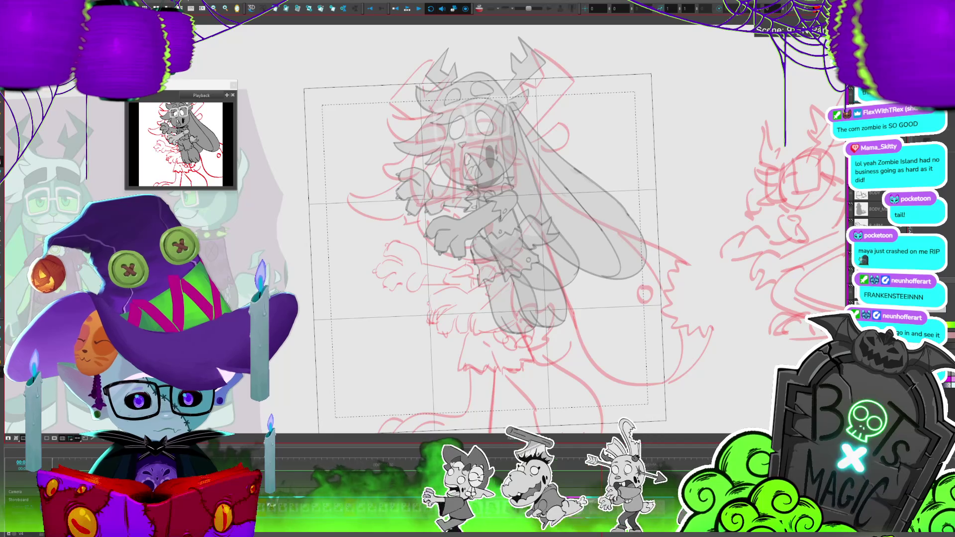
pyautogui.press('.')
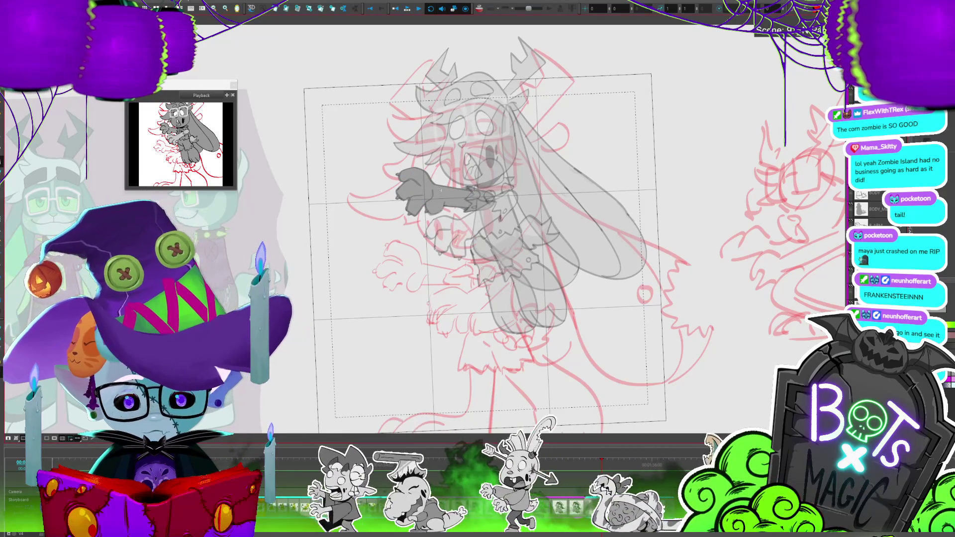
pyautogui.moveTo(440, 190); pyautogui.dragTo(506, 191)
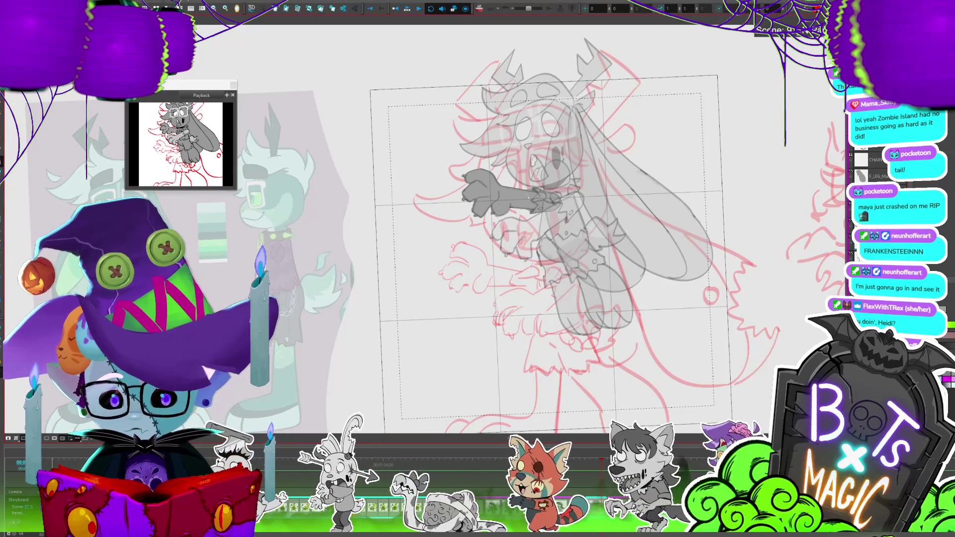
pyautogui.moveTo(528, 198); pyautogui.dragTo(601, 172)
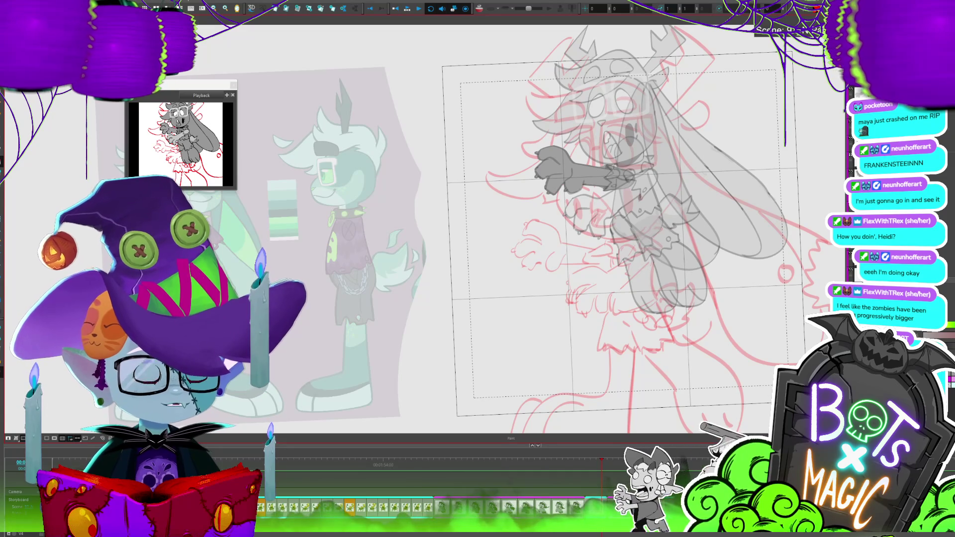
# Zoom in on the arm, flip forward to the black-outlined arm drawing, then back one.
pyautogui.hscroll(2, 517, 229)
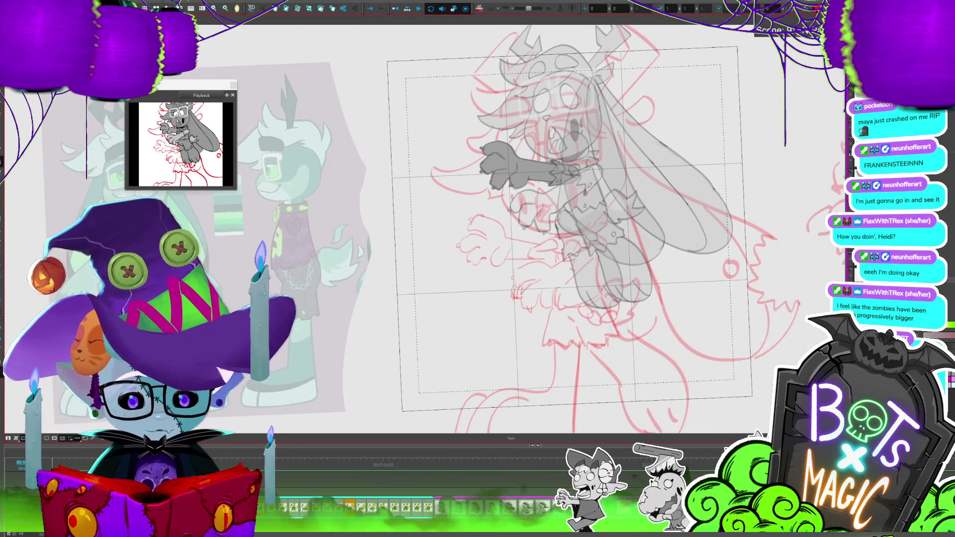
pyautogui.scroll(3, 548, 224)
pyautogui.scroll(-3, 547, 224)
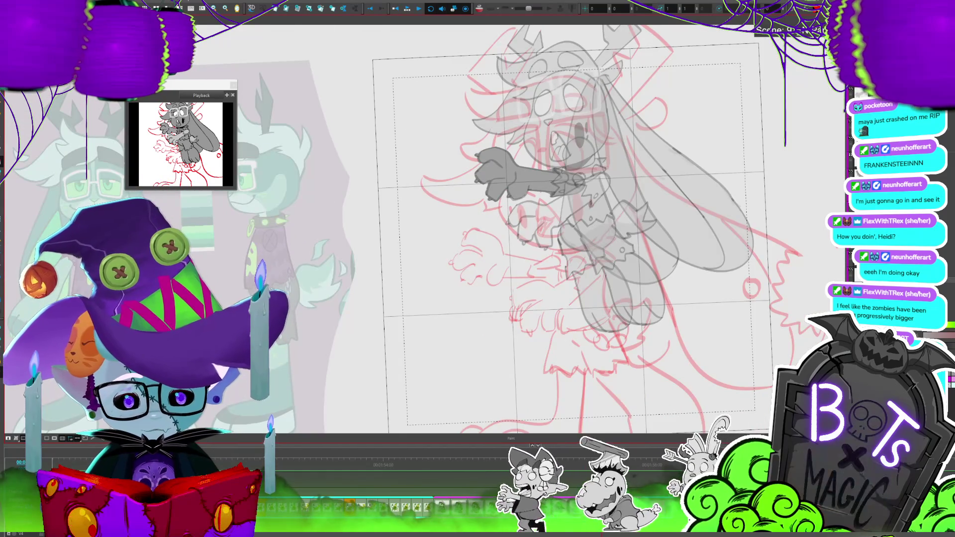
pyautogui.scroll(2, 414, 211)
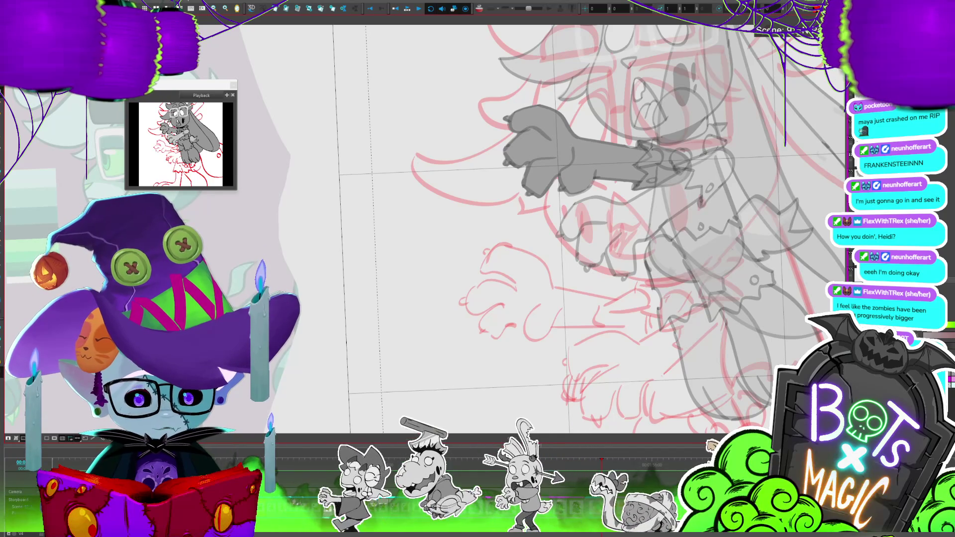
pyautogui.press('.')
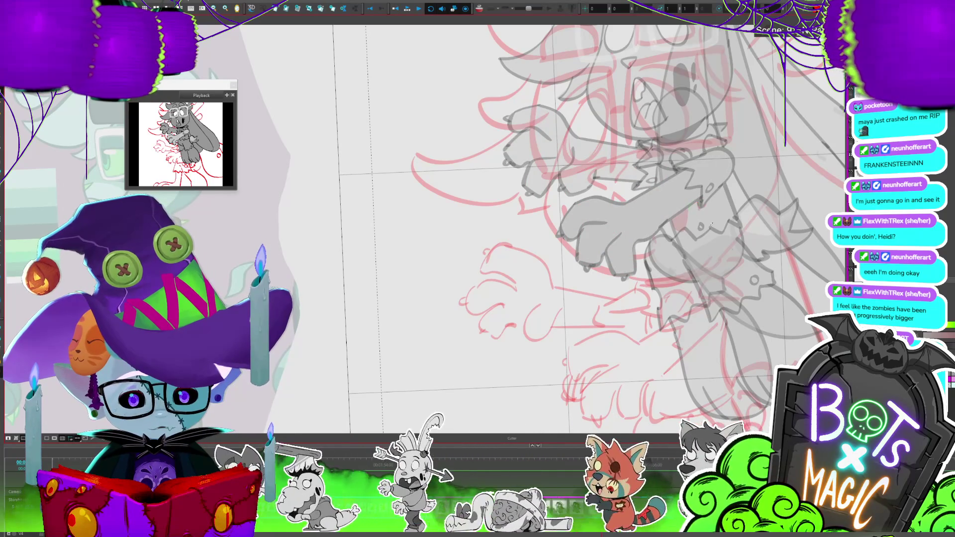
pyautogui.press('.')
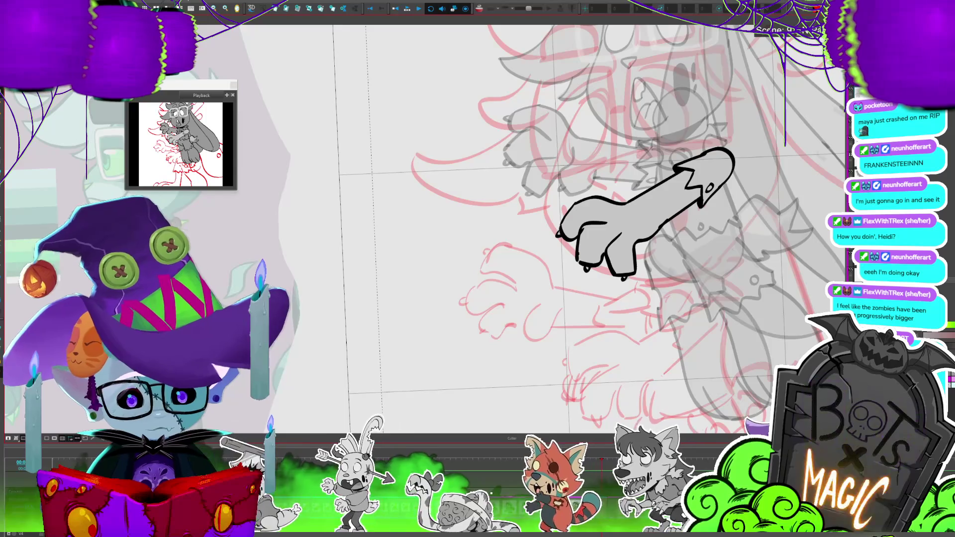
pyautogui.scroll(-3, 548, 224)
pyautogui.press(',')
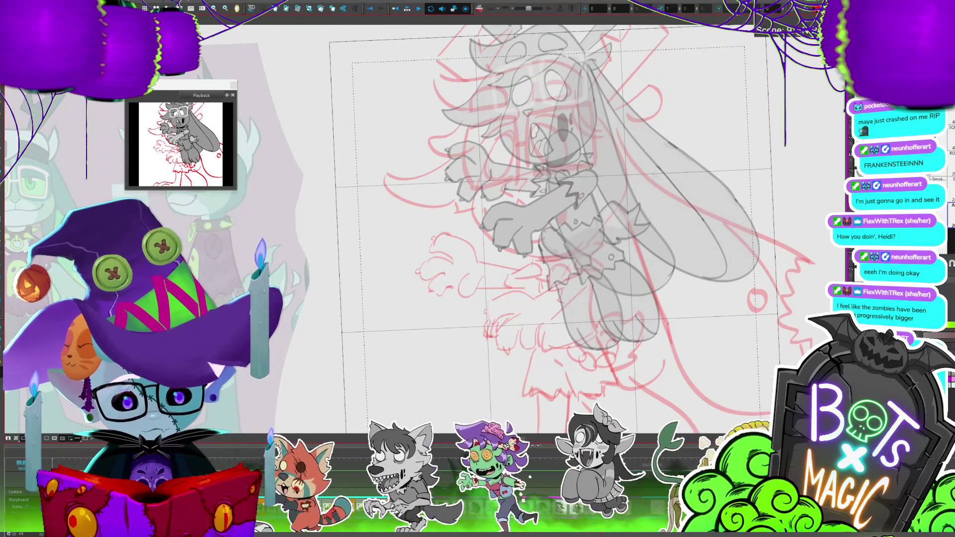
# Shade the shoulder cuff of the down-left reaching arm dark grey.
pyautogui.moveTo(593, 174); pyautogui.dragTo(577, 204)
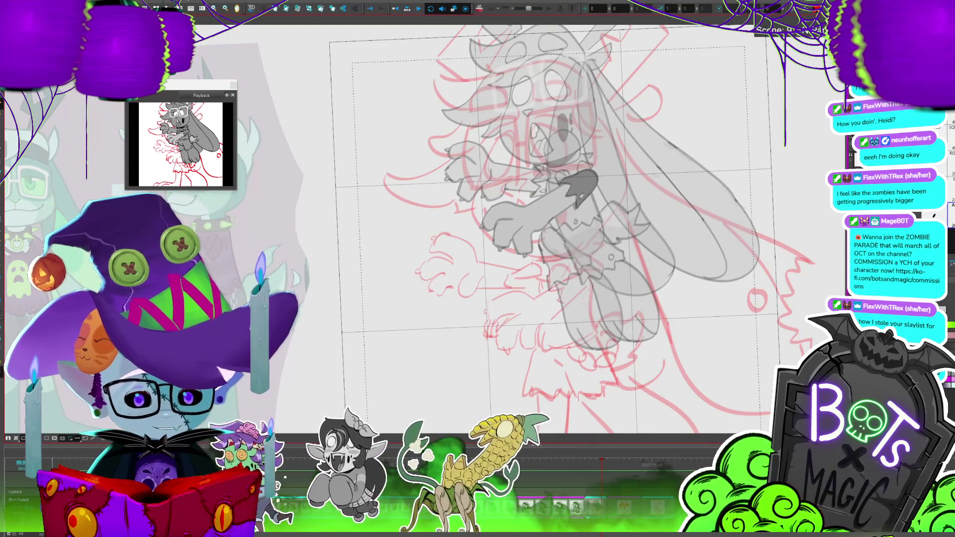
# Flip back to the horizontal arm drawing and select its sleeve cuff shape.
pyautogui.scroll(2, 563, 365)
pyautogui.scroll(2, 563, 365)
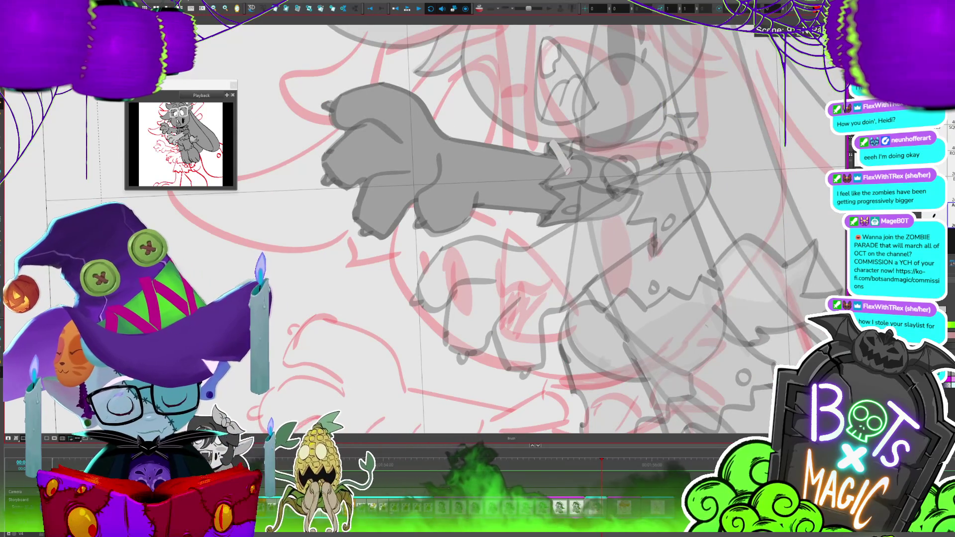
pyautogui.scroll(-2, 562, 164)
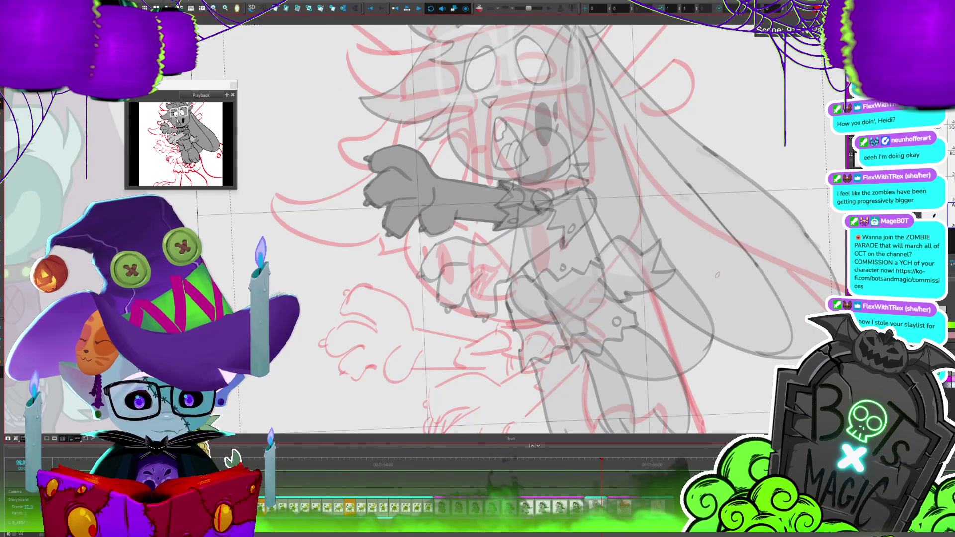
pyautogui.press('.')
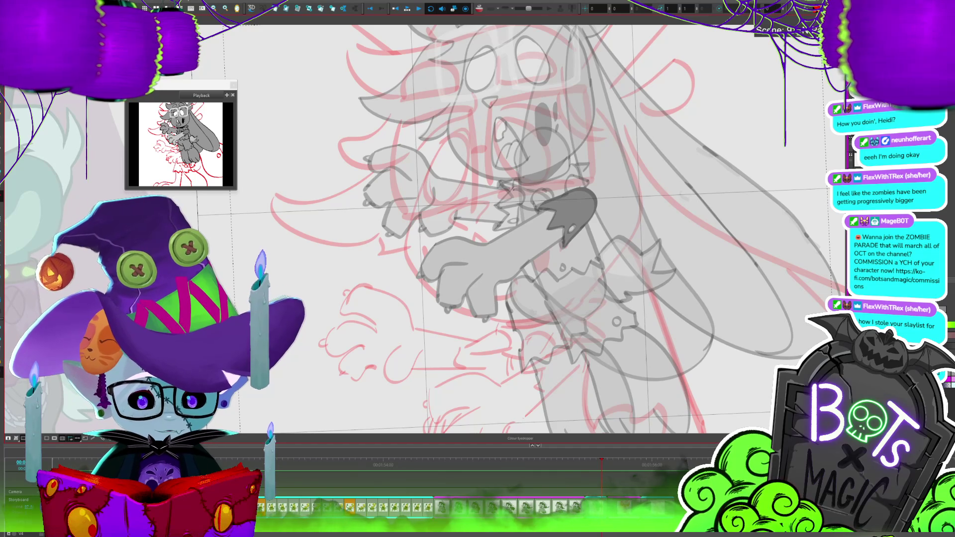
pyautogui.press(',')
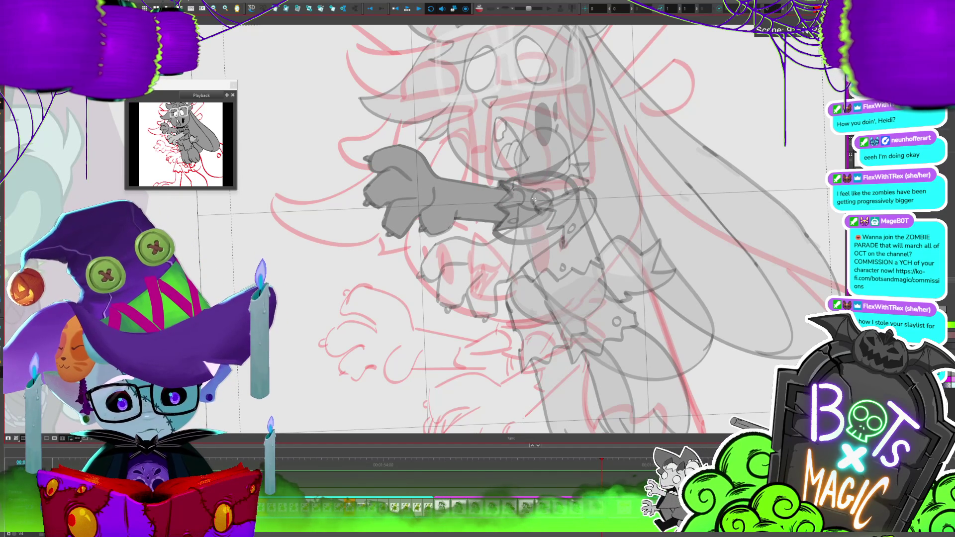
pyautogui.hotkey('alt', 't')
pyautogui.press('2')
pyautogui.press('2')
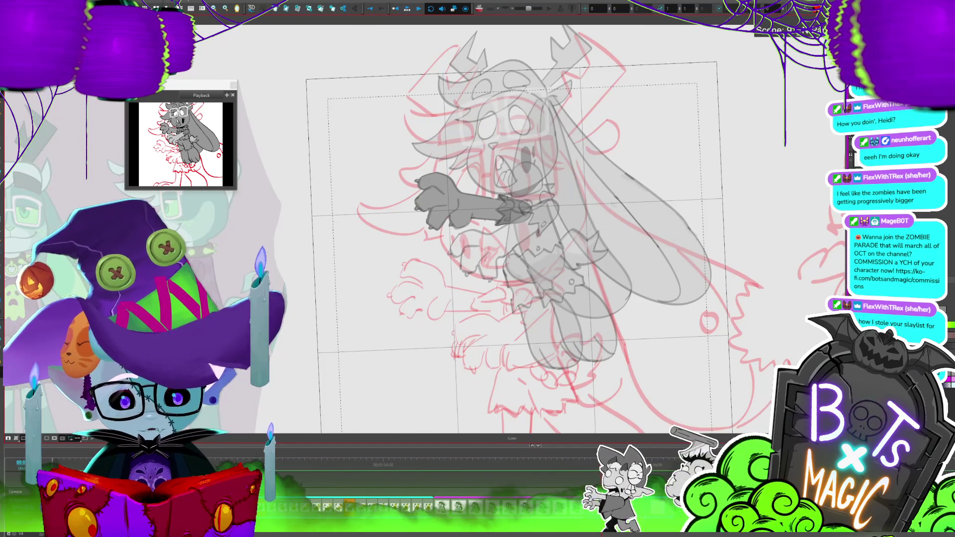
pyautogui.press('2')
pyautogui.press('2')
pyautogui.press('2')
pyautogui.hotkey('alt', 's')
pyautogui.click(595, 202)
pyautogui.hotkey('alt', 'q')
pyautogui.hotkey('alt', 's')
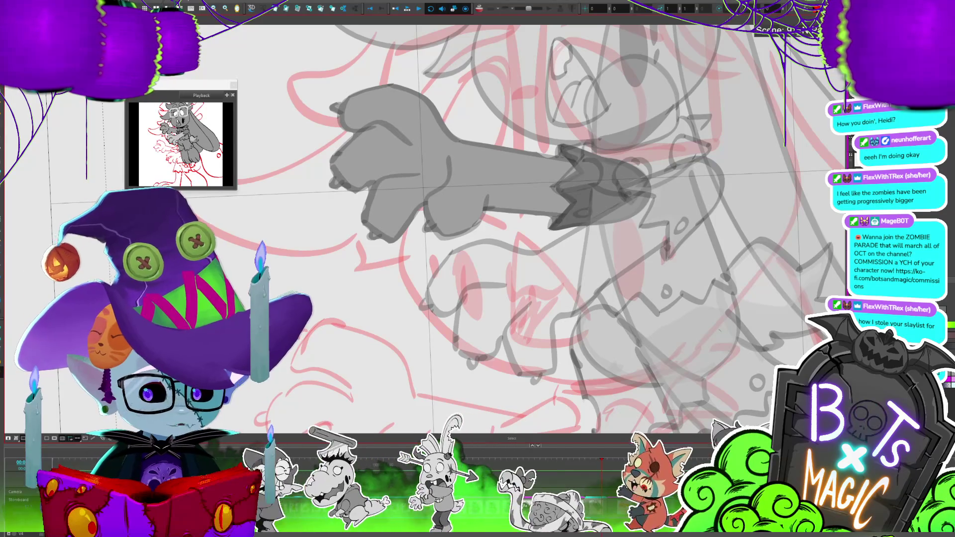
# Sample the dark grey hand, then fill the left-pointing arm grey with a darker cuff.
pyautogui.press('.')
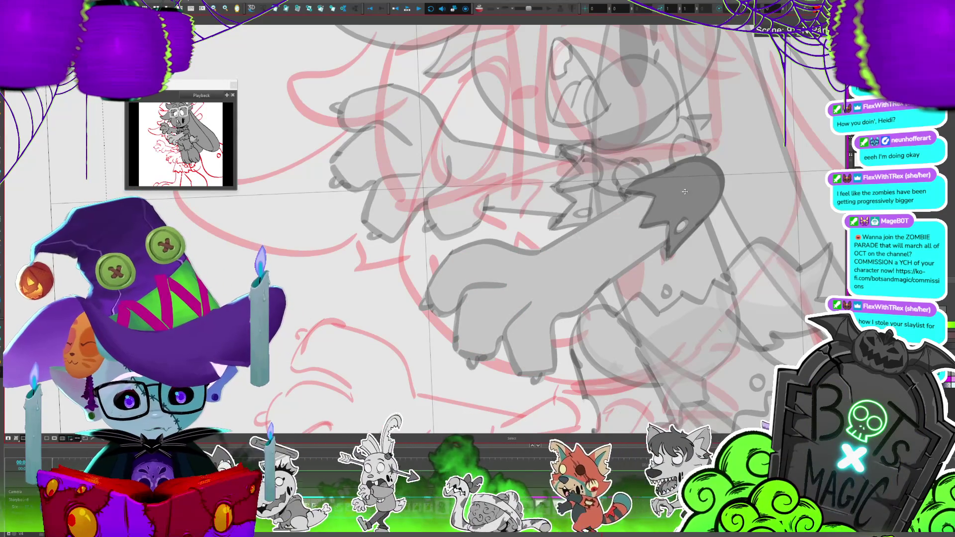
pyautogui.click(685, 192)
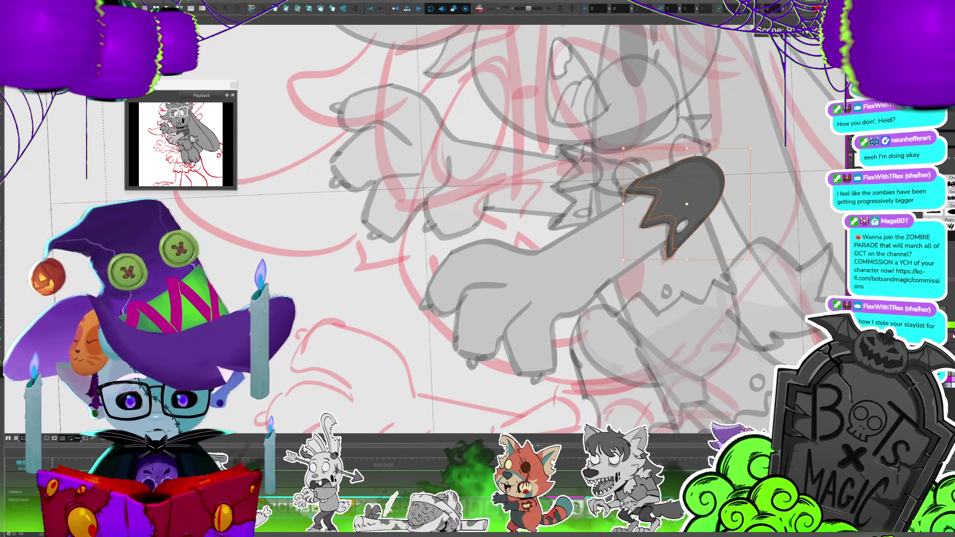
pyautogui.hotkey('alt', 'd')
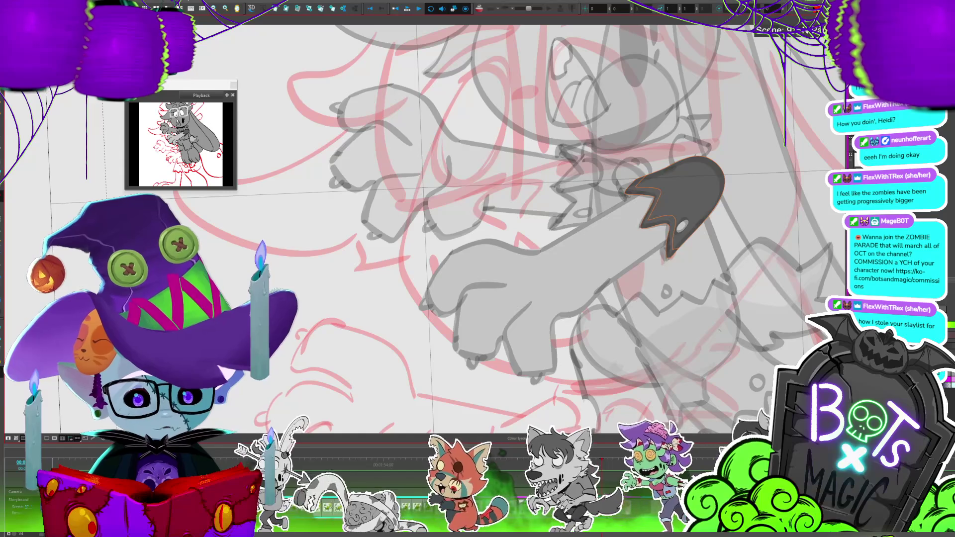
pyautogui.press('.')
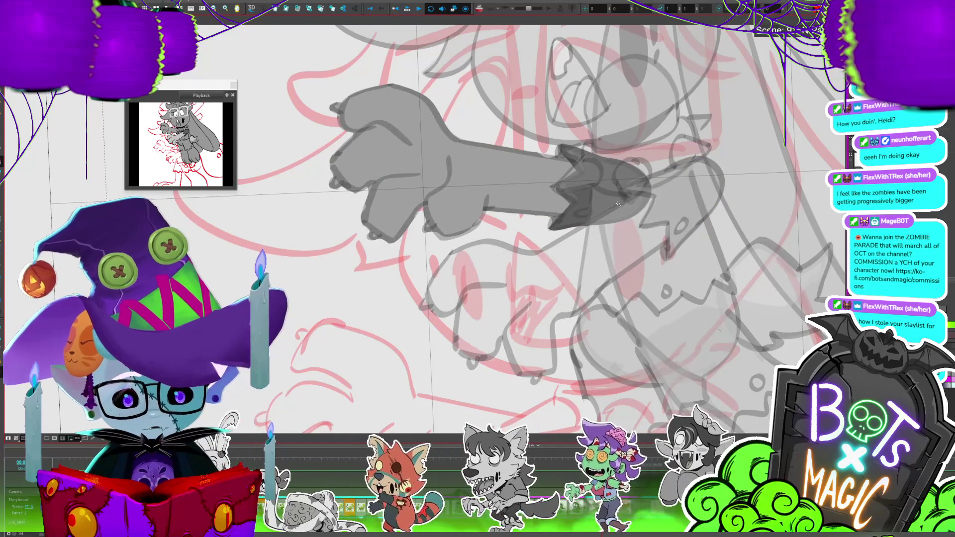
pyautogui.moveTo(618, 204); pyautogui.dragTo(650, 176)
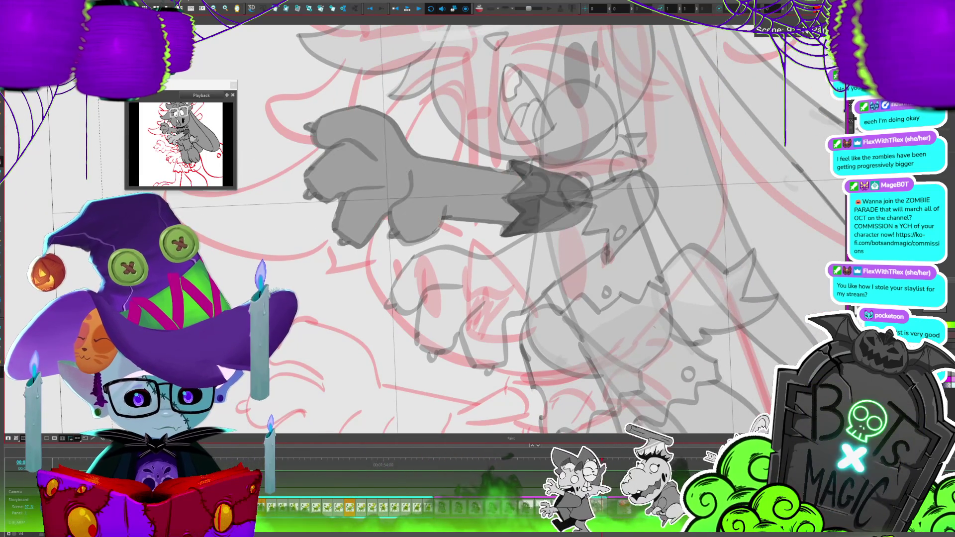
pyautogui.click(547, 206)
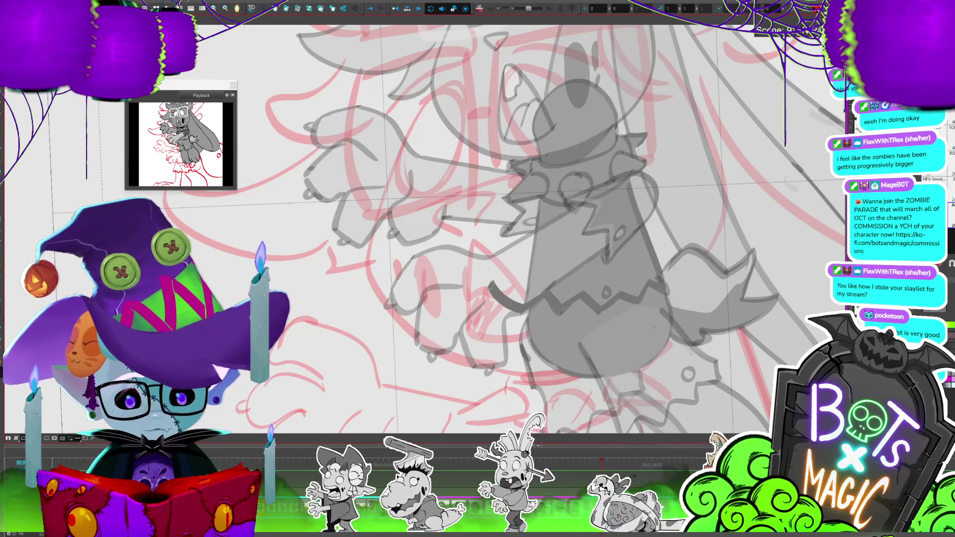
# Draw the collar loop around the deer's neck and fill it solid dark grey.
pyautogui.moveTo(492, 287); pyautogui.dragTo(493, 288)
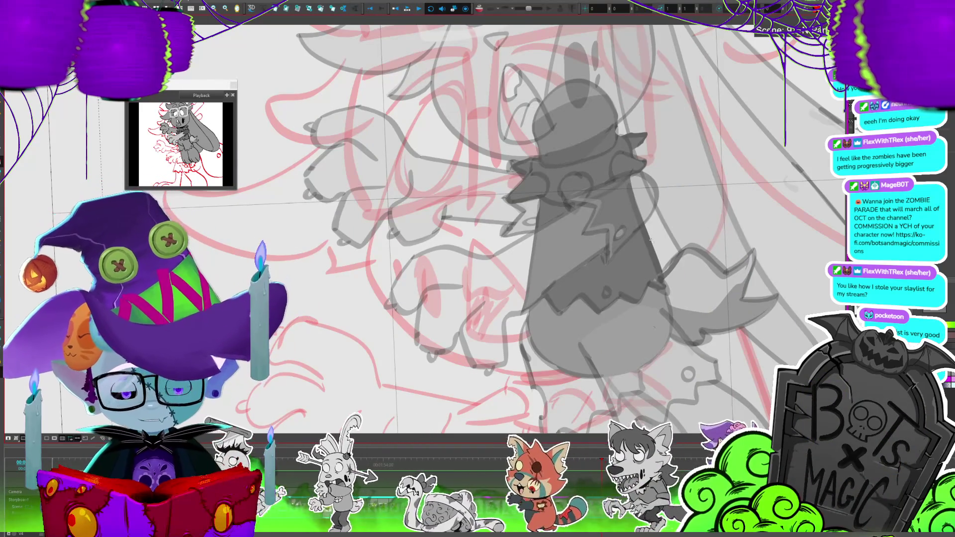
pyautogui.press('2')
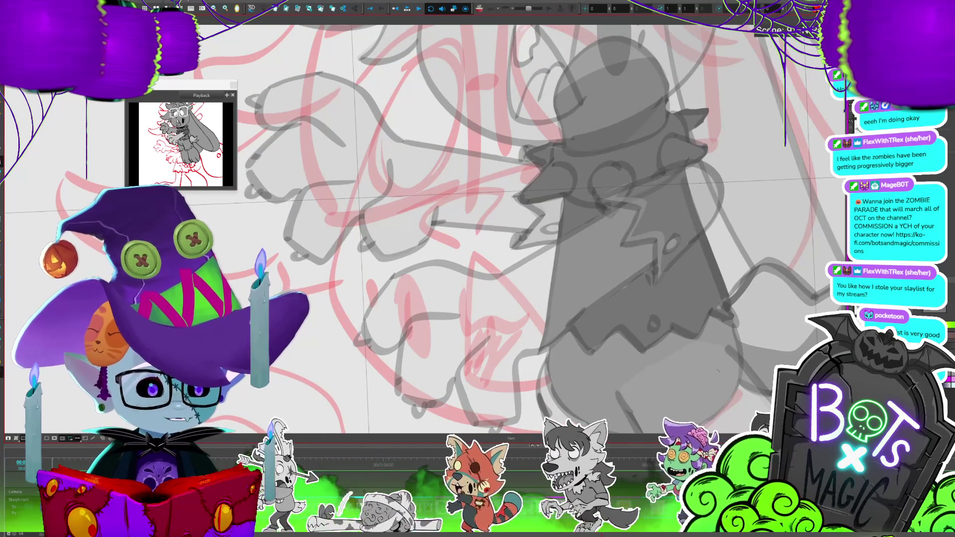
pyautogui.moveTo(498, 249); pyautogui.dragTo(443, 273)
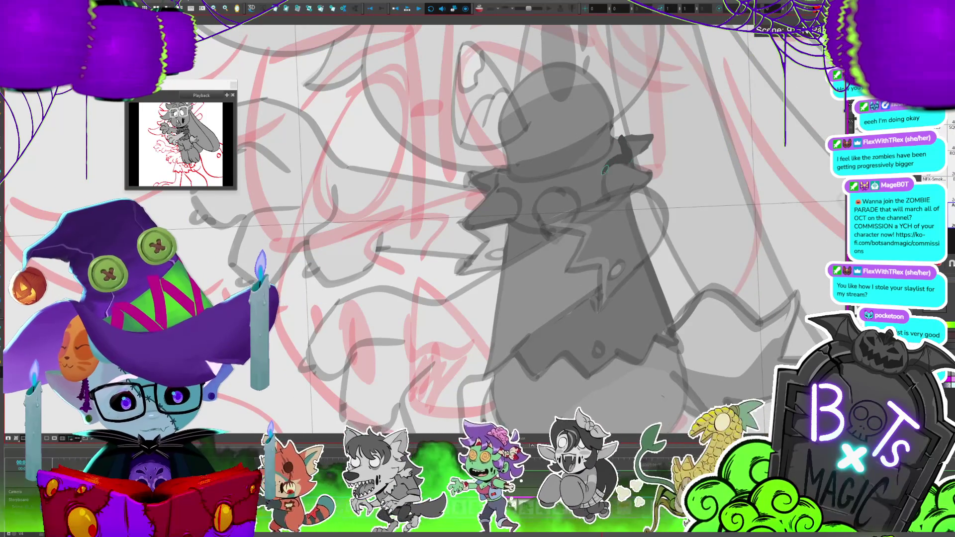
pyautogui.moveTo(628, 159)
pyautogui.mouseDown()
pyautogui.moveTo(606, 200)
pyautogui.moveTo(536, 227)
pyautogui.moveTo(552, 178)
pyautogui.mouseUp()
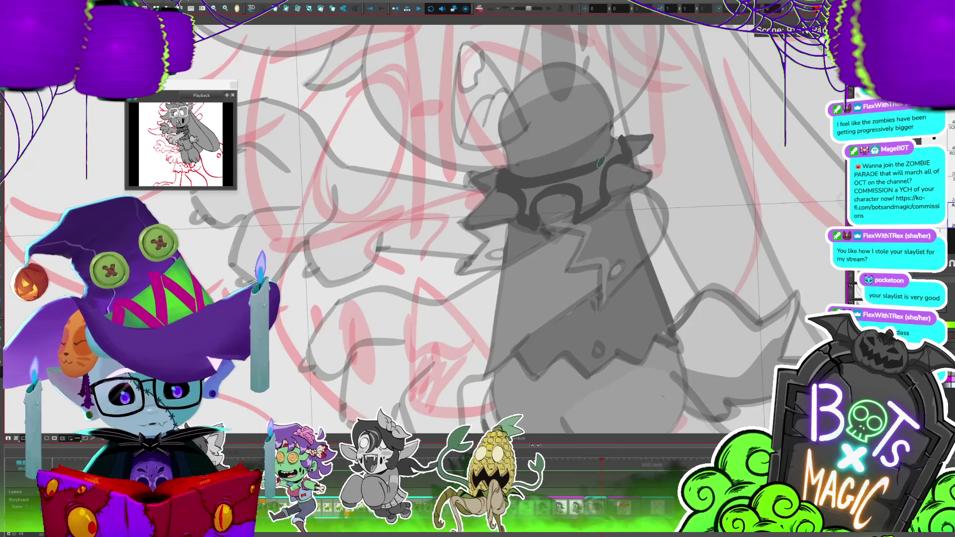
pyautogui.click(599, 182)
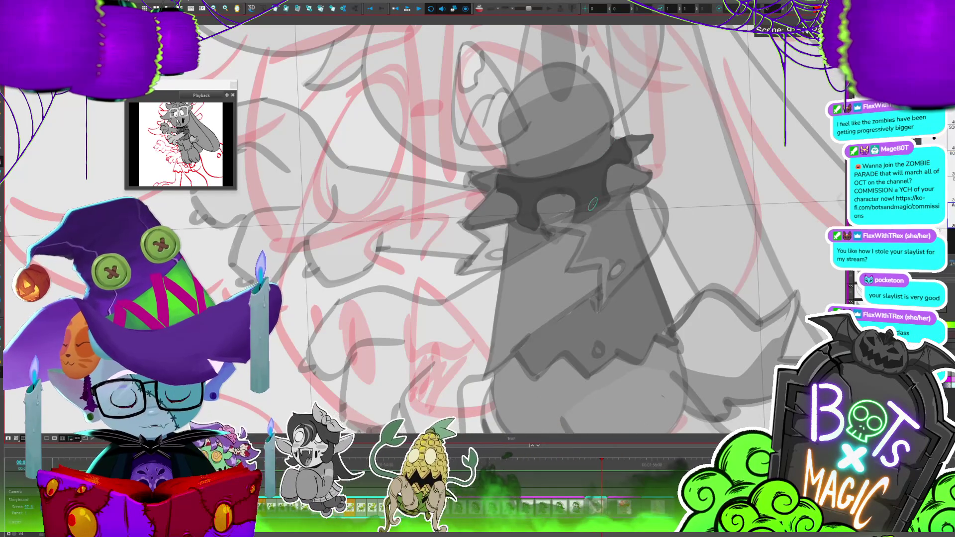
# Sample a grey and add lighter highlights on the collar's right spike and centre.
pyautogui.hotkey('alt', 'b')
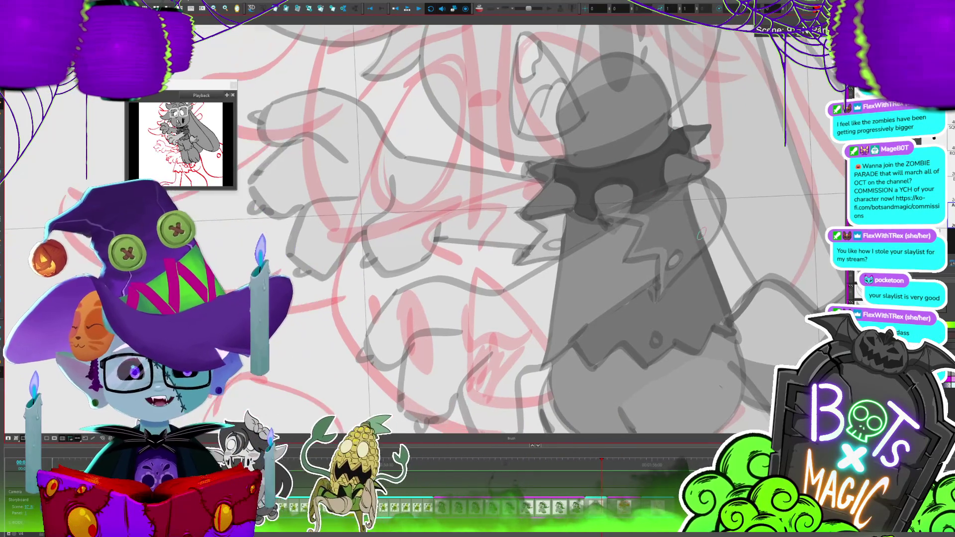
pyautogui.moveTo(585, 200); pyautogui.dragTo(642, 194)
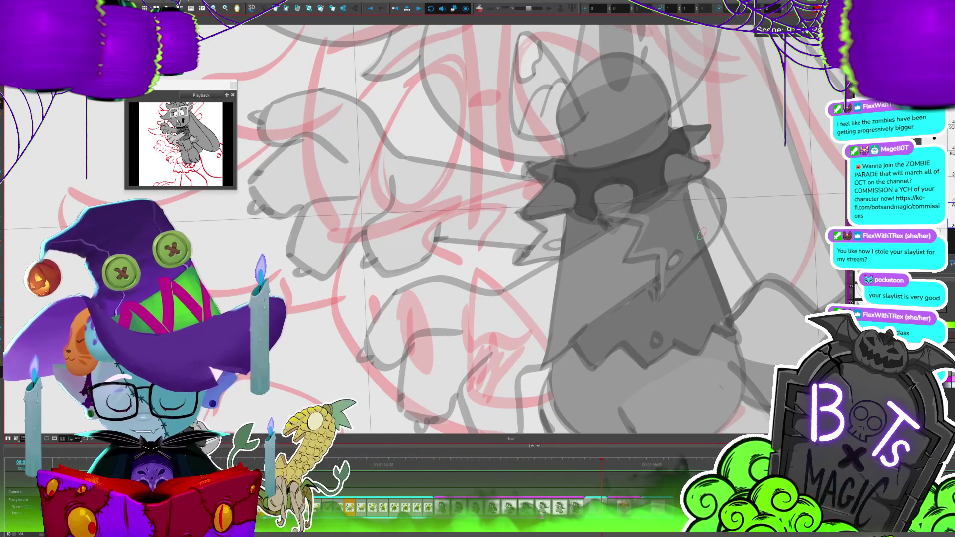
pyautogui.hotkey('alt', 'd')
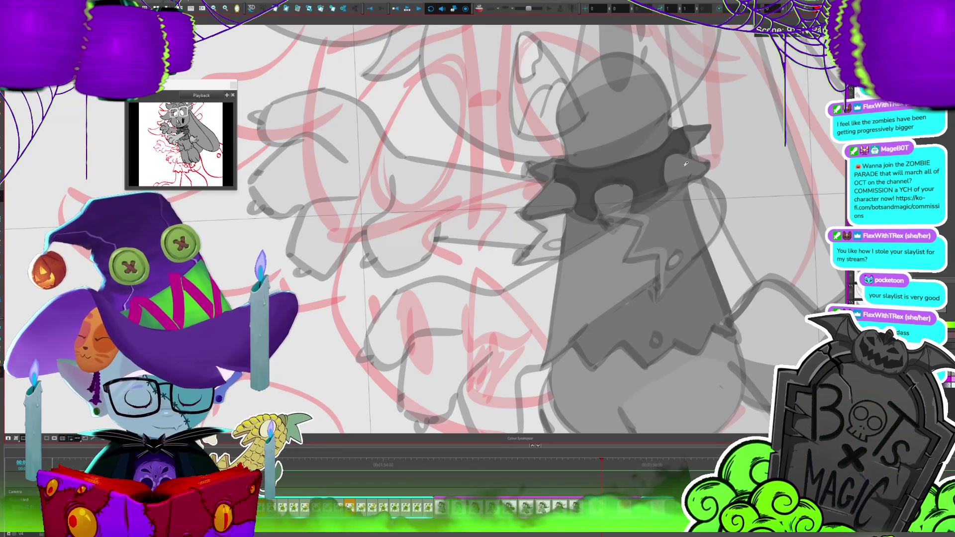
pyautogui.click(677, 183)
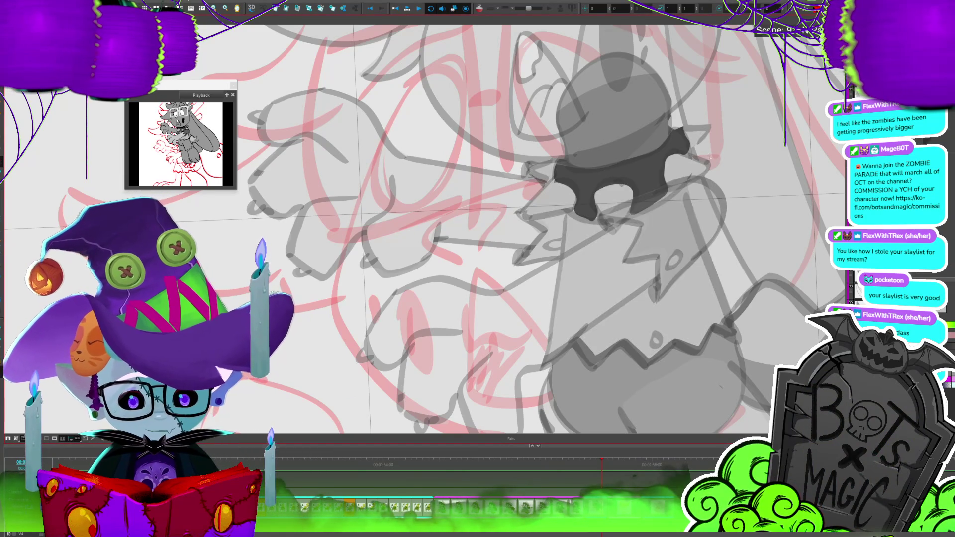
pyautogui.hotkey('alt', 'i')
pyautogui.moveTo(707, 169); pyautogui.dragTo(675, 158)
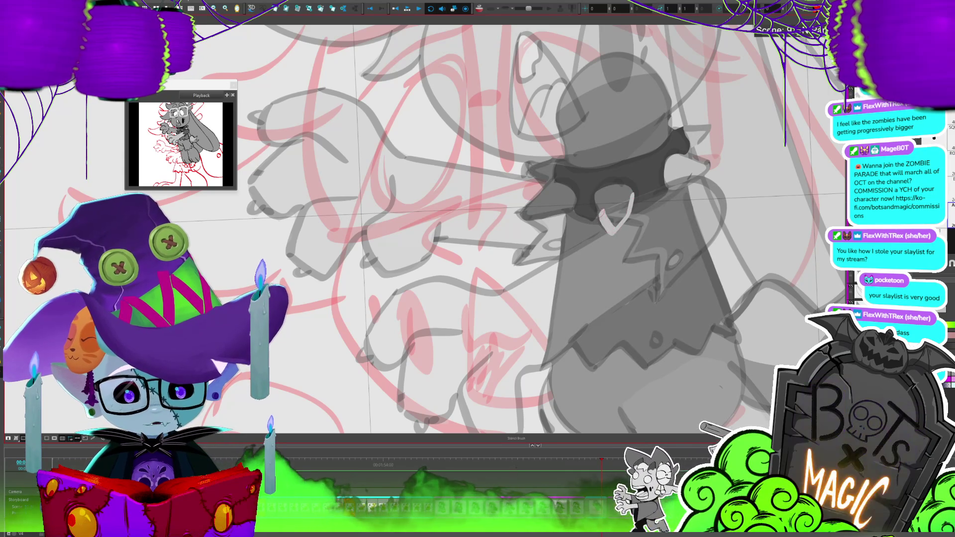
pyautogui.hotkey('alt', 'i')
pyautogui.click(628, 206)
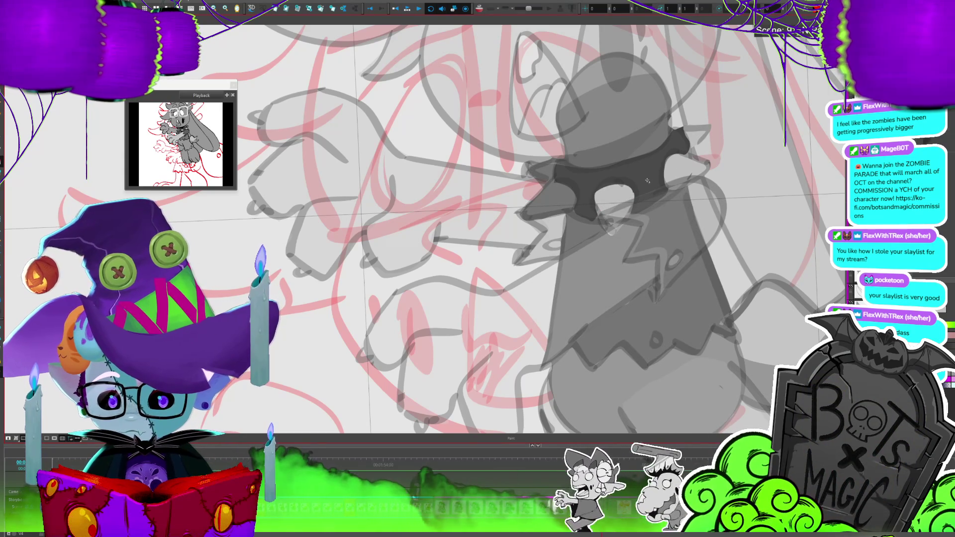
pyautogui.hotkey('alt', 'shift', 'b')
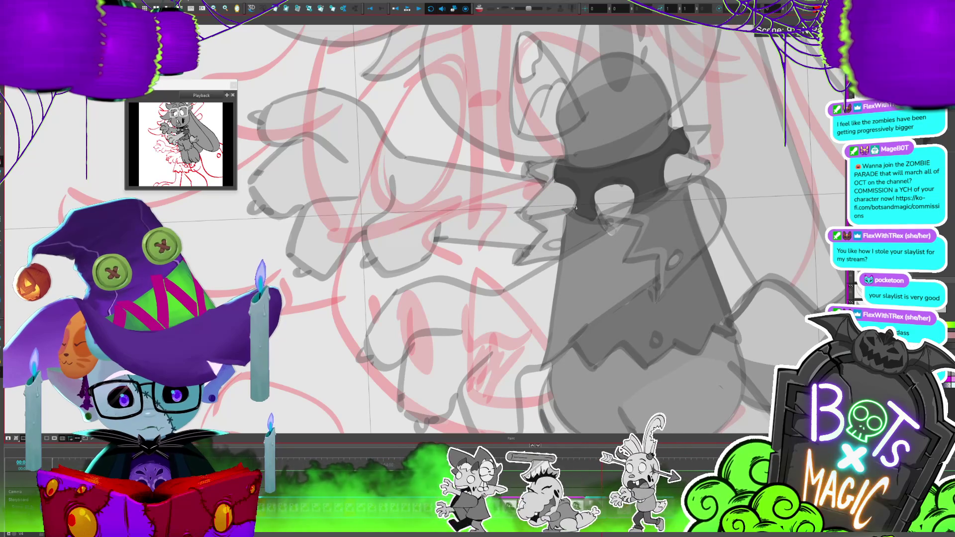
pyautogui.press('2')
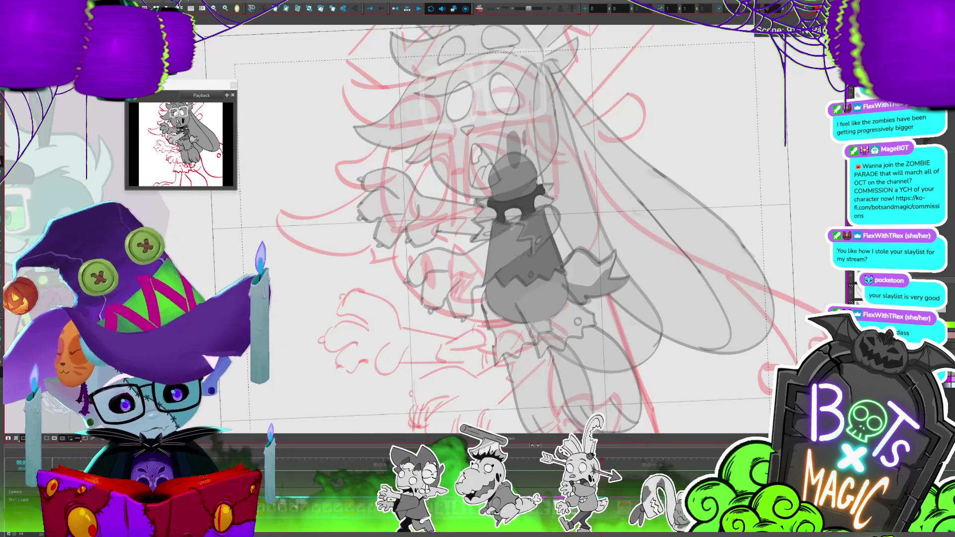
# Zoom out and show the clean-up and rough drawings at full opacity.
pyautogui.press('2')
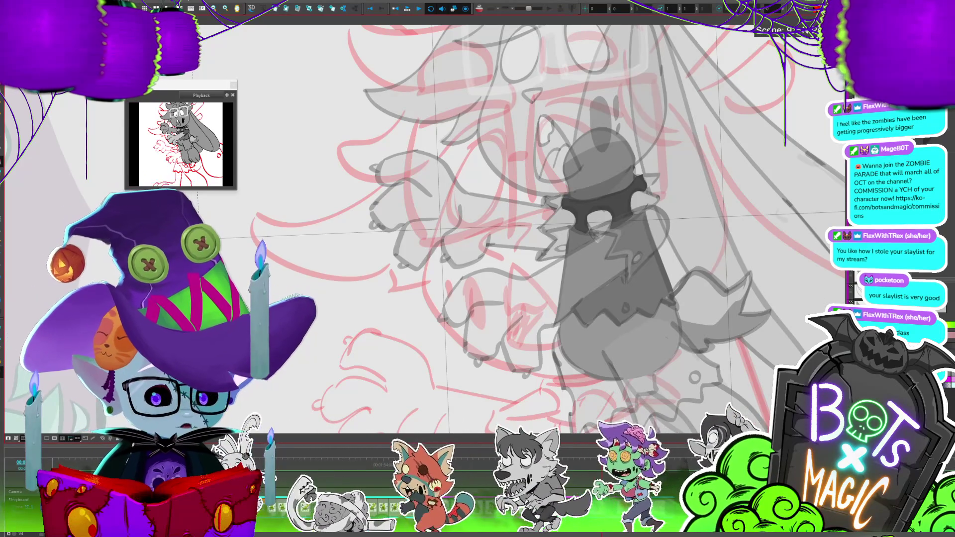
pyautogui.press('2')
pyautogui.press('2')
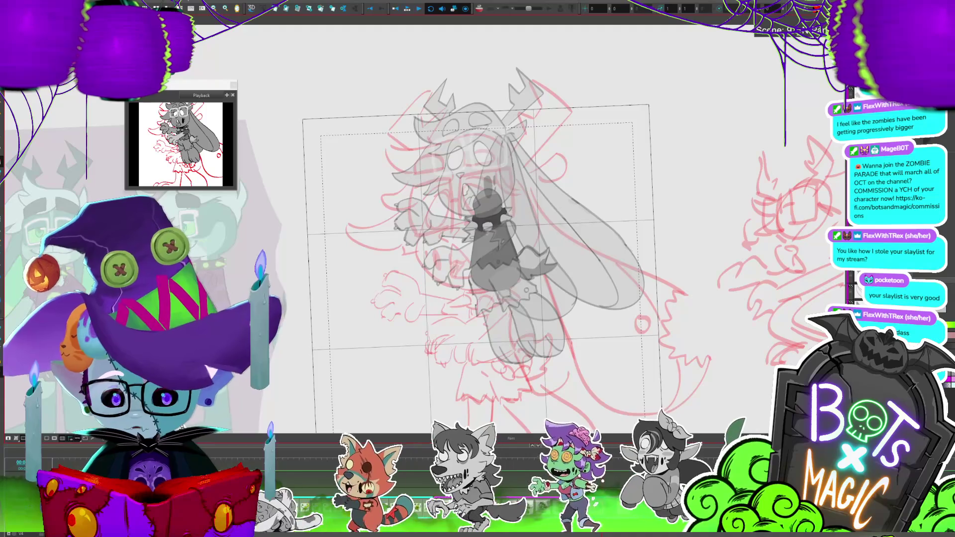
pyautogui.press('1')
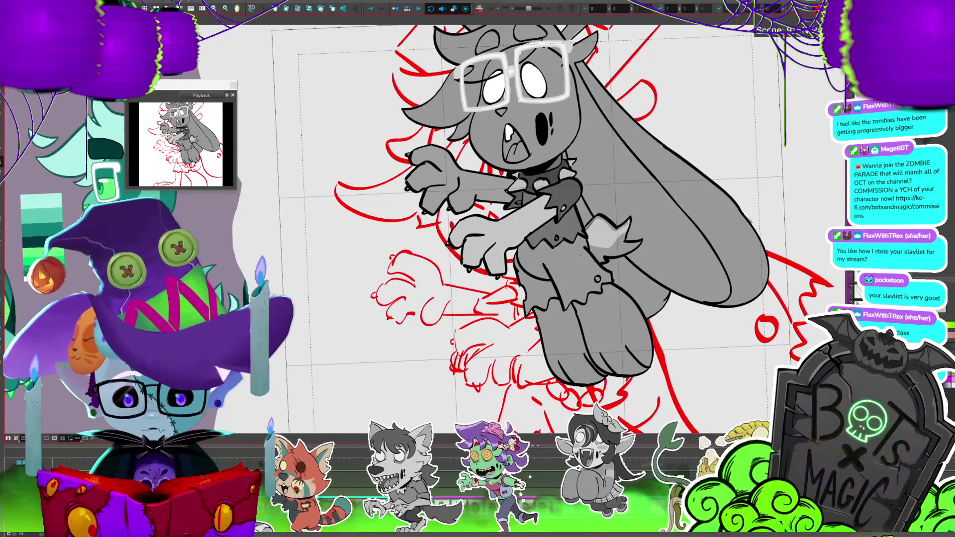
# Zoom and pan to inspect the arms and collar at full opacity.
pyautogui.press('2')
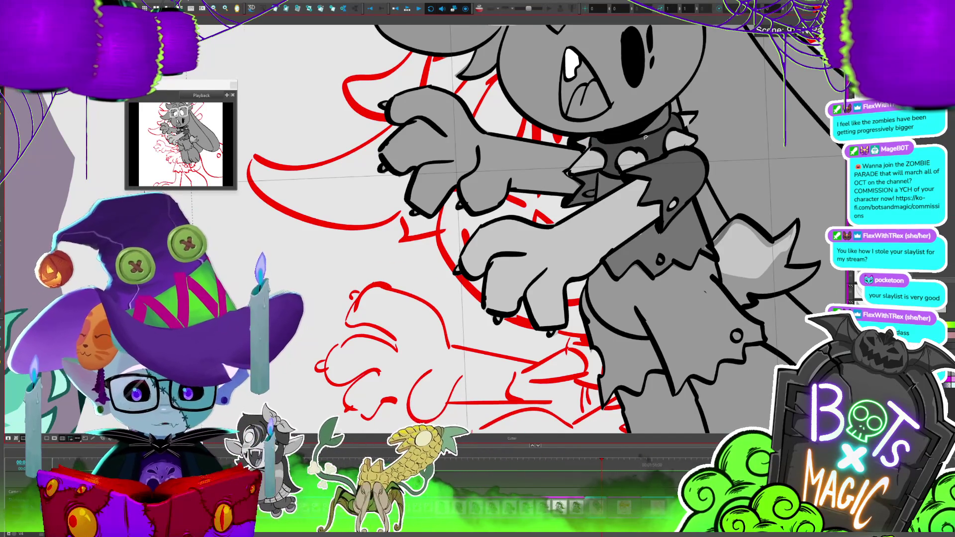
pyautogui.scroll(-3, 646, 137)
pyautogui.scroll(1, 645, 137)
pyautogui.scroll(1, 438, 192)
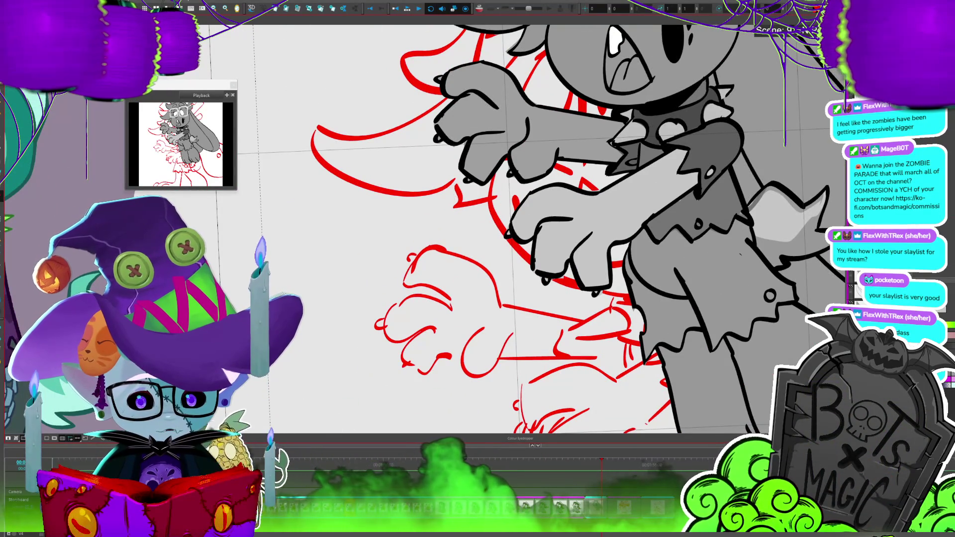
pyautogui.hotkey('alt', 'b')
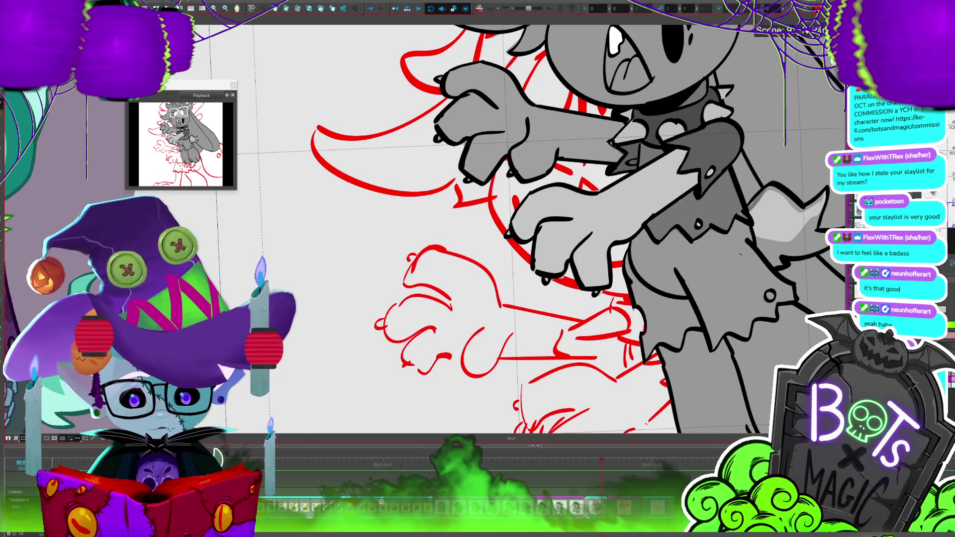
pyautogui.scroll(-3, 763, 273)
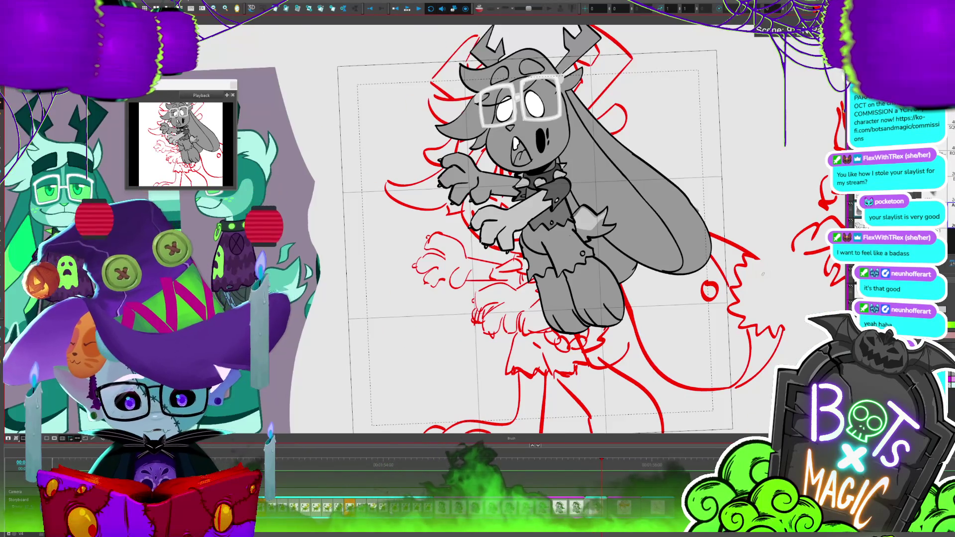
pyautogui.scroll(2, 485, 188)
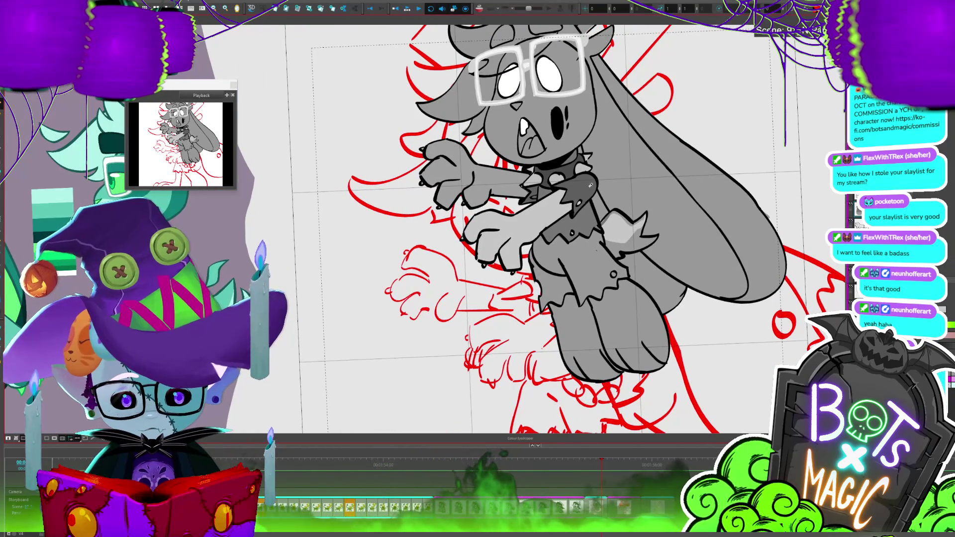
pyautogui.scroll(2, 588, 175)
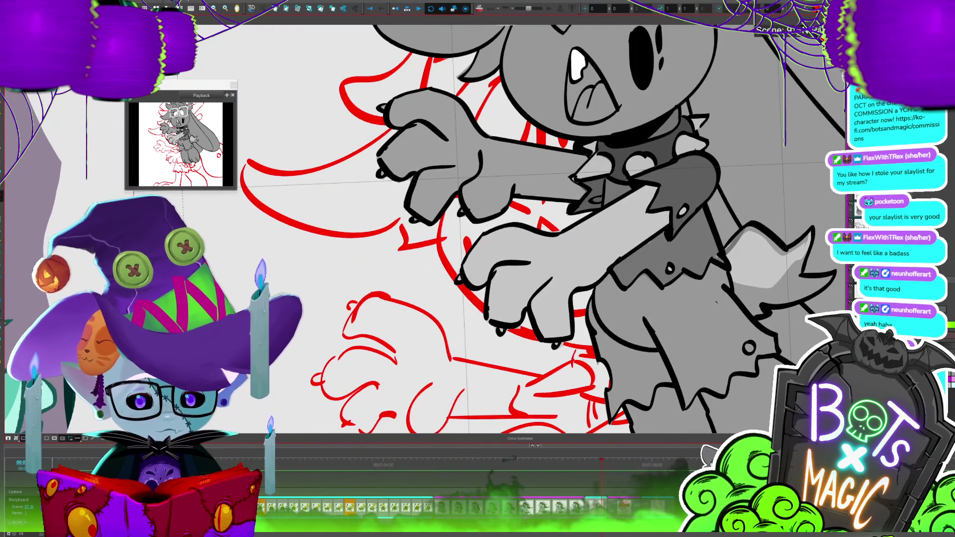
pyautogui.moveTo(628, 269); pyautogui.dragTo(588, 281)
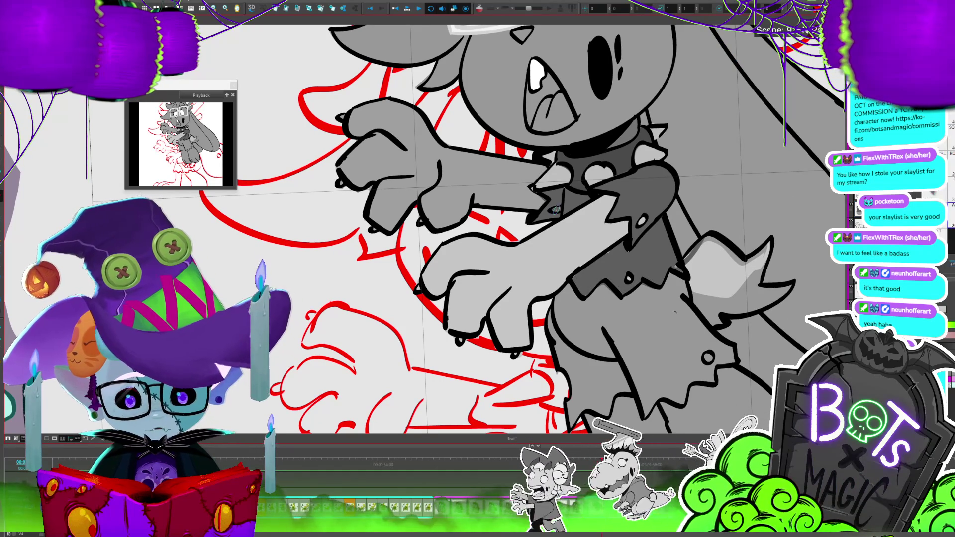
pyautogui.scroll(-3, 498, 224)
pyautogui.scroll(-2, 498, 224)
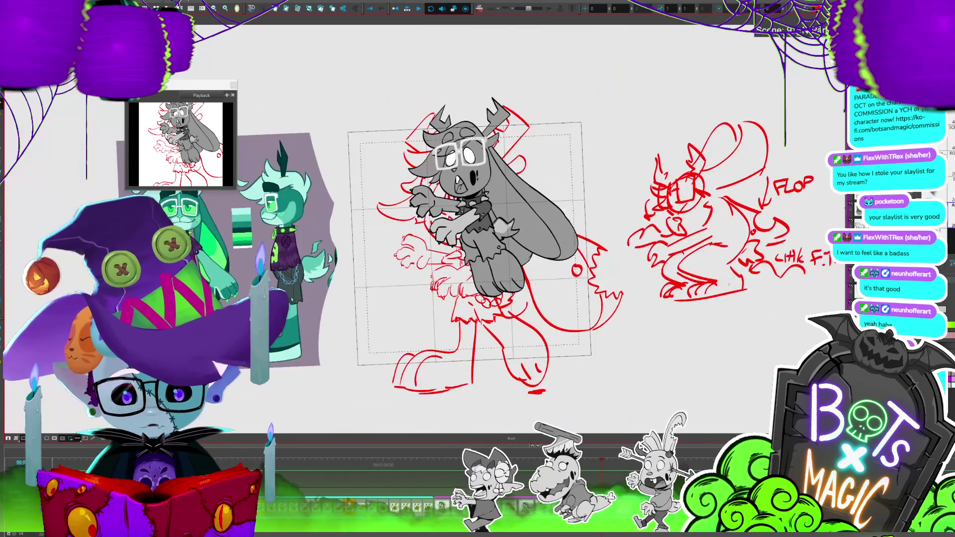
# Fill the leg, hip and shirt regions darker grey and save the project.
pyautogui.scroll(2, 497, 224)
pyautogui.scroll(2, 678, 355)
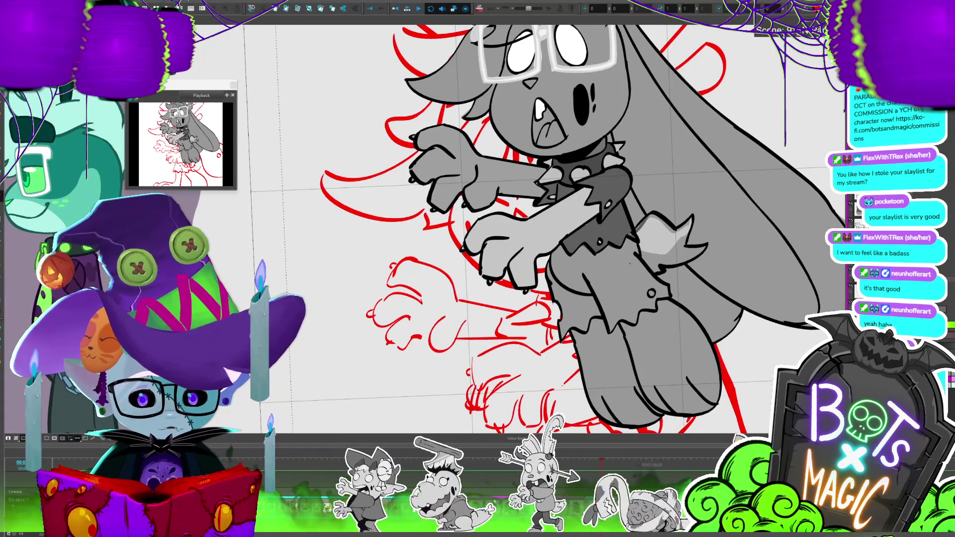
pyautogui.hotkey('alt', 'i')
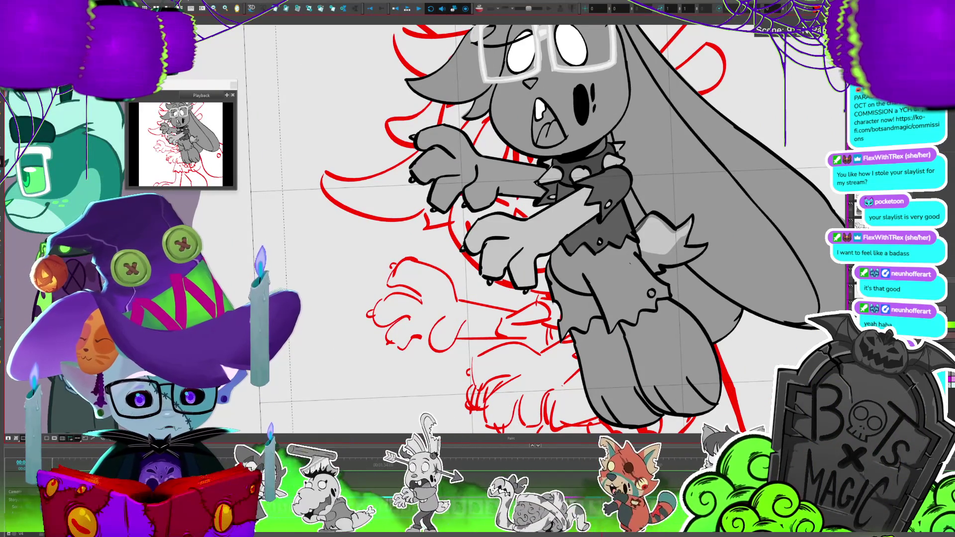
pyautogui.click(603, 291)
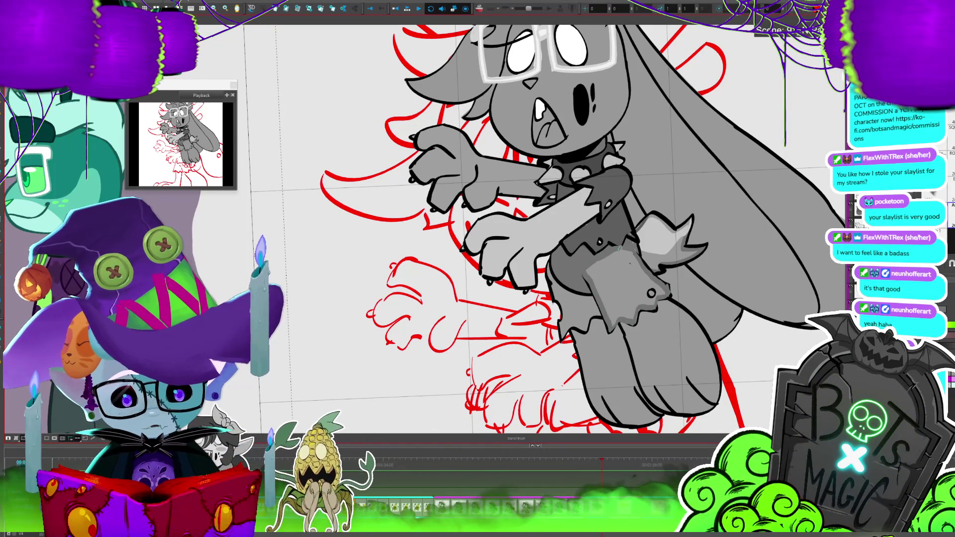
pyautogui.hotkey('alt', 'i')
pyautogui.click(629, 272)
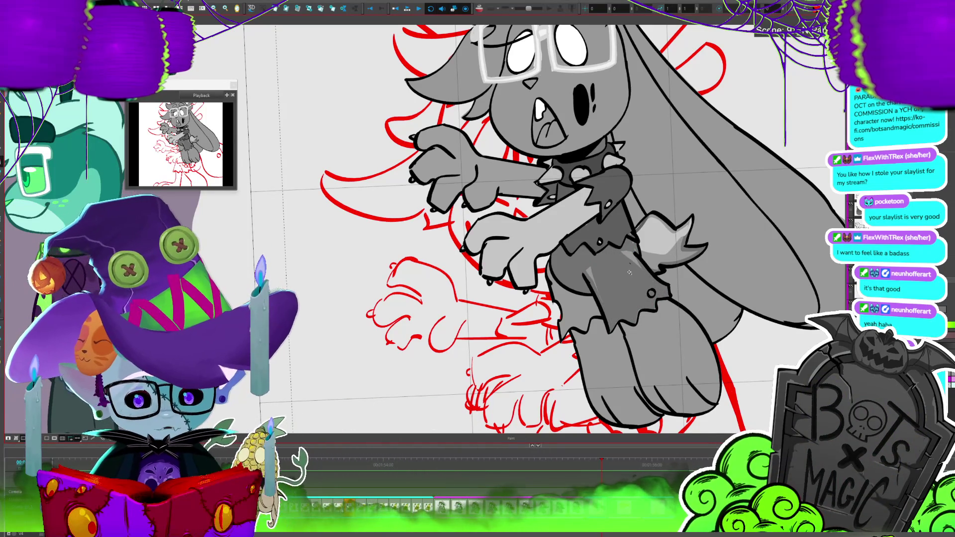
pyautogui.hotkey('ctrl', 's')
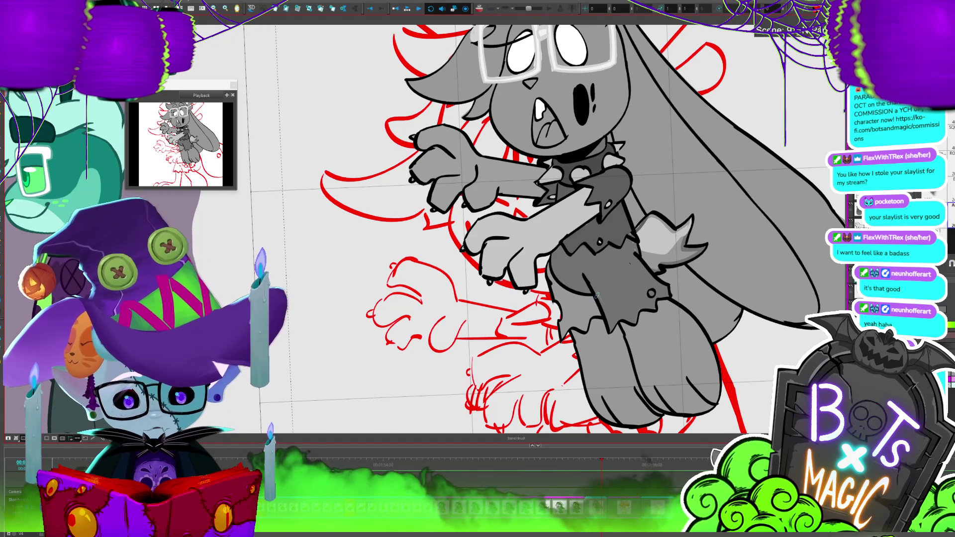
# Stroke grey shading beside the shorts, fill the area left of them darker grey, then zoom out.
pyautogui.moveTo(546, 260)
pyautogui.mouseDown()
pyautogui.moveTo(543, 324)
pyautogui.moveTo(575, 329)
pyautogui.mouseUp()
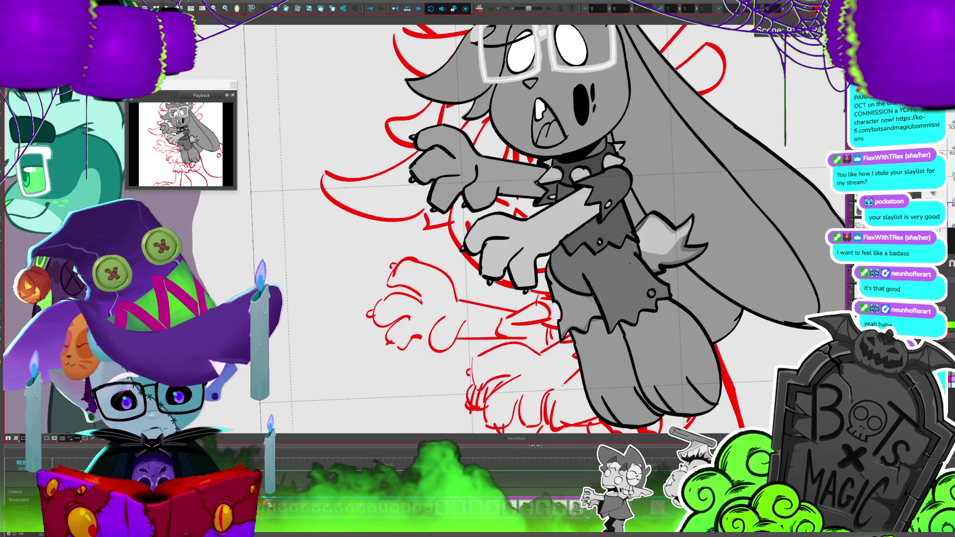
pyautogui.hotkey('alt', 'i')
pyautogui.click(557, 303)
pyautogui.scroll(-2, 725, 268)
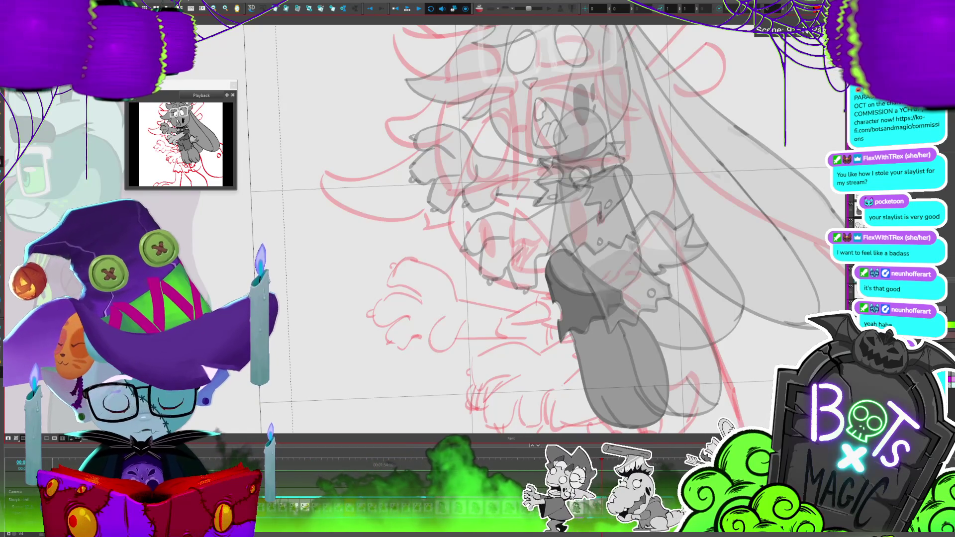
pyautogui.scroll(3, 725, 267)
pyautogui.scroll(3, 725, 268)
pyautogui.scroll(2, 725, 267)
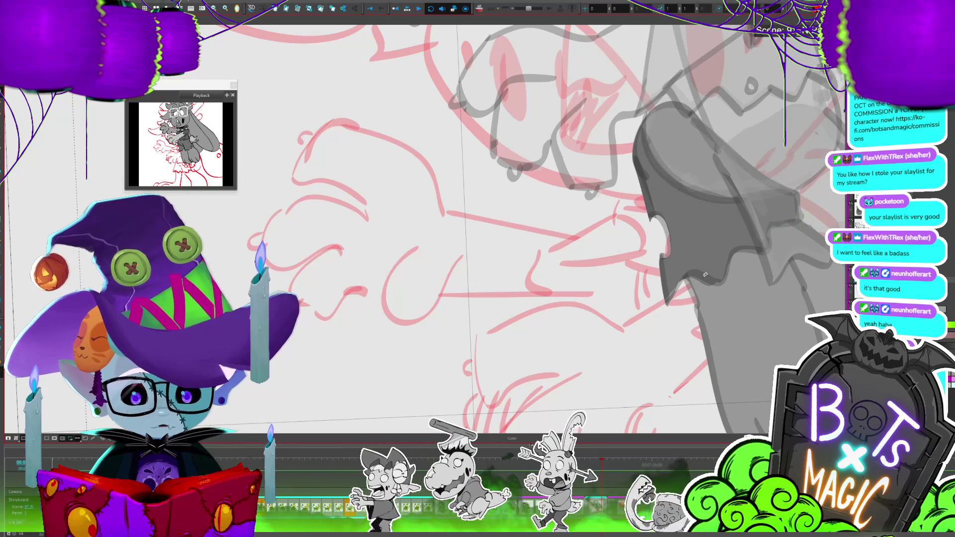
pyautogui.scroll(-5, 816, 196)
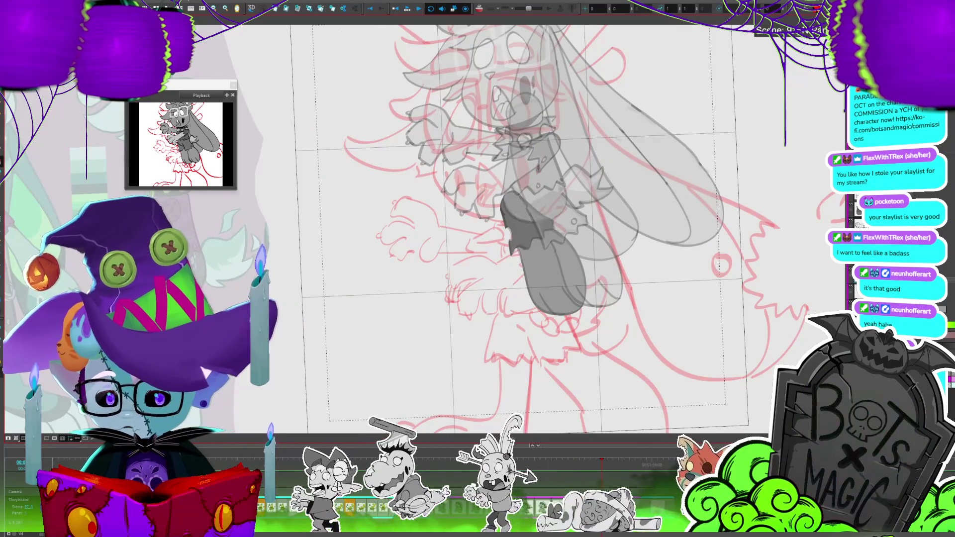
pyautogui.scroll(-2, 478, 234)
pyautogui.scroll(-2, 478, 234)
pyautogui.scroll(-1, 478, 234)
pyautogui.scroll(2, 290, 334)
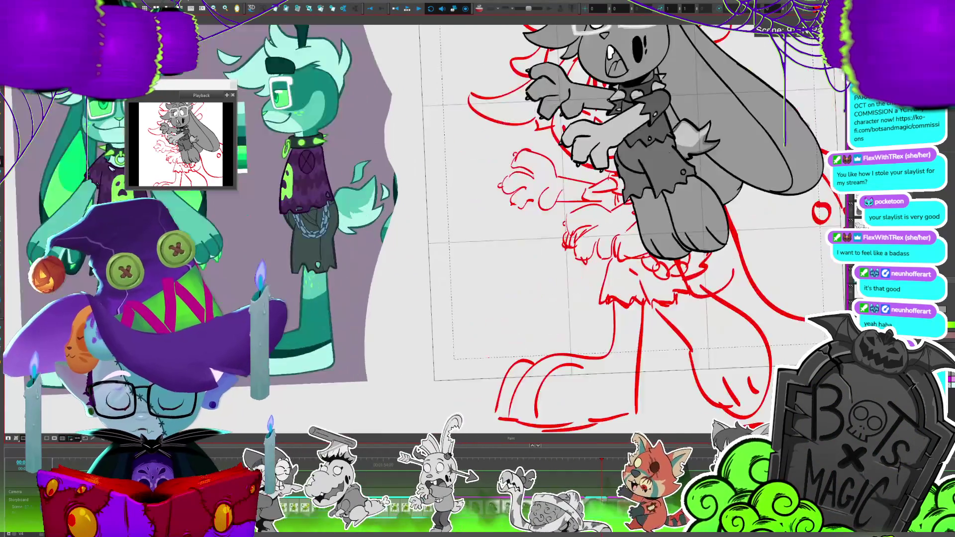
pyautogui.scroll(2, 290, 334)
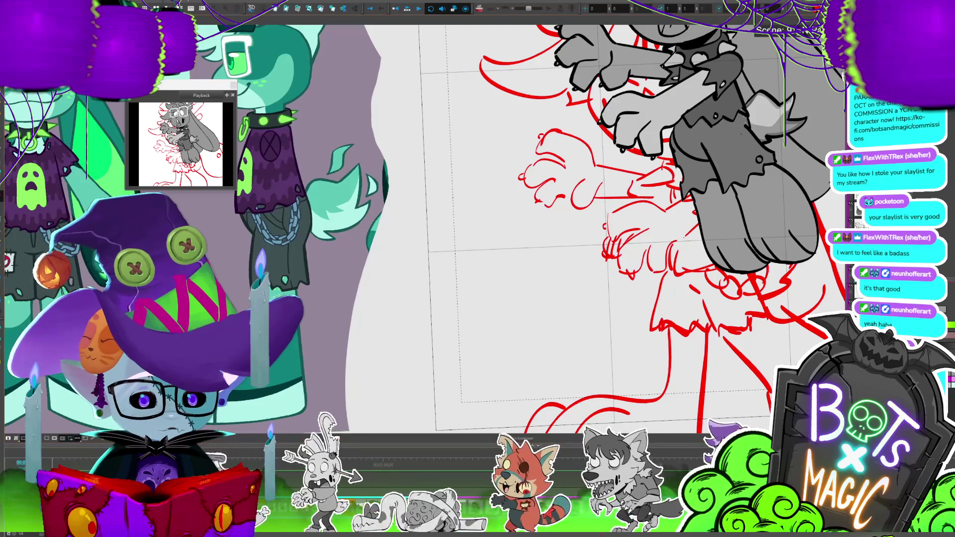
pyautogui.hscroll(5, 547, 224)
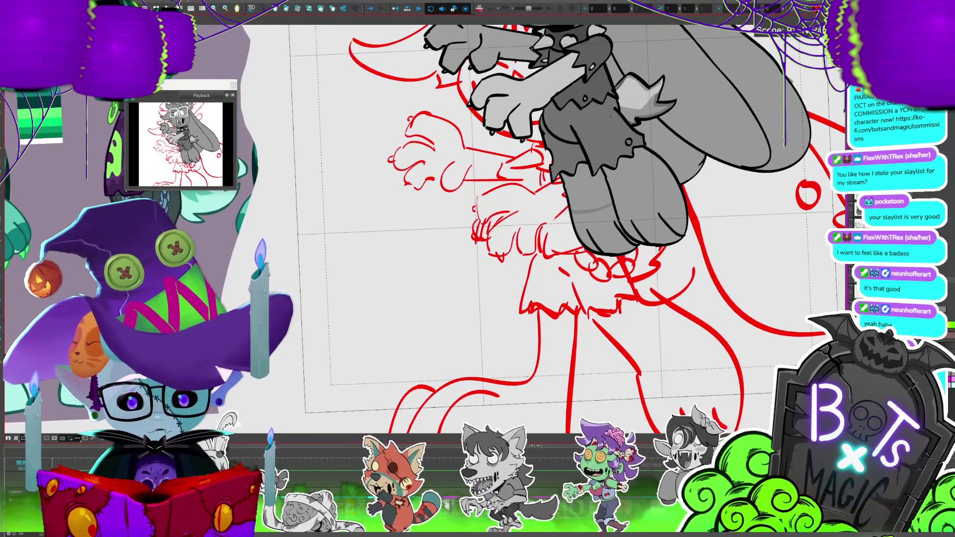
pyautogui.press('1')
pyautogui.press('1')
pyautogui.press('1')
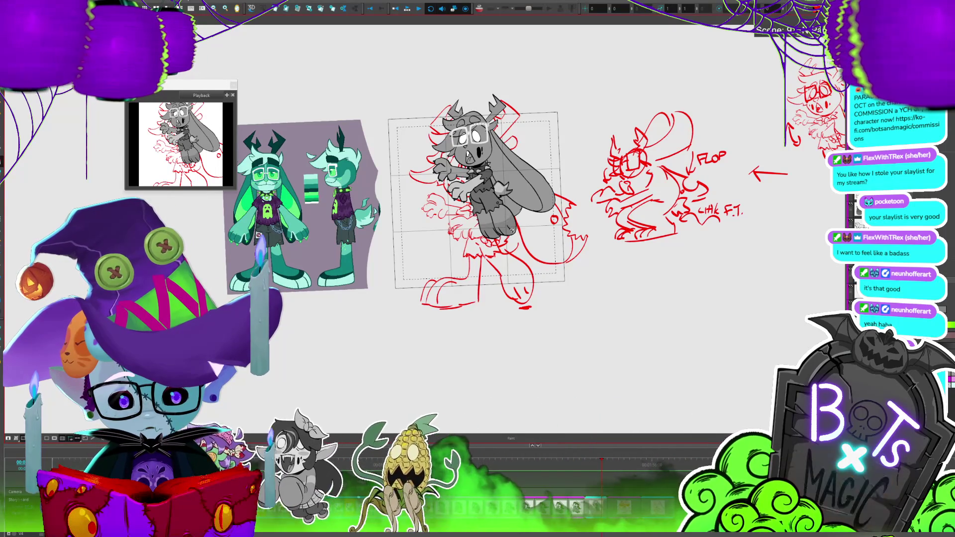
# Undo the stray grey circle around the deer's head and sample a colour.
pyautogui.scroll(3, 428, 224)
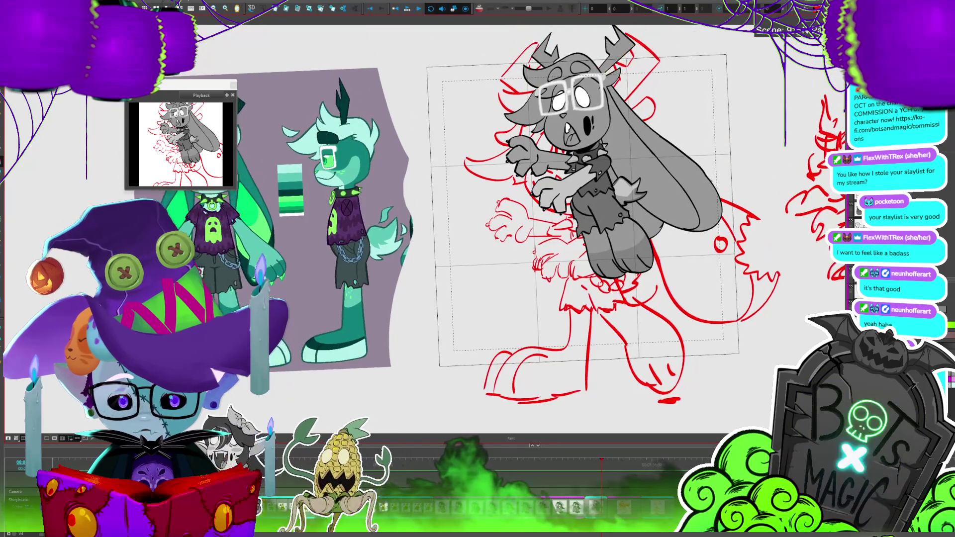
pyautogui.scroll(-1, 428, 224)
pyautogui.scroll(4, 473, 135)
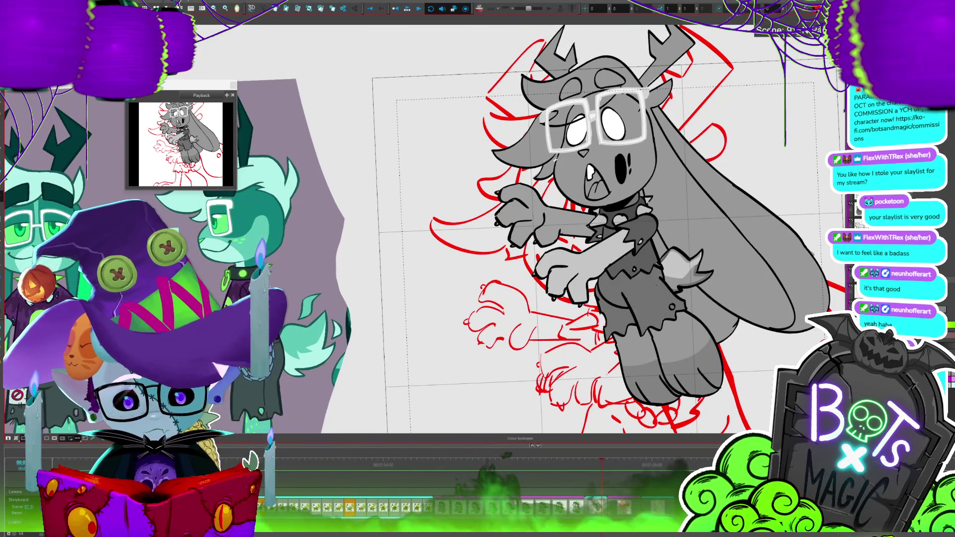
pyautogui.hotkey('alt', 'b')
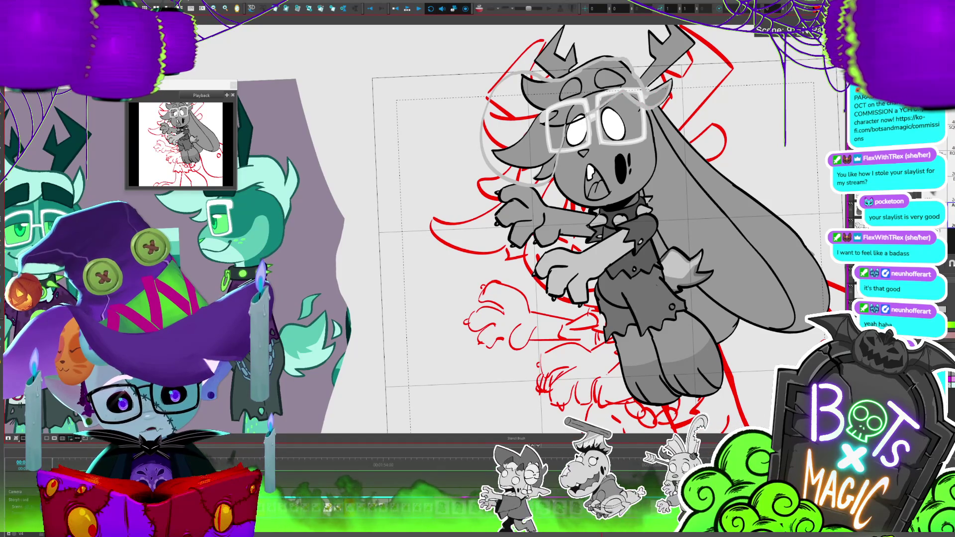
pyautogui.hotkey('ctrl', 'z')
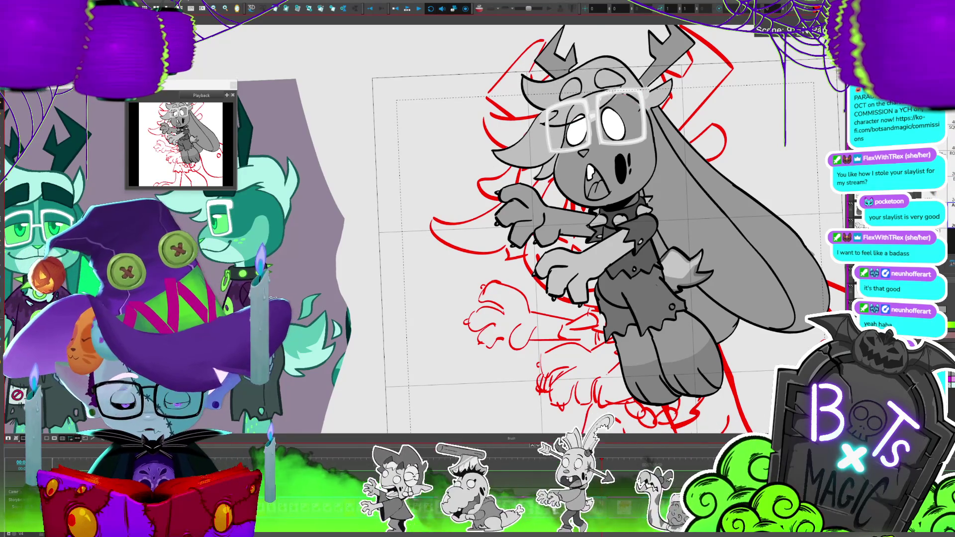
pyautogui.press('2')
pyautogui.press('2')
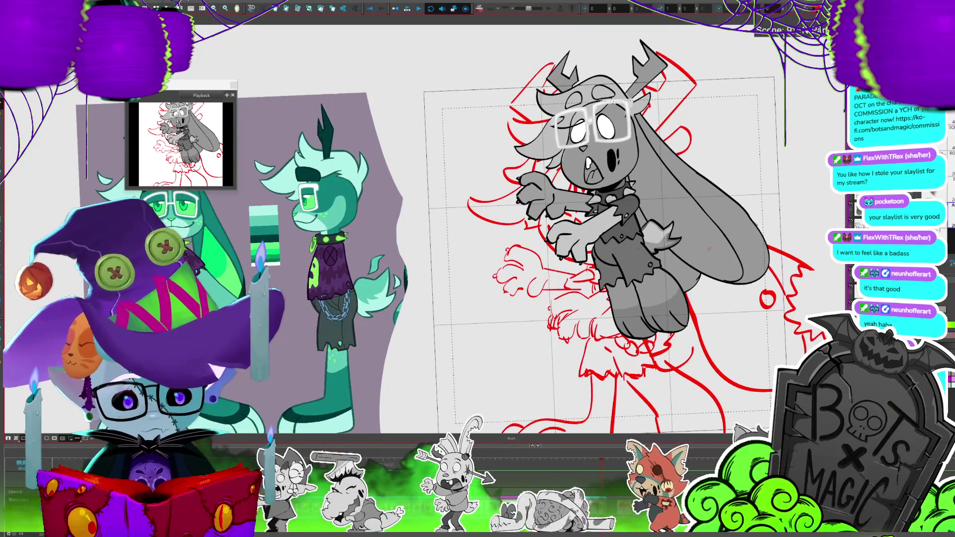
pyautogui.press('i')
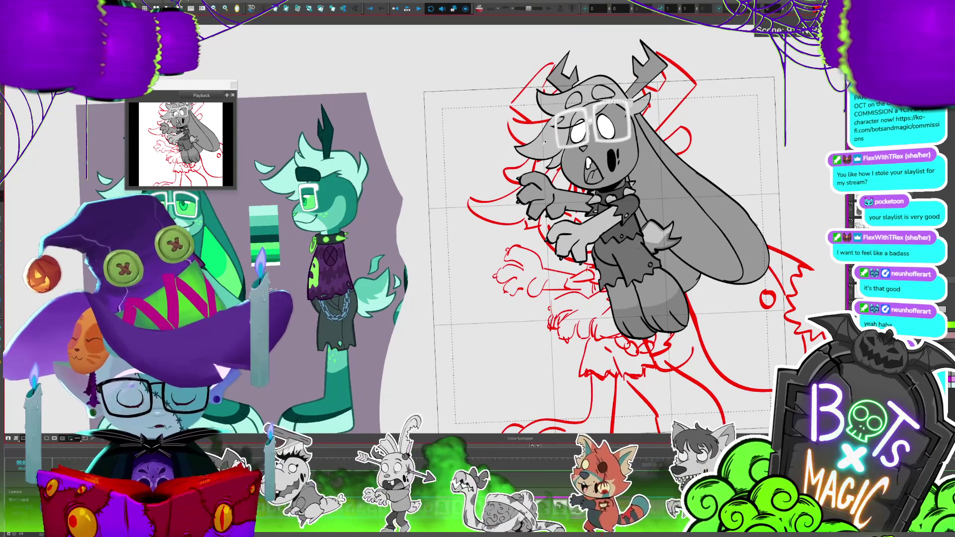
pyautogui.hotkey('alt', 'b')
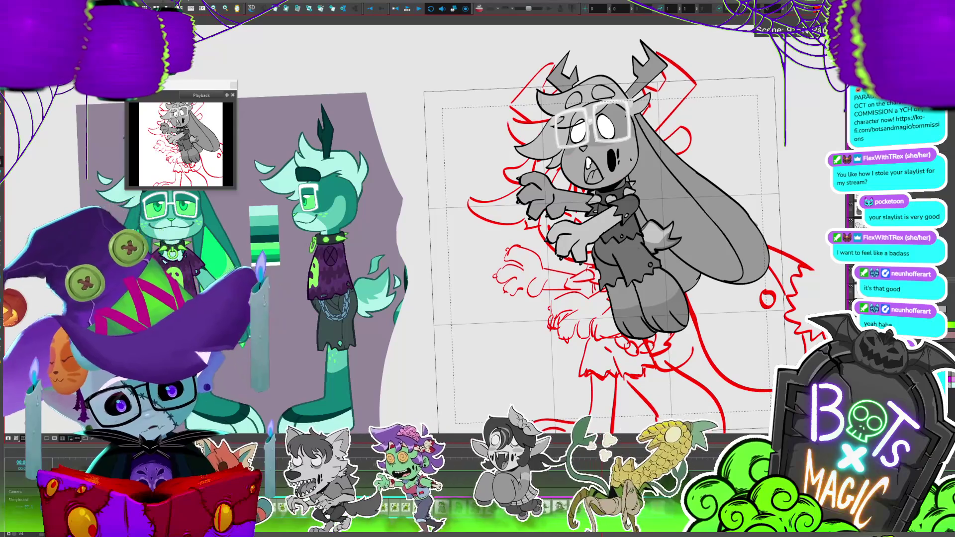
# Select the face, undo the mouth stroke to shrink and lighten it, then zoom in.
pyautogui.click(600, 164)
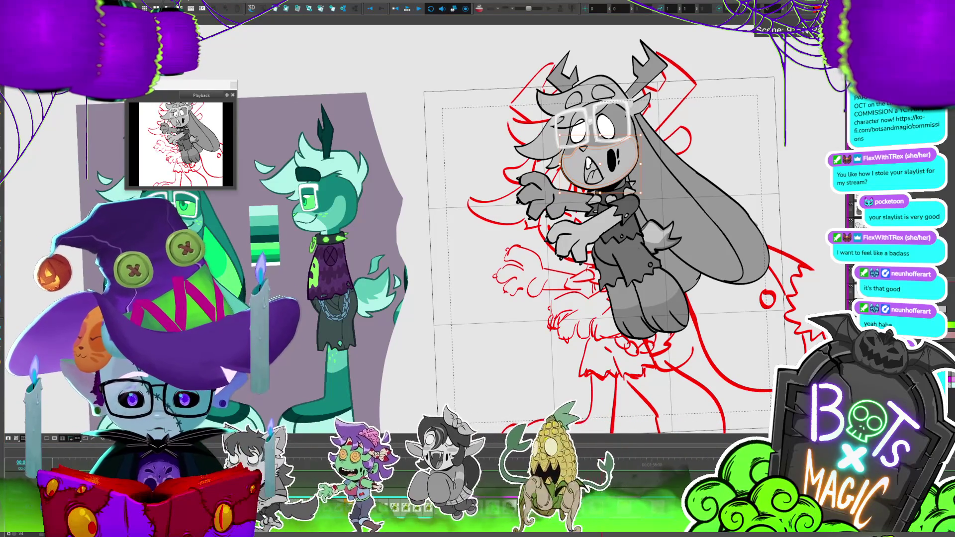
pyautogui.press('Escape')
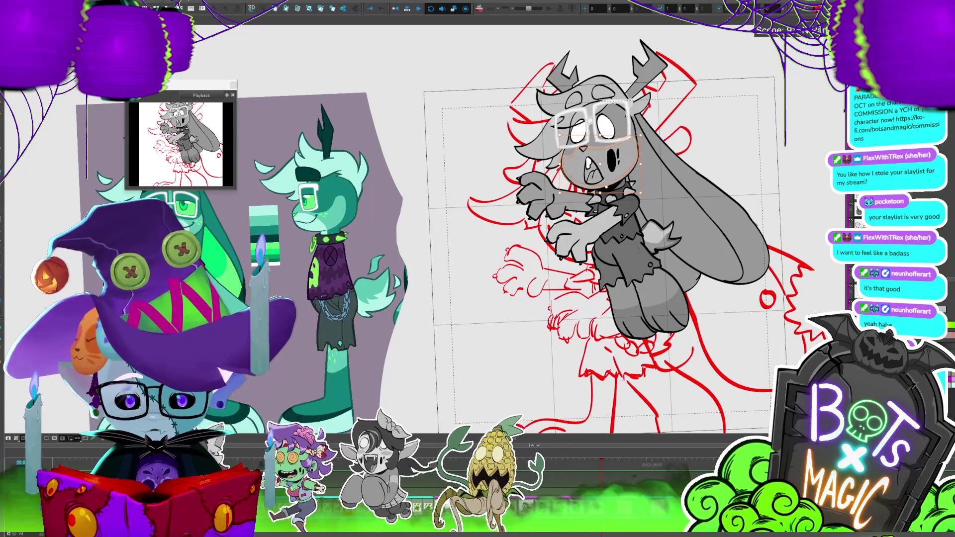
pyautogui.hotkey('alt', 'b')
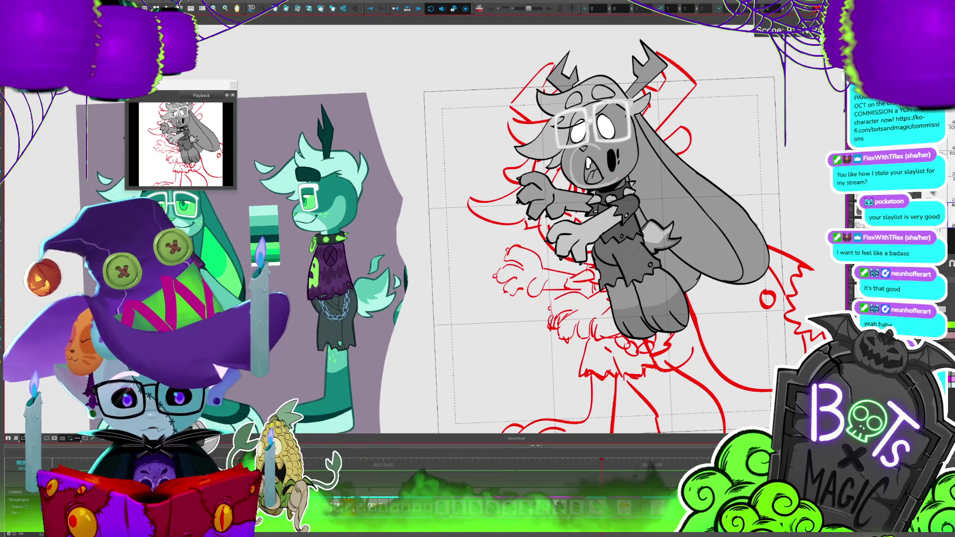
pyautogui.hotkey('ctrl', 'z')
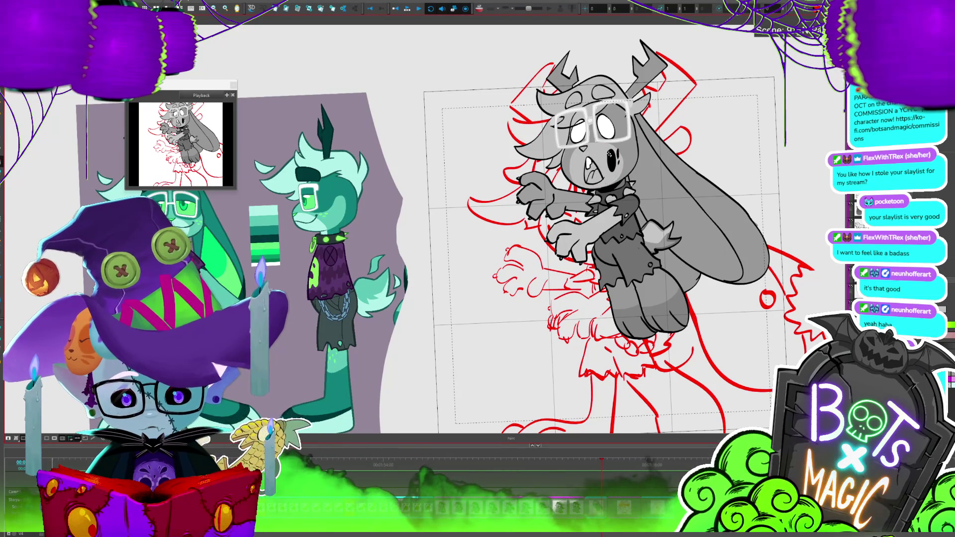
pyautogui.press('1')
pyautogui.press('1')
pyautogui.press('2')
pyautogui.press('2')
pyautogui.press('2')
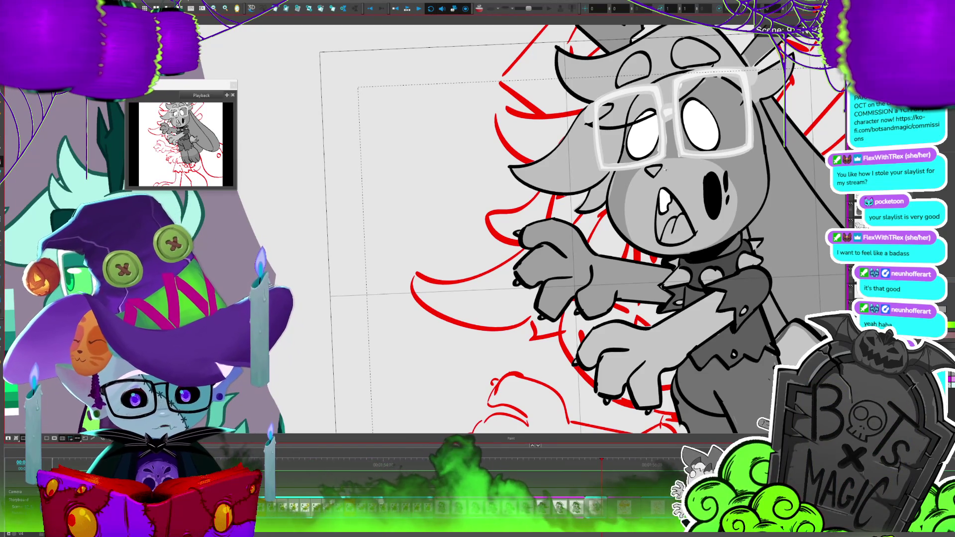
pyautogui.press('1')
pyautogui.press('1')
pyautogui.press('1')
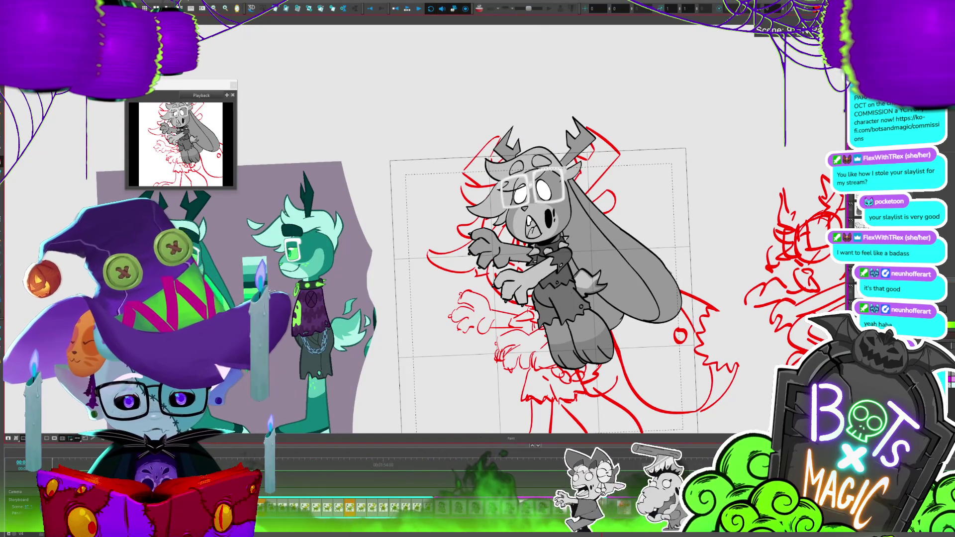
pyautogui.press('2')
pyautogui.press('2')
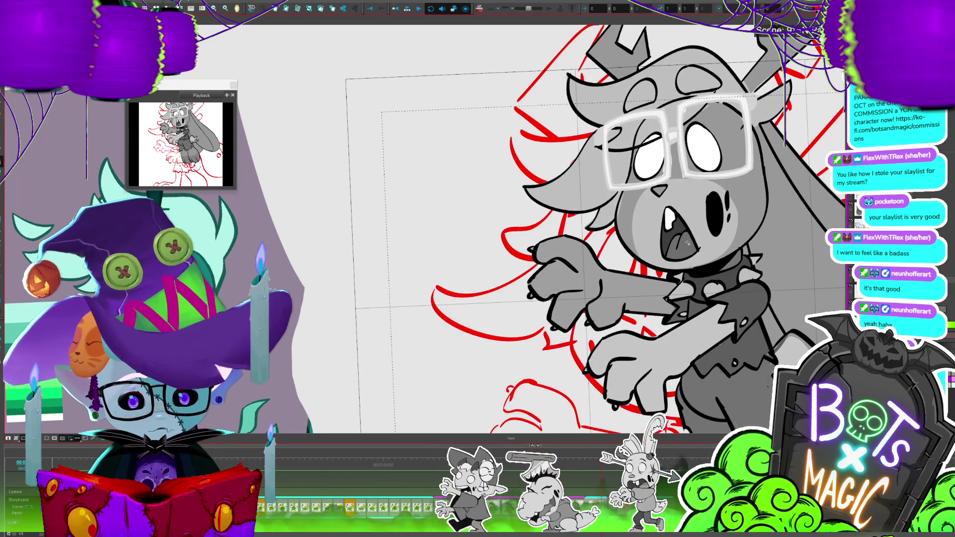
pyautogui.press('2')
pyautogui.press('2')
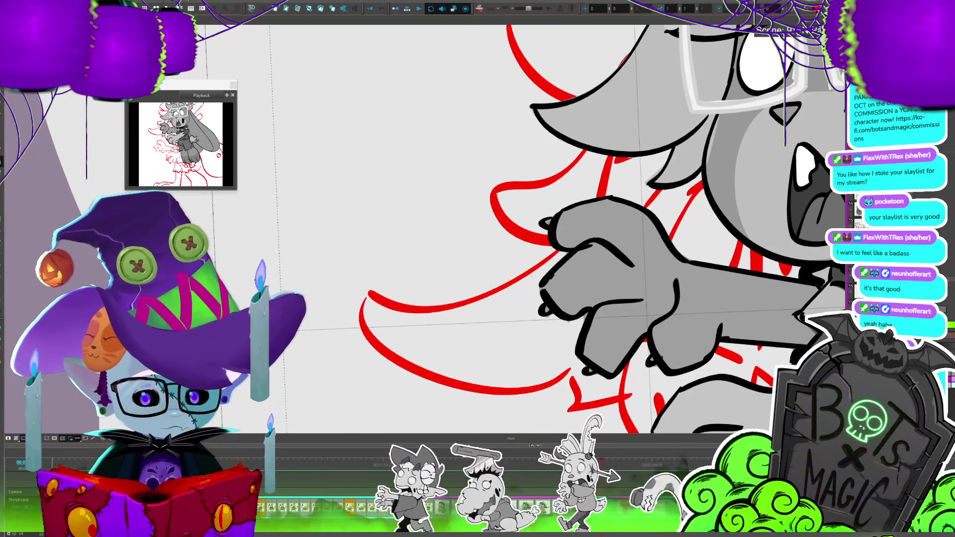
pyautogui.moveTo(809, 216); pyautogui.dragTo(616, 215)
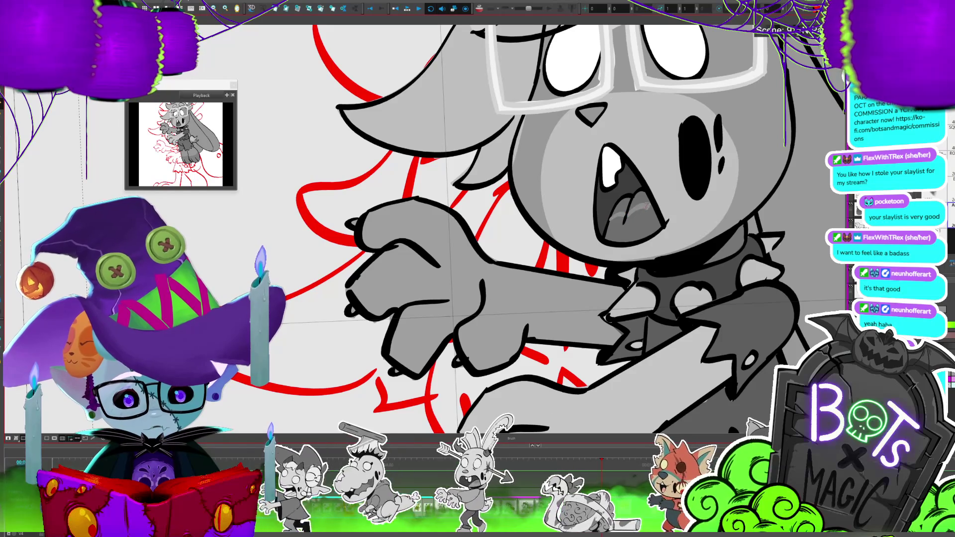
pyautogui.press('1')
pyautogui.press('1')
pyautogui.press('1')
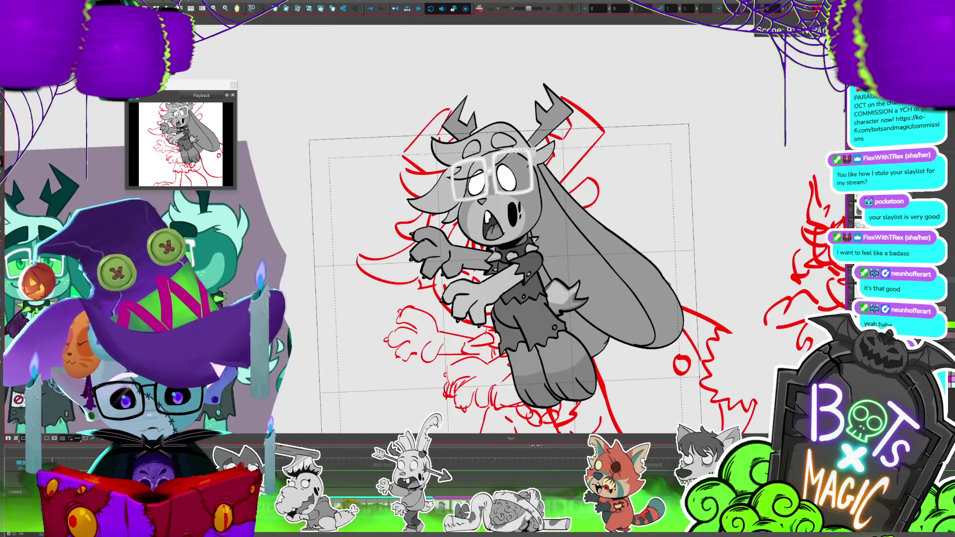
pyautogui.press('2')
pyautogui.press('2')
pyautogui.press('2')
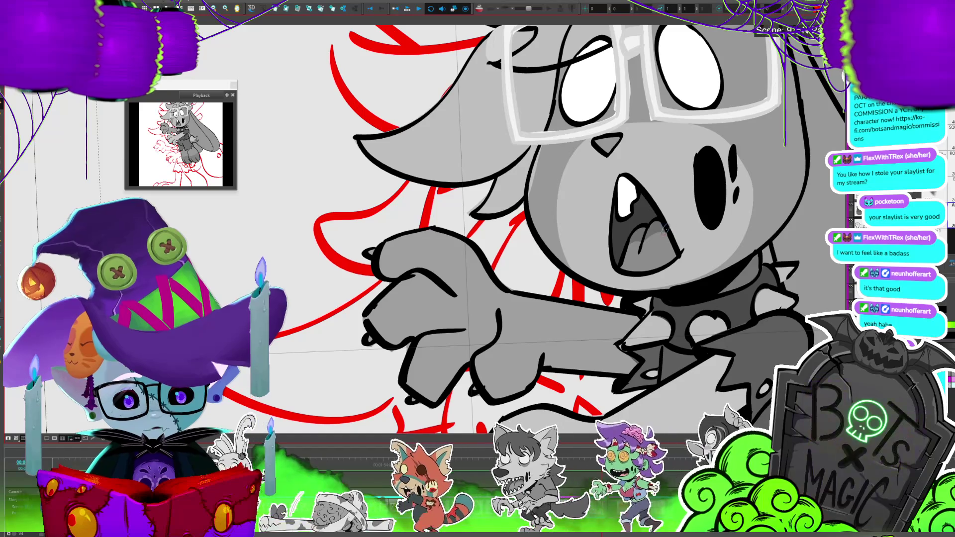
pyautogui.press('1')
pyautogui.press('1')
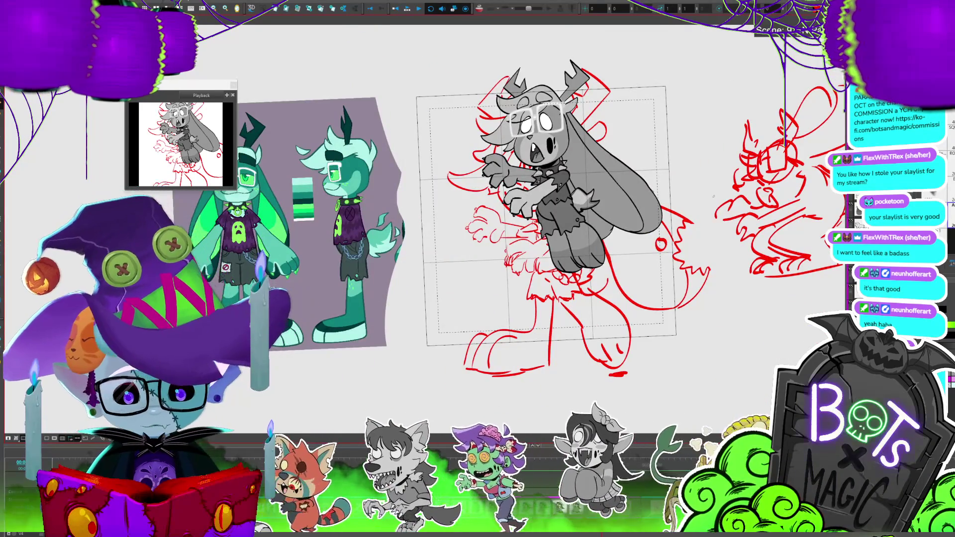
pyautogui.press('2')
pyautogui.press('2')
pyautogui.press('1')
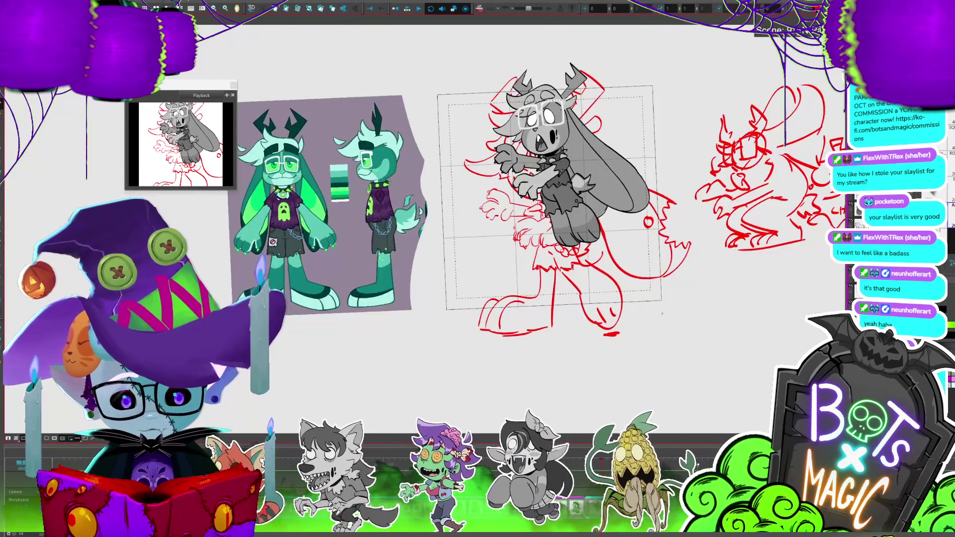
pyautogui.press('2')
pyautogui.hscroll(3, 597, 224)
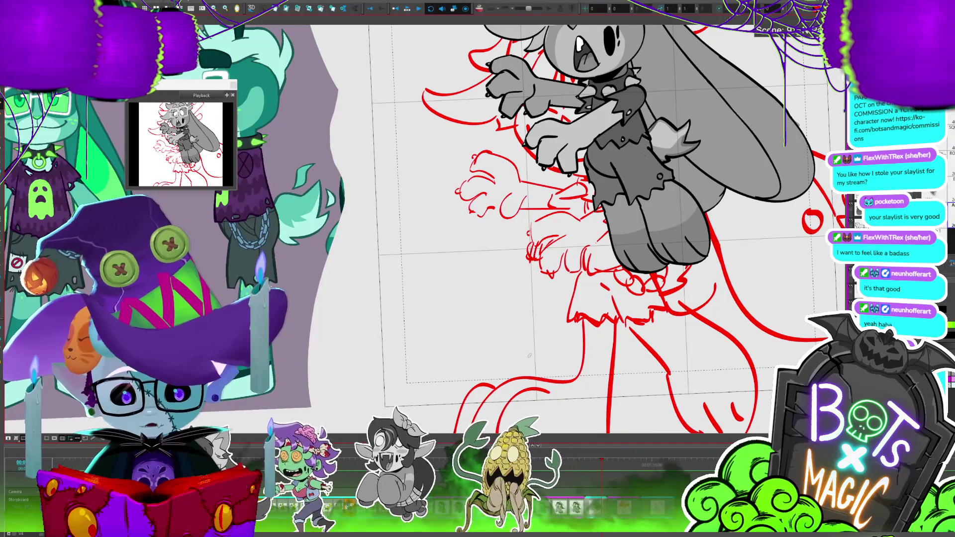
pyautogui.press('1')
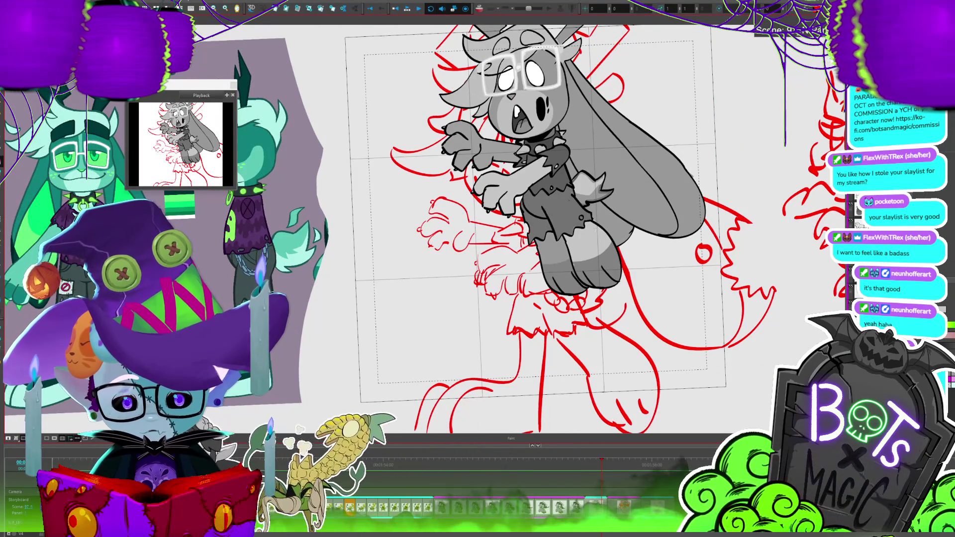
pyautogui.moveTo(498, 224); pyautogui.dragTo(525, 211)
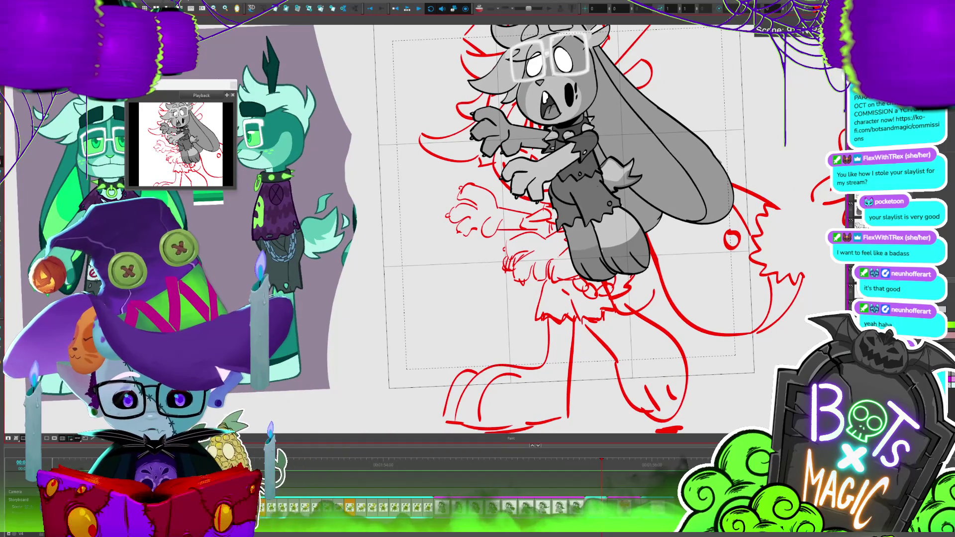
pyautogui.scroll(-3, 433, 235)
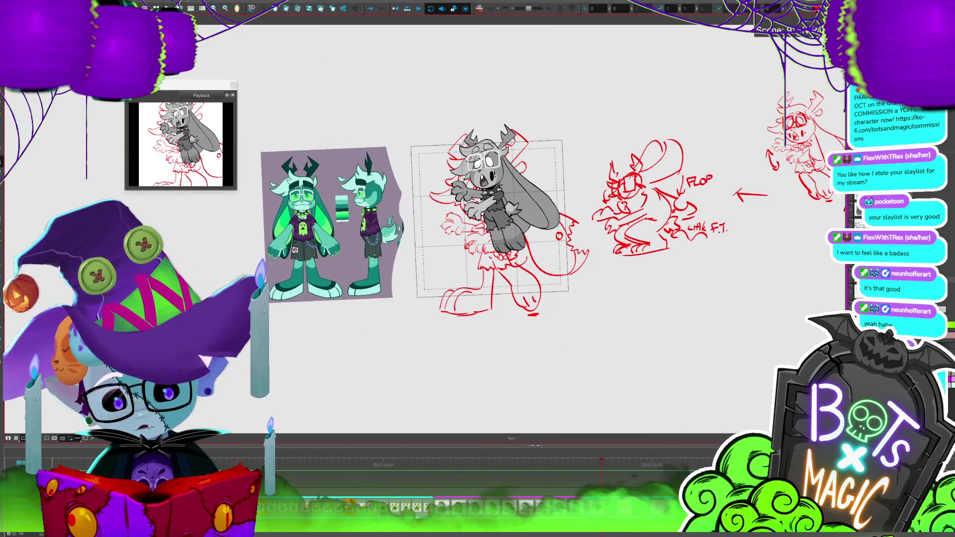
pyautogui.scroll(3, 448, 232)
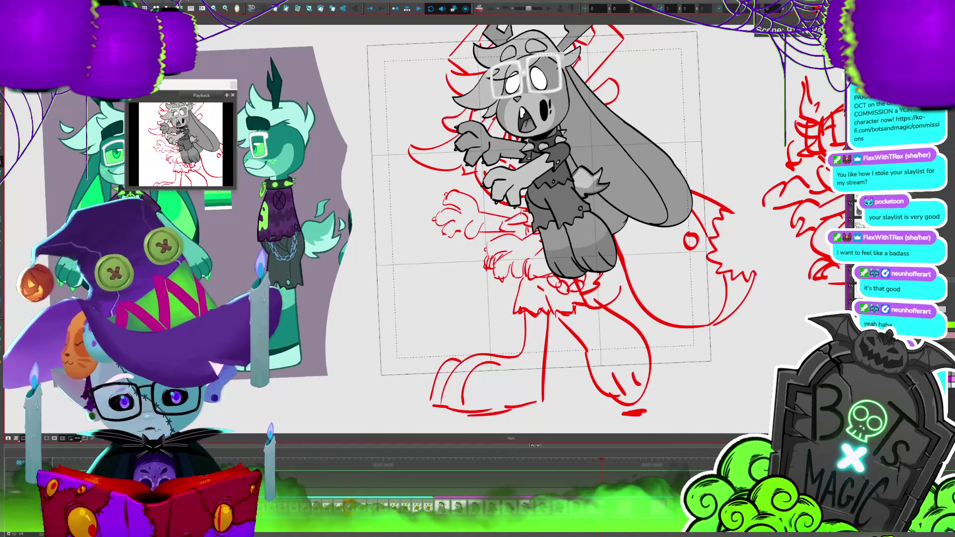
pyautogui.scroll(3, 470, 217)
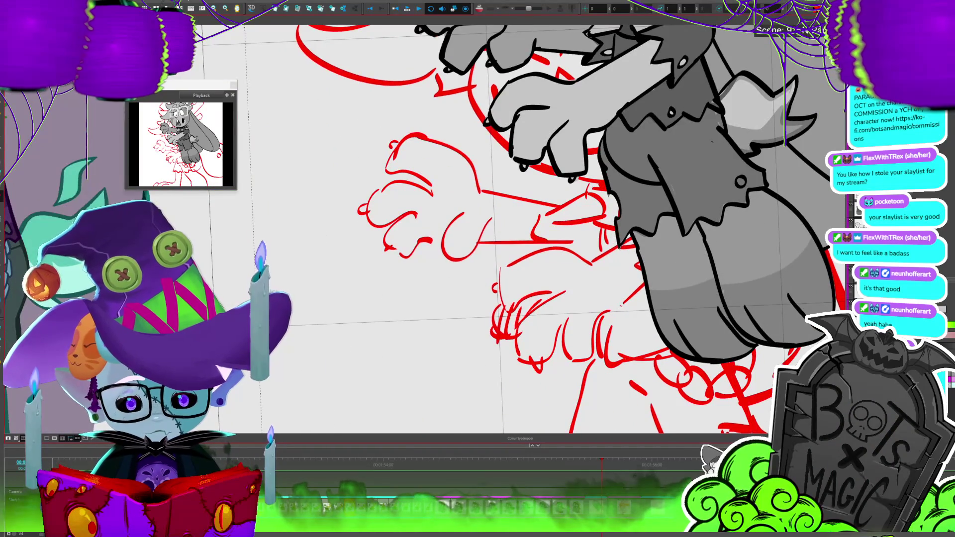
# Shade the lower edge of the deer's fist with a lighter grey patch.
pyautogui.moveTo(477, 229); pyautogui.dragTo(293, 159)
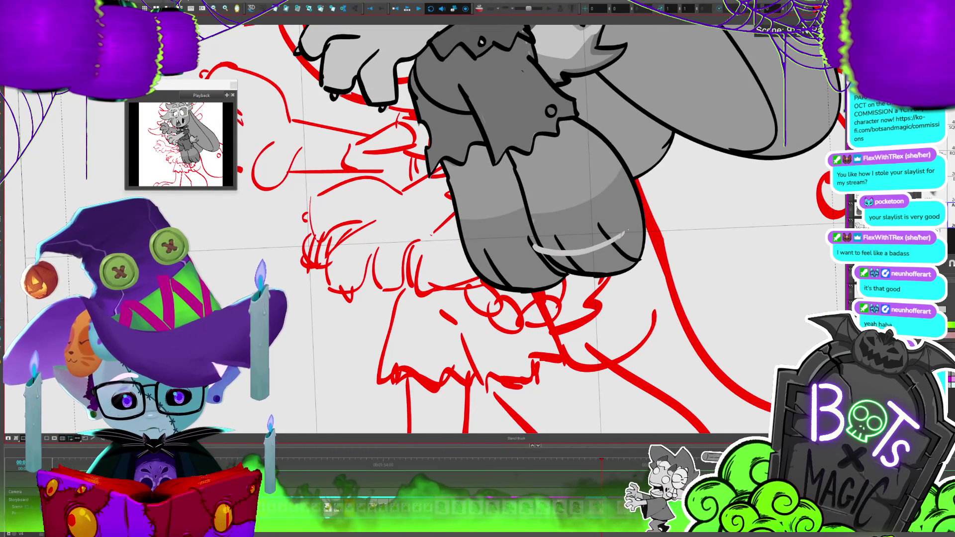
pyautogui.moveTo(626, 232); pyautogui.dragTo(612, 254)
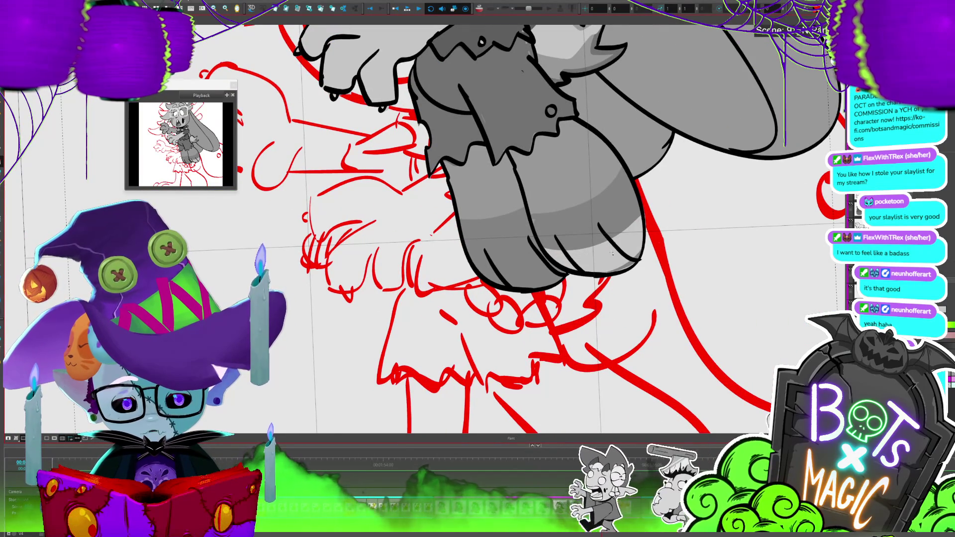
pyautogui.hotkey('shift', 'm')
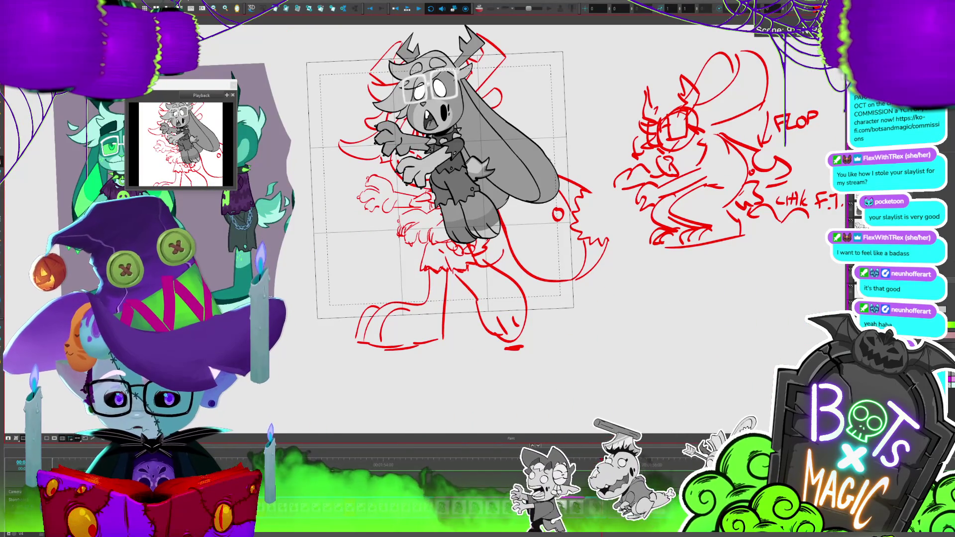
pyautogui.scroll(3, 448, 223)
pyautogui.scroll(-4, 448, 224)
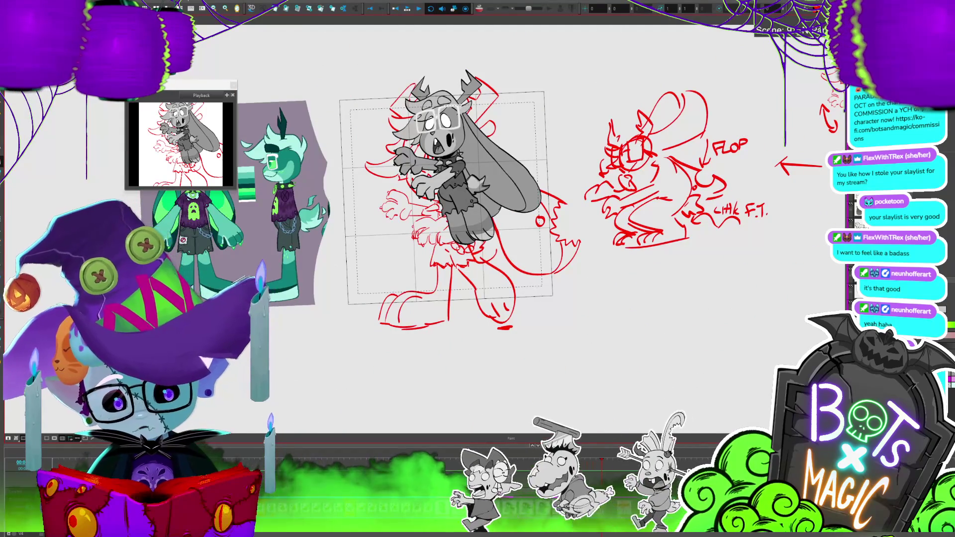
pyautogui.scroll(2, 425, 222)
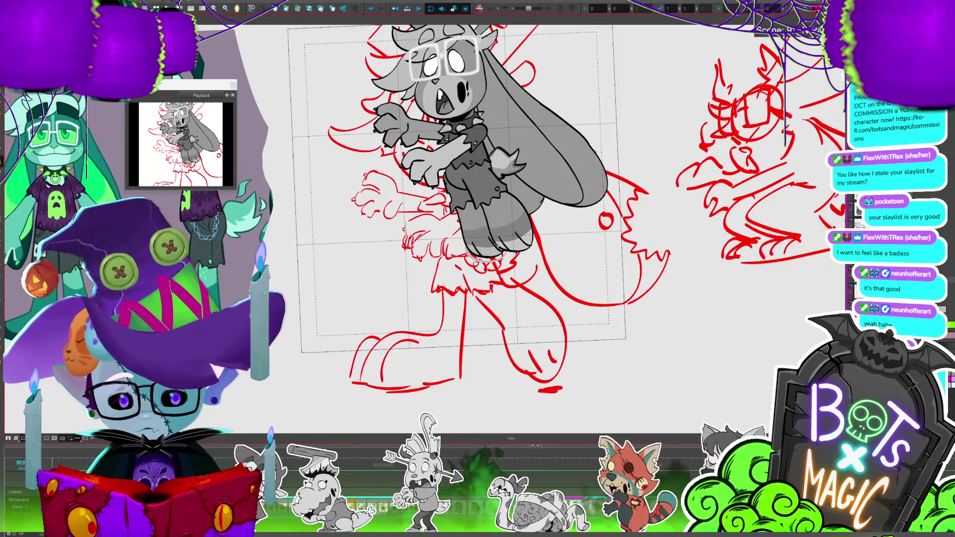
# Cycle through the stencil, paint and select tools, then zoom out to show the FLOP sketch.
pyautogui.hotkey('alt', 'shift', 'b')
pyautogui.hotkey('alt', 'i')
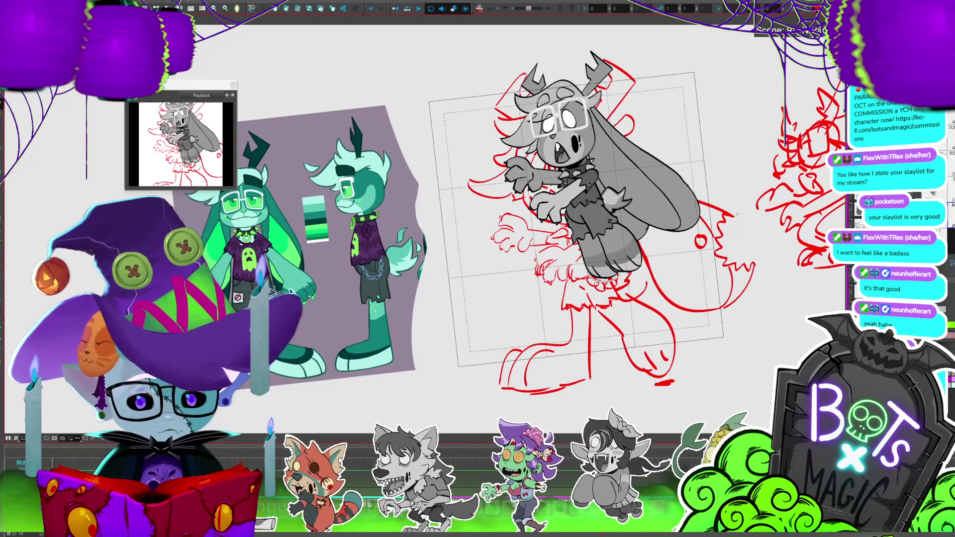
pyautogui.hotkey('alt', 's')
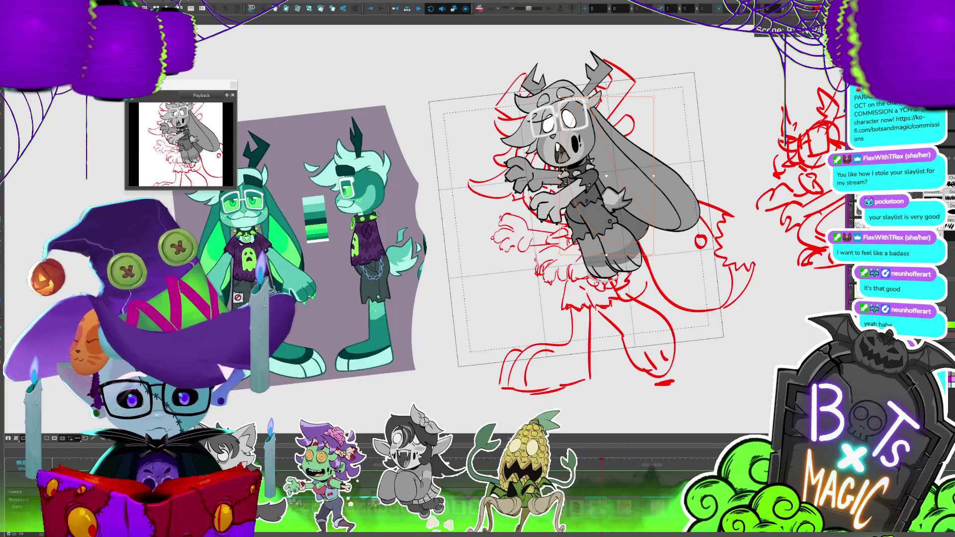
pyautogui.moveTo(577, 224); pyautogui.dragTo(538, 217)
pyautogui.press('2')
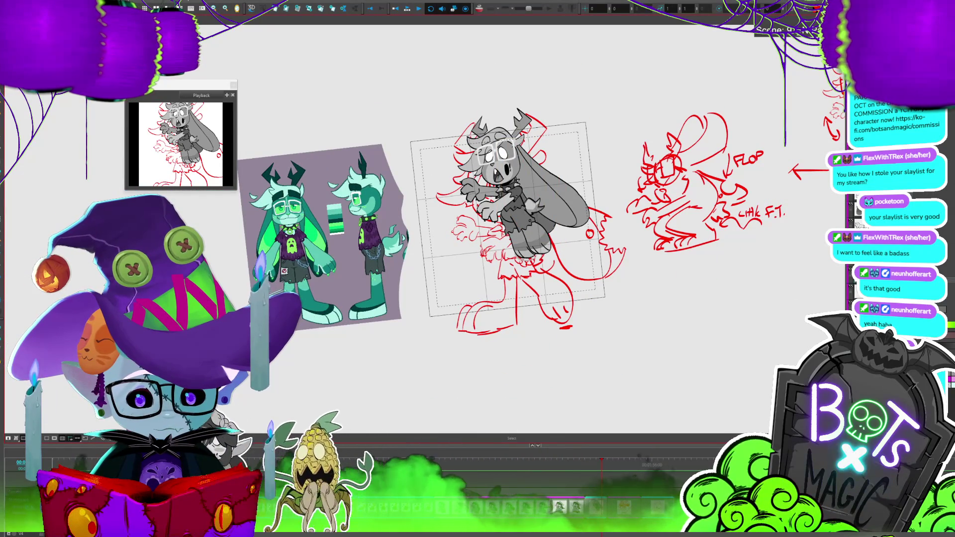
pyautogui.click(520, 231)
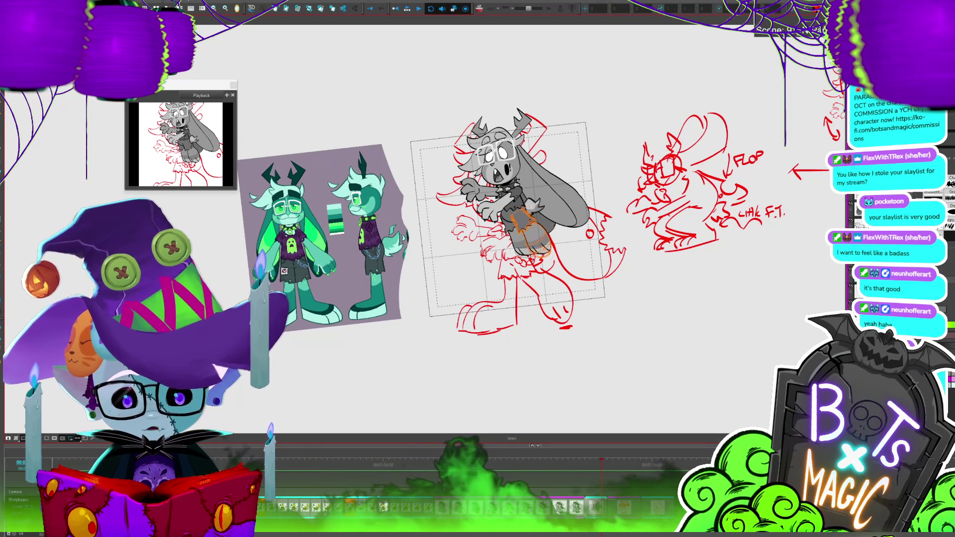
pyautogui.click(554, 262)
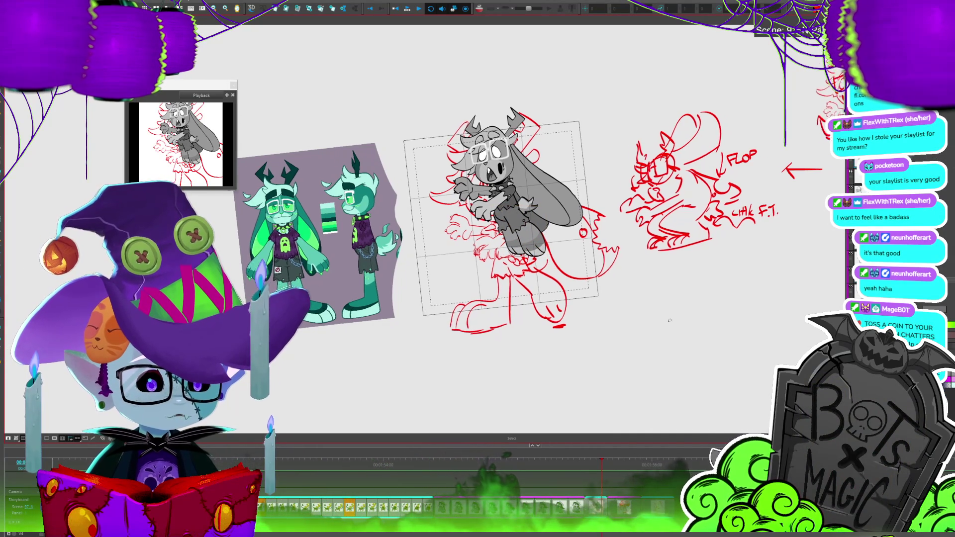
pyautogui.scroll(3, 461, 199)
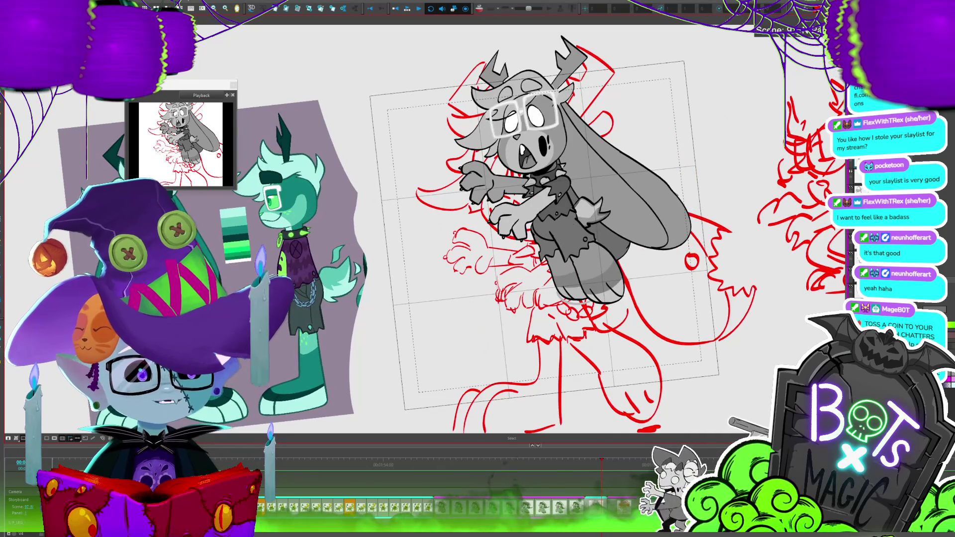
pyautogui.scroll(2, 461, 224)
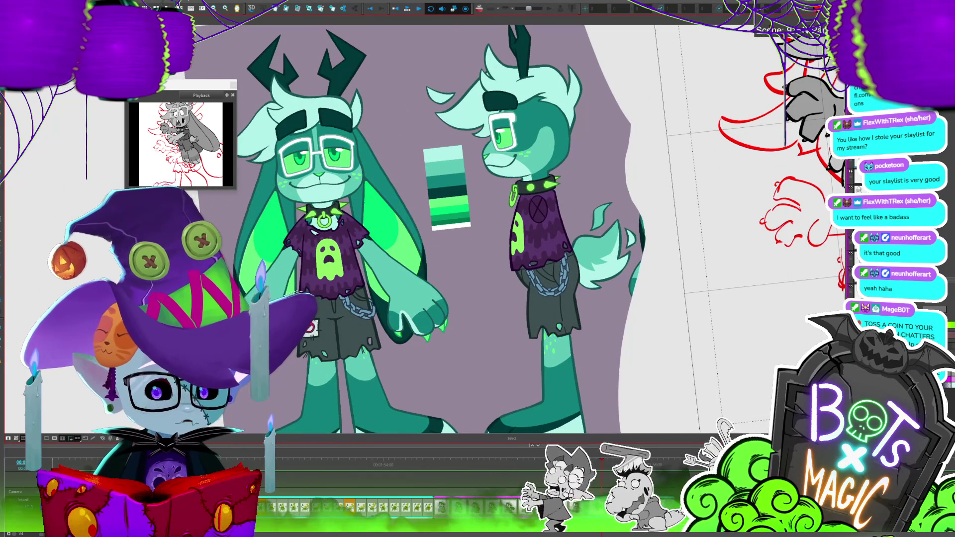
pyautogui.hscroll(6, 478, 229)
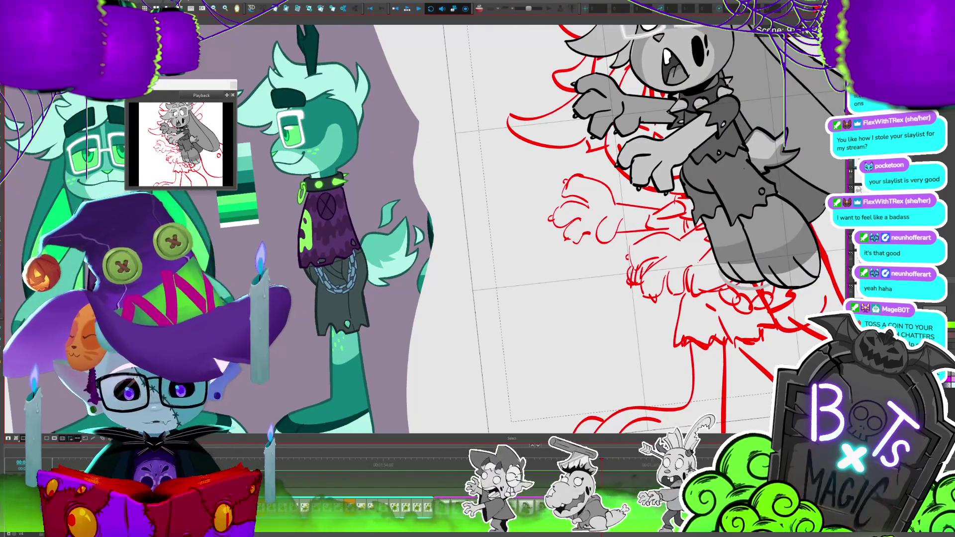
pyautogui.scroll(-2, 572, 249)
pyautogui.scroll(-2, 572, 248)
pyautogui.scroll(2, 572, 273)
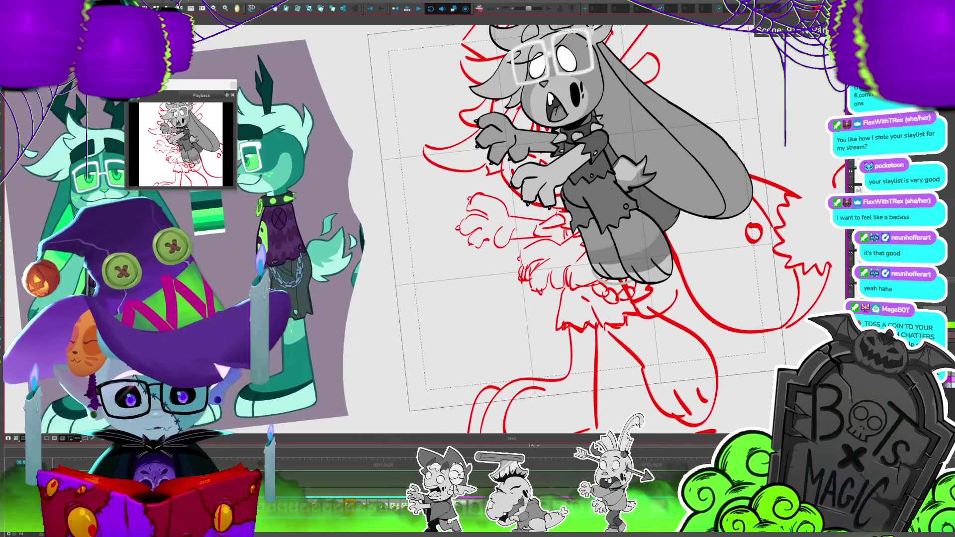
pyautogui.hscroll(-5, 547, 229)
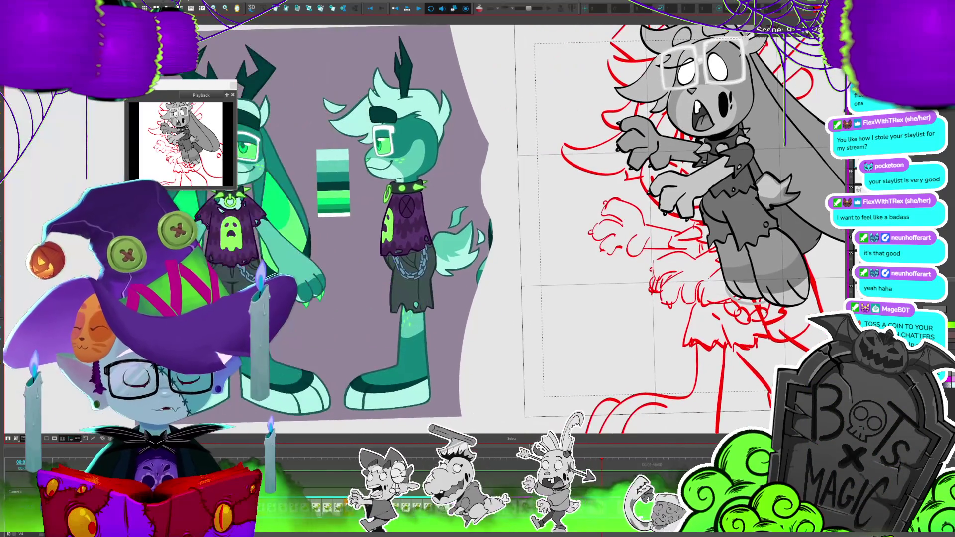
pyautogui.hscroll(4, 547, 228)
pyautogui.scroll(2, 548, 229)
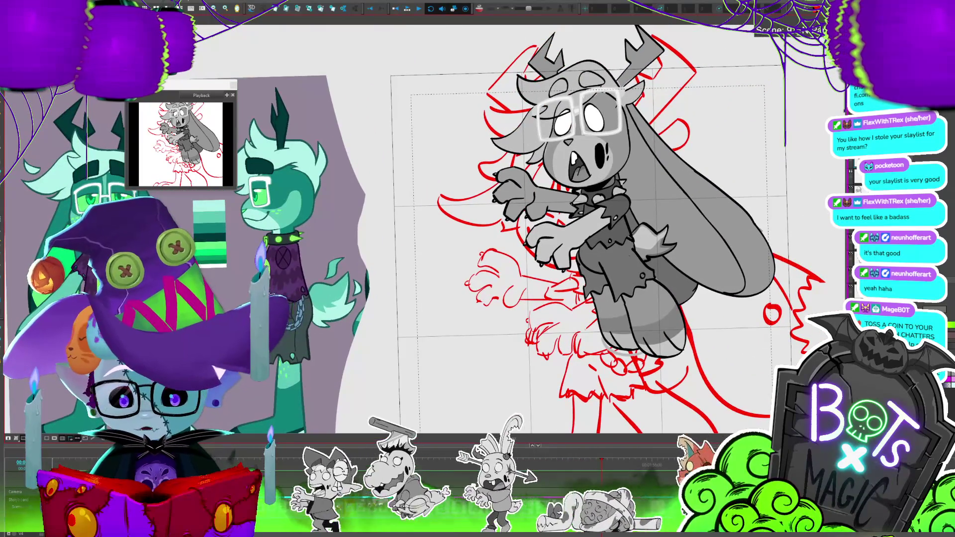
pyautogui.scroll(-2, 572, 229)
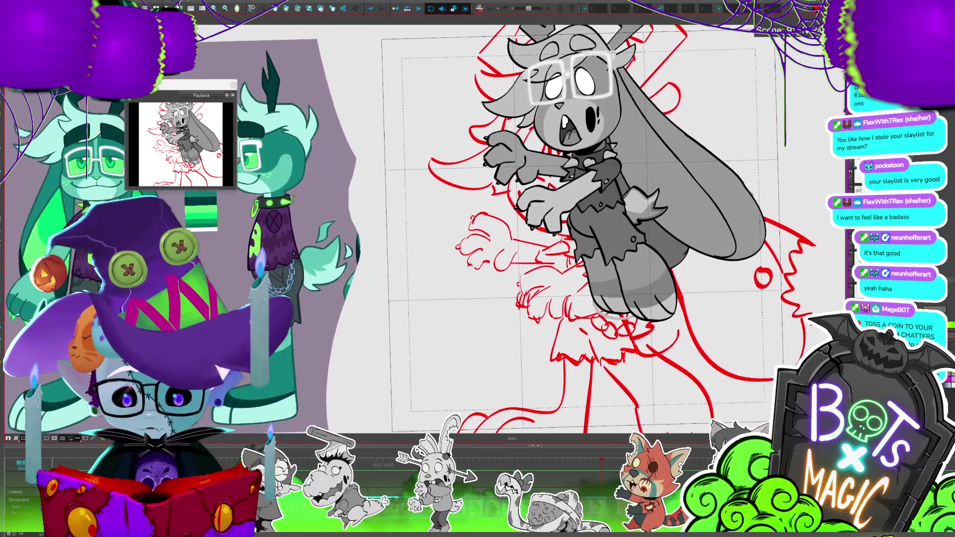
pyautogui.scroll(2, 572, 229)
pyautogui.hscroll(-2, 572, 229)
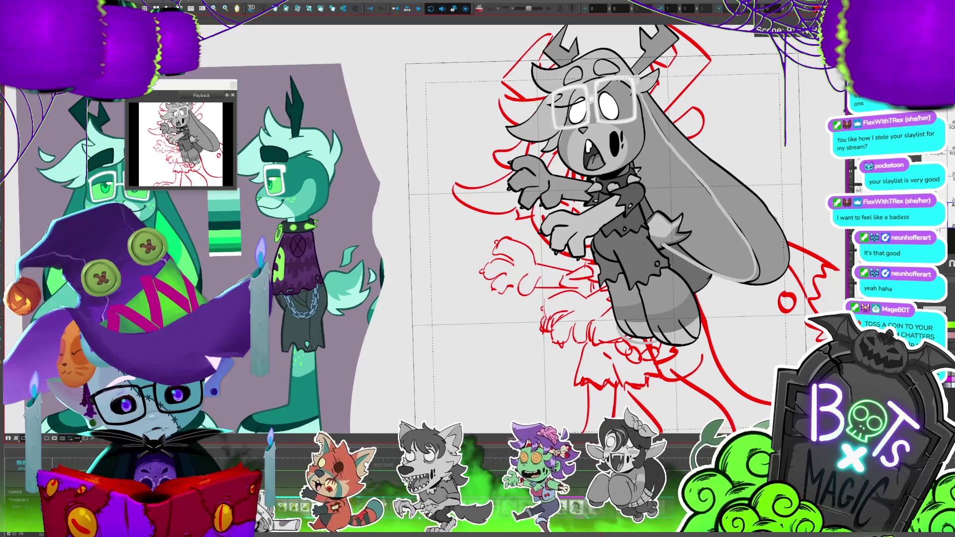
pyautogui.moveTo(693, 199); pyautogui.dragTo(726, 224)
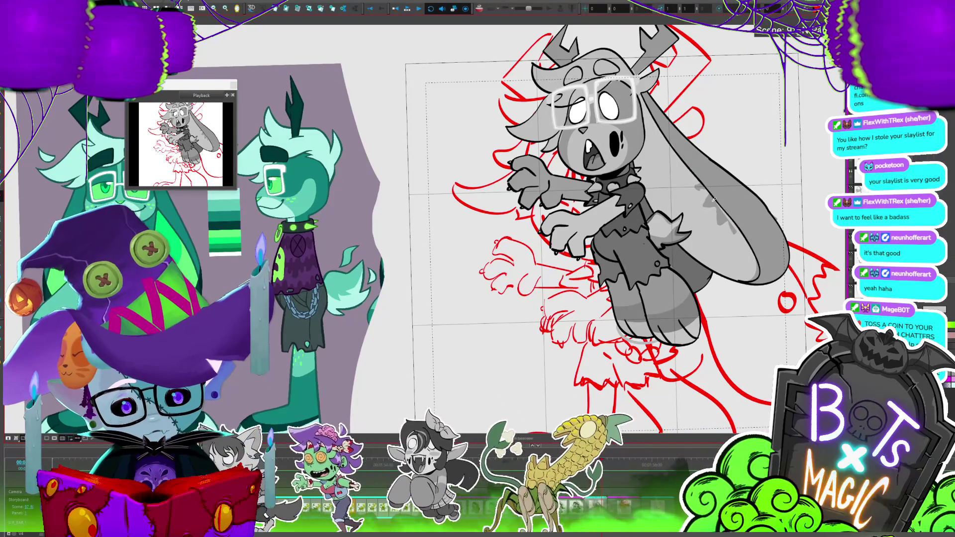
pyautogui.moveTo(704, 172); pyautogui.dragTo(720, 186)
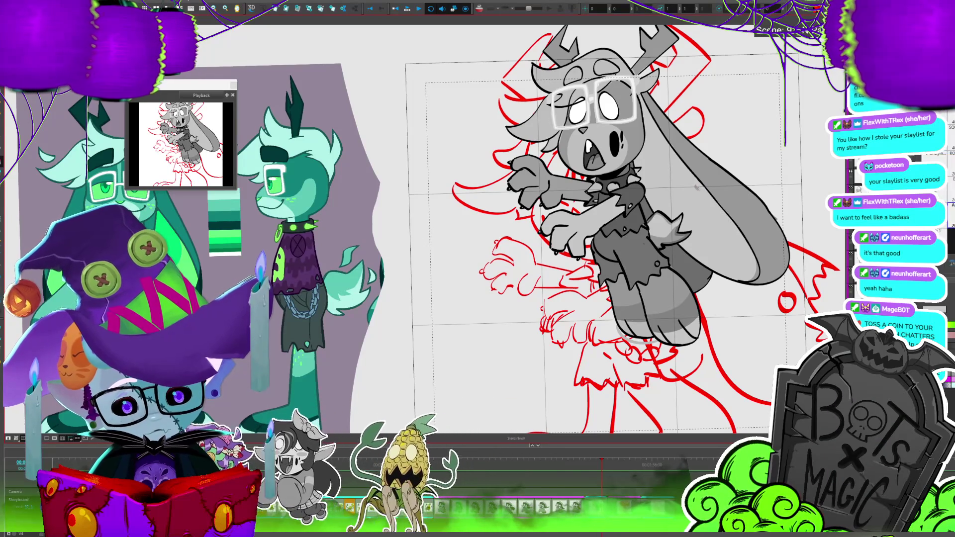
pyautogui.hotkey('alt', 'b')
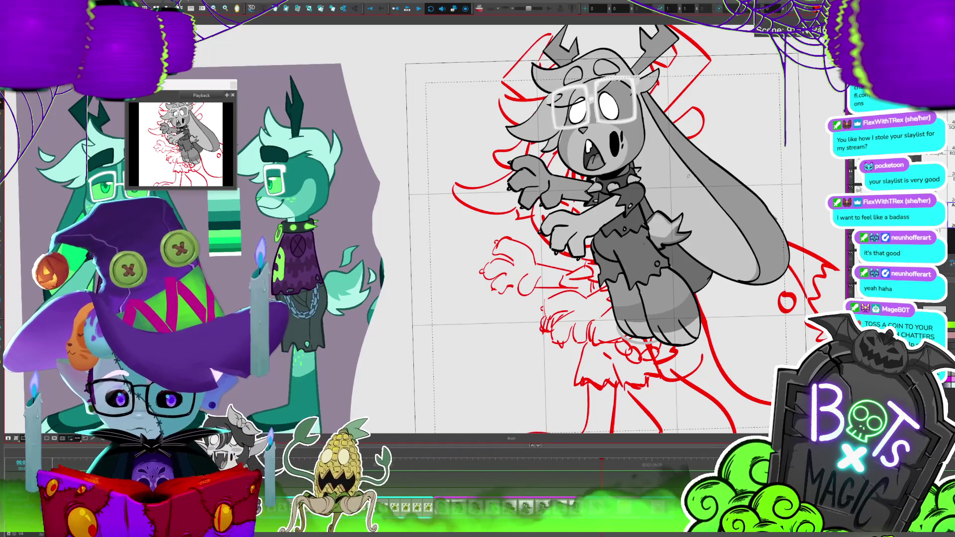
pyautogui.press('1')
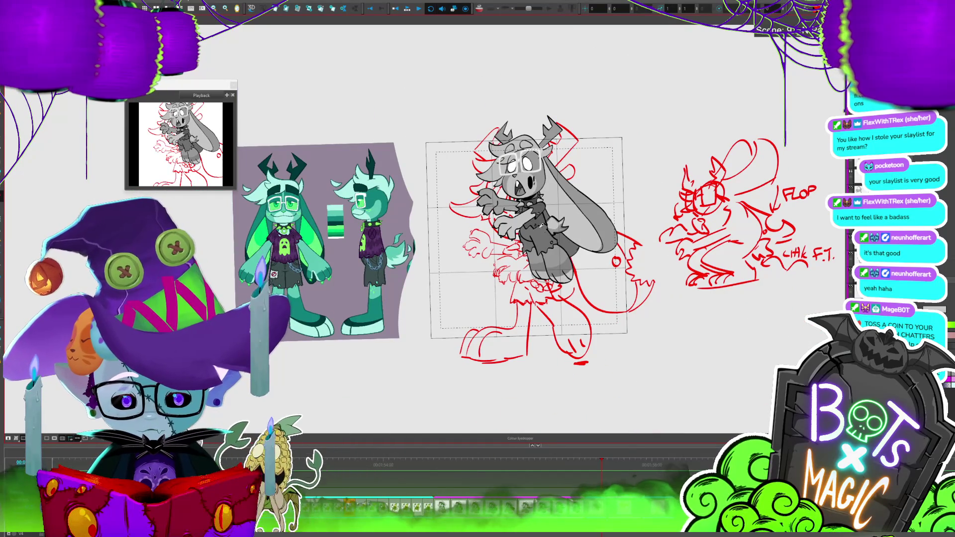
pyautogui.press('2')
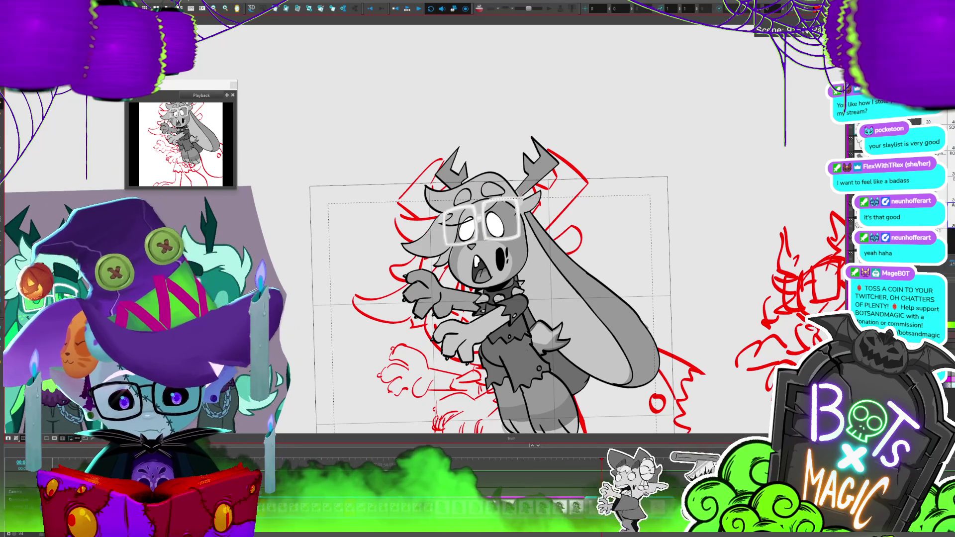
# Undo a stray oval around the right antler and fill the spot atop the head dark grey.
pyautogui.moveTo(517, 186); pyautogui.dragTo(569, 174)
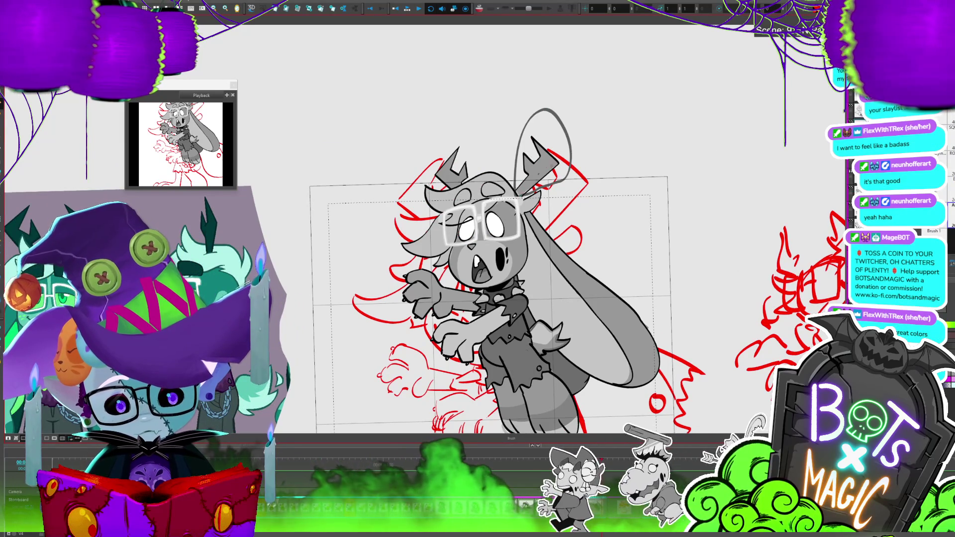
pyautogui.hotkey('ctrl', 'z')
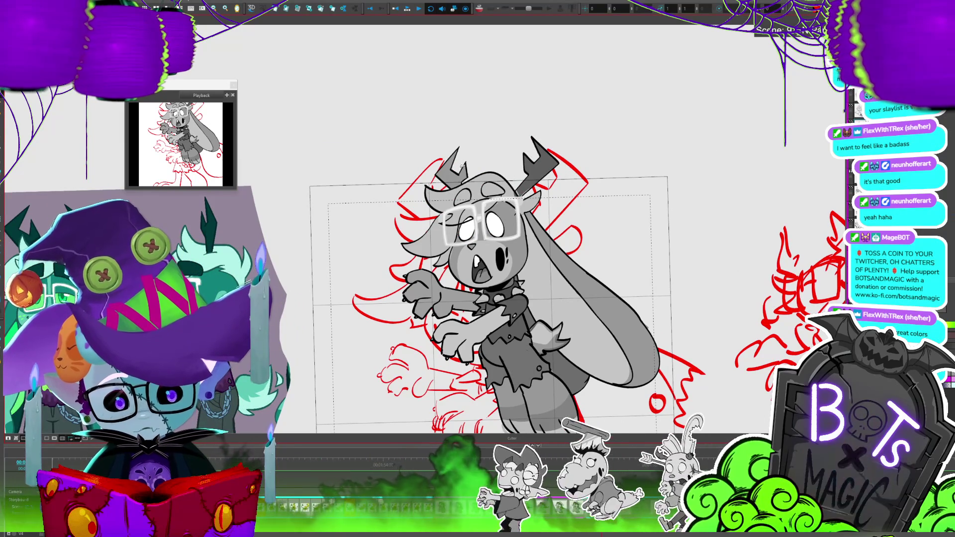
pyautogui.moveTo(603, 319); pyautogui.dragTo(666, 279)
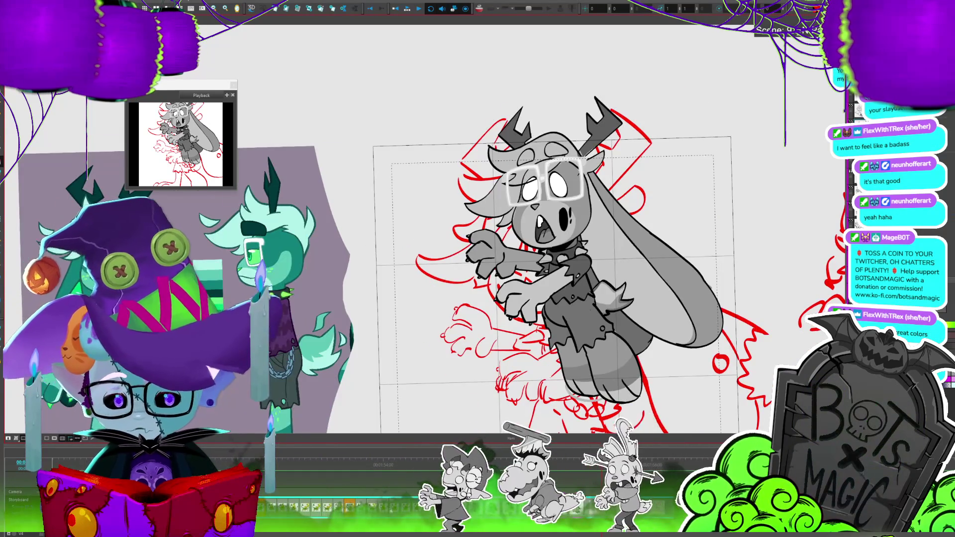
pyautogui.scroll(2, 445, 131)
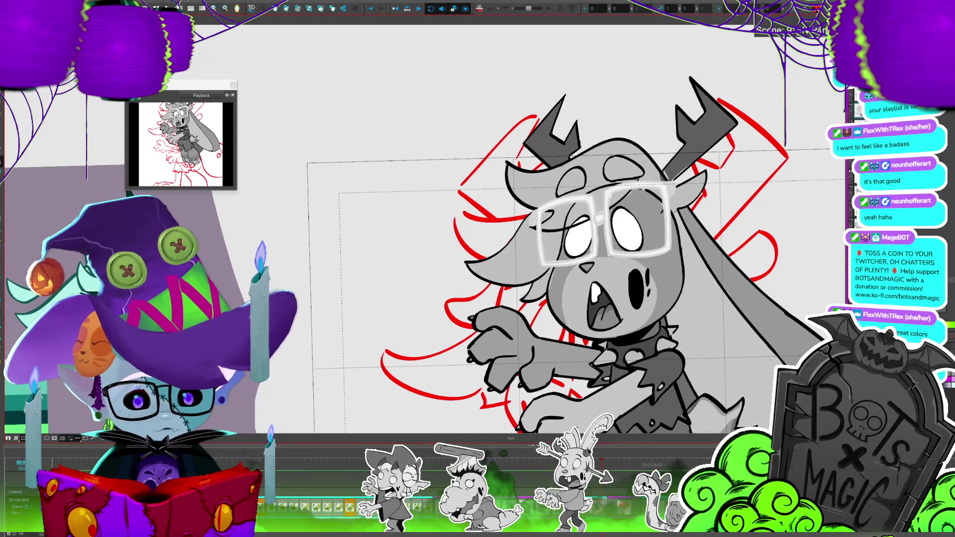
pyautogui.click(614, 169)
pyautogui.scroll(-5, 489, 229)
pyautogui.scroll(3, 407, 313)
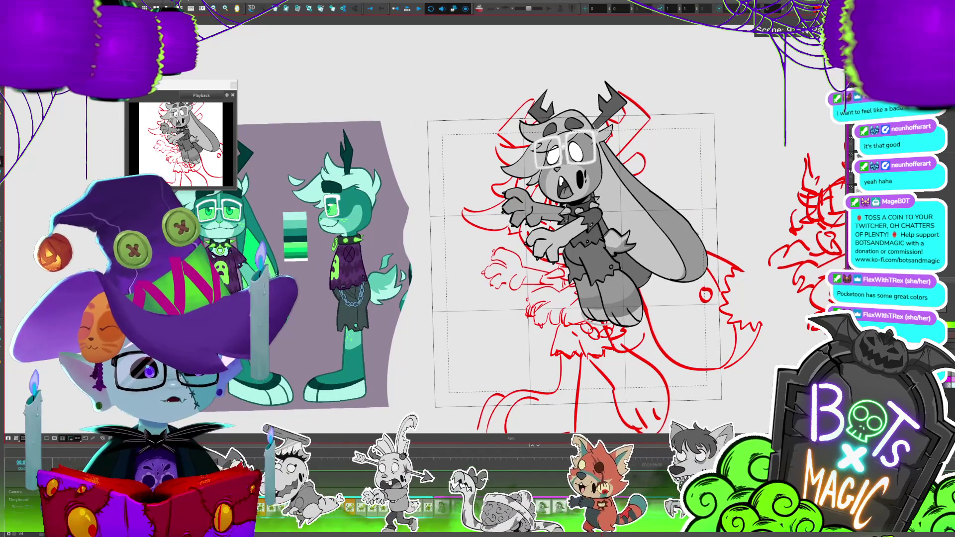
pyautogui.moveTo(497, 248); pyautogui.dragTo(459, 238)
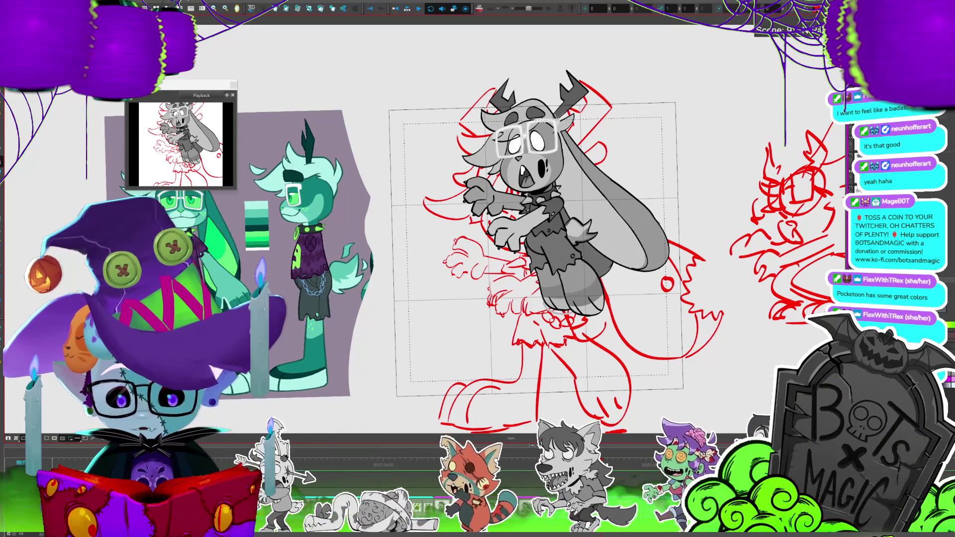
pyautogui.scroll(2, 53, 252)
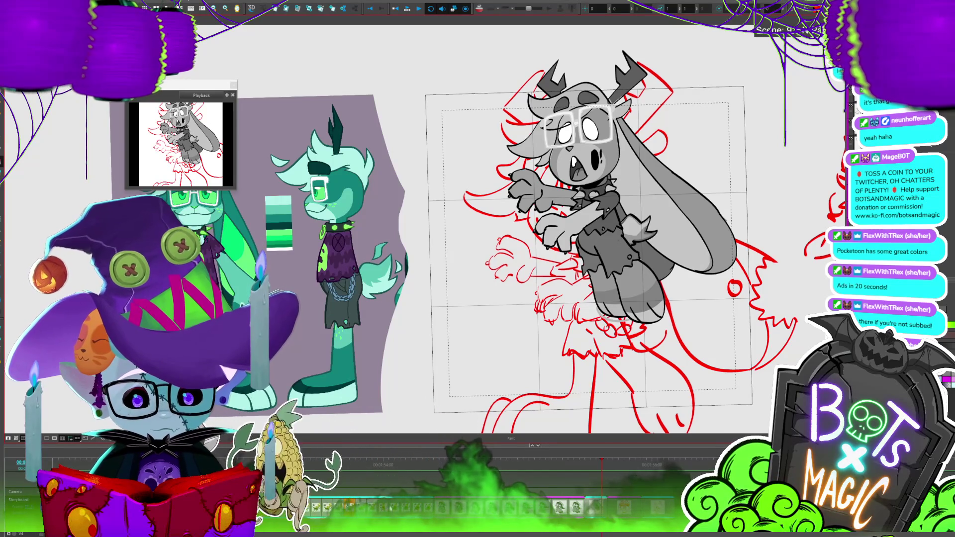
# Brush a chain across the deer's hips over the ragged shorts, then zoom out to the reference sheet.
pyautogui.scroll(2, 630, 298)
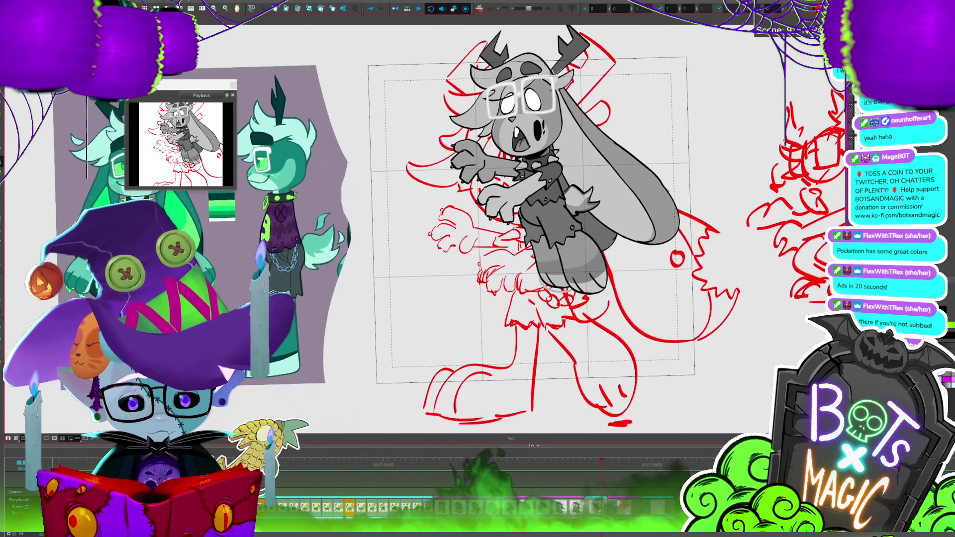
pyautogui.scroll(2, 437, 186)
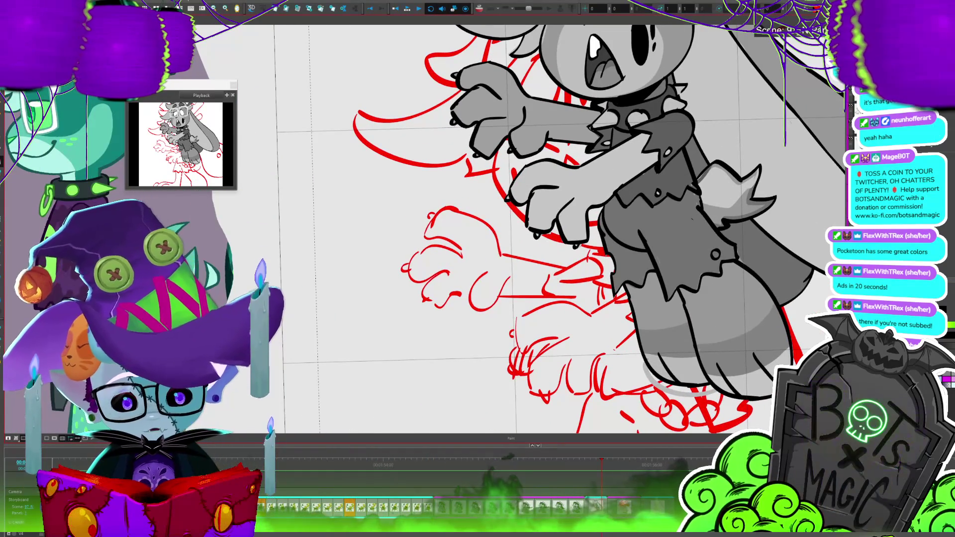
pyautogui.hotkey('alt', 'b')
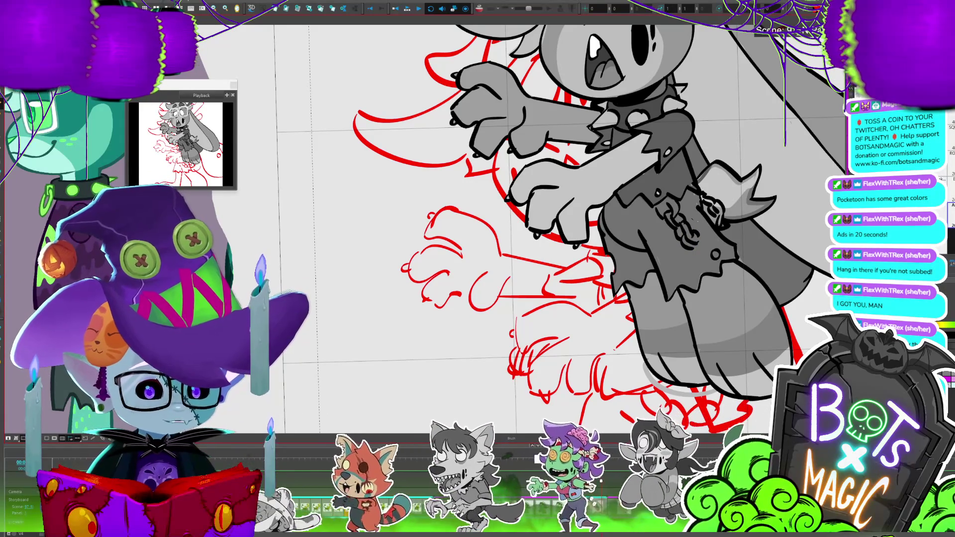
pyautogui.scroll(-1, 547, 229)
pyautogui.hscroll(2, 538, 229)
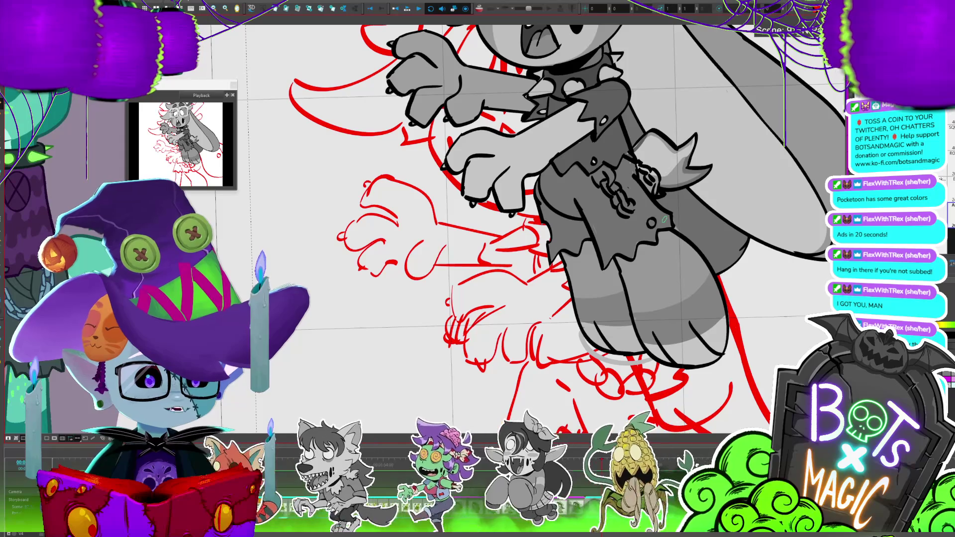
pyautogui.scroll(-2, 497, 229)
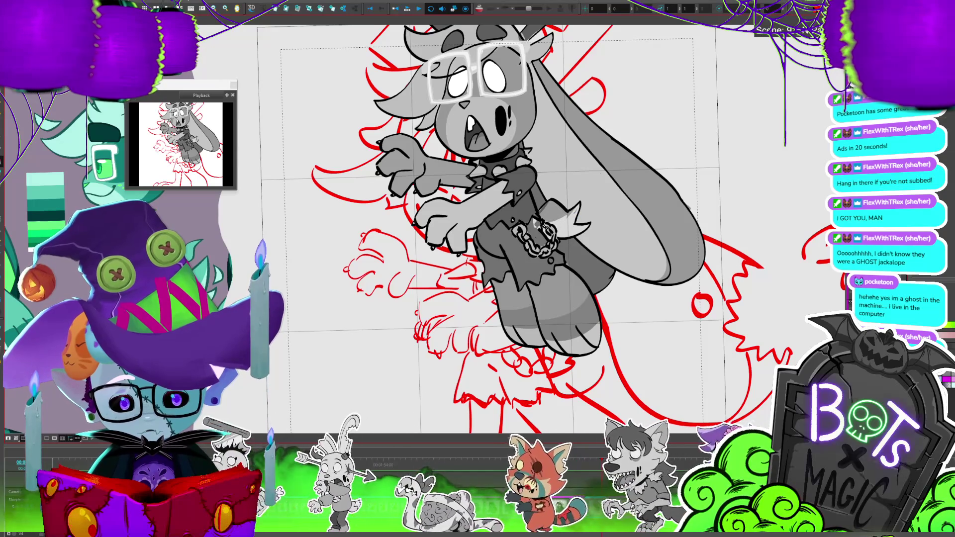
pyautogui.hotkey('alt', 'b')
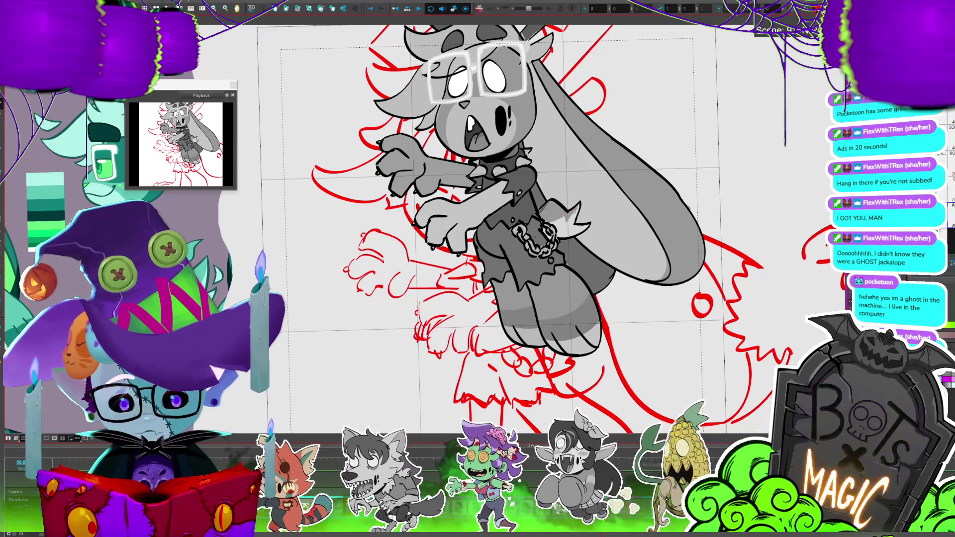
pyautogui.press('1')
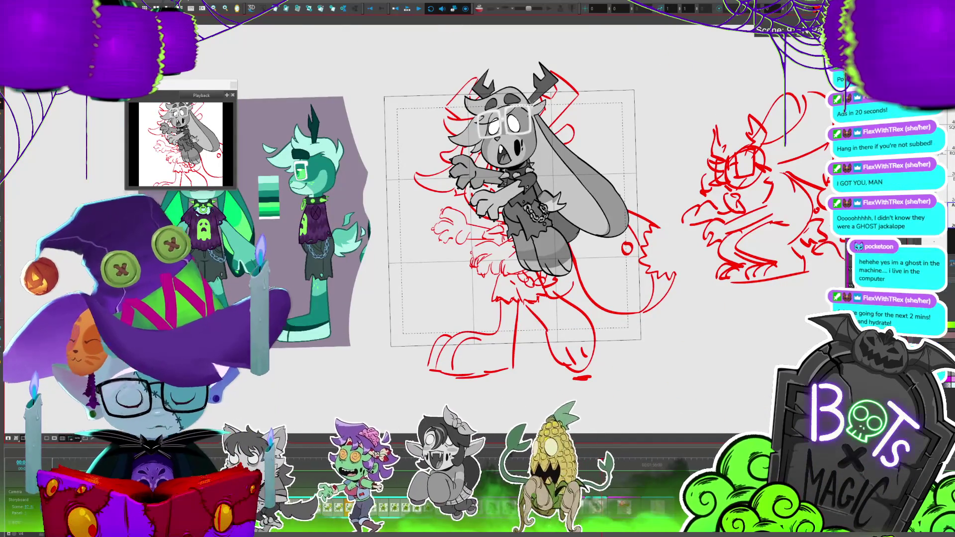
# Sample a grey from the drawing with the Colour Eyedropper, then zoom in on the deer's face.
pyautogui.scroll(3, 568, 326)
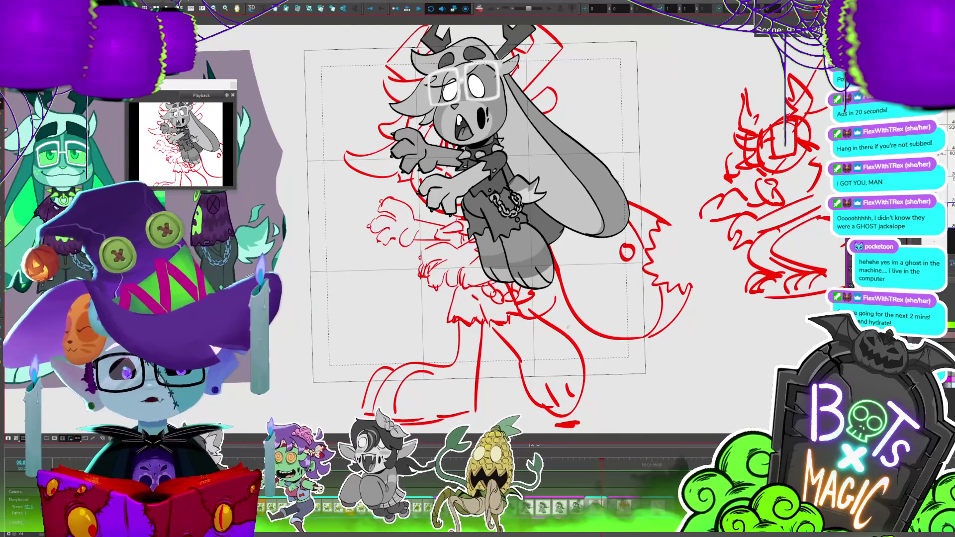
pyautogui.scroll(2, 568, 326)
pyautogui.scroll(-3, 475, 279)
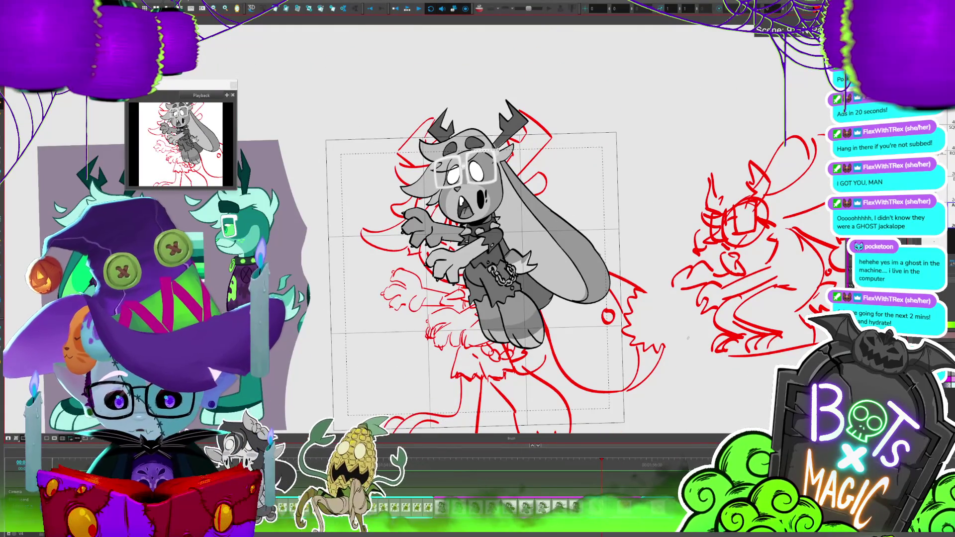
pyautogui.moveTo(688, 338); pyautogui.dragTo(808, 326)
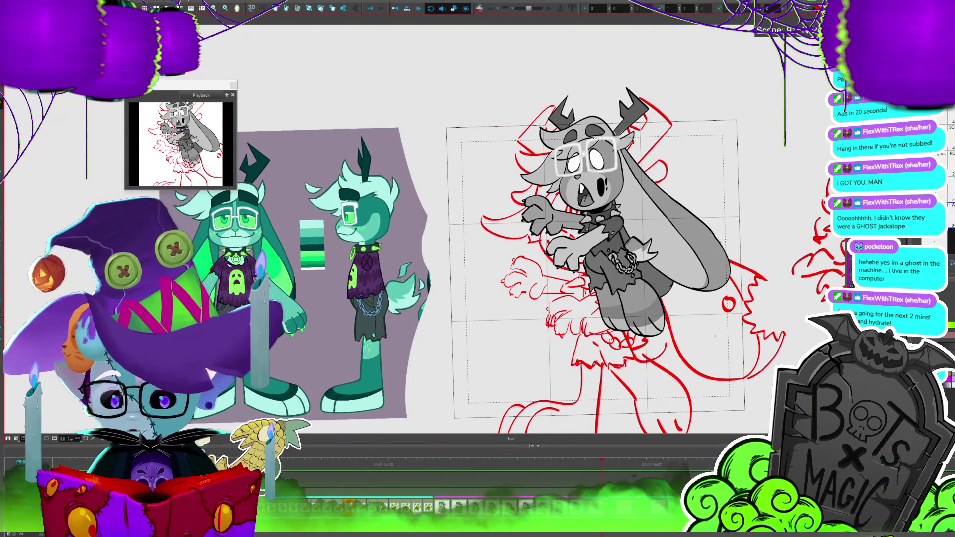
pyautogui.moveTo(715, 337)
pyautogui.mouseDown()
pyautogui.moveTo(790, 338)
pyautogui.moveTo(667, 324)
pyautogui.mouseUp()
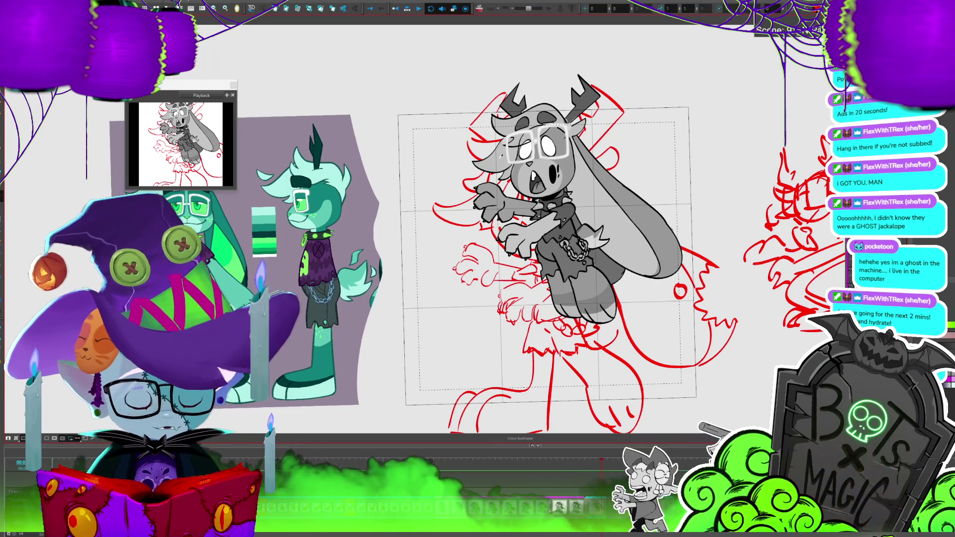
pyautogui.press('alt')
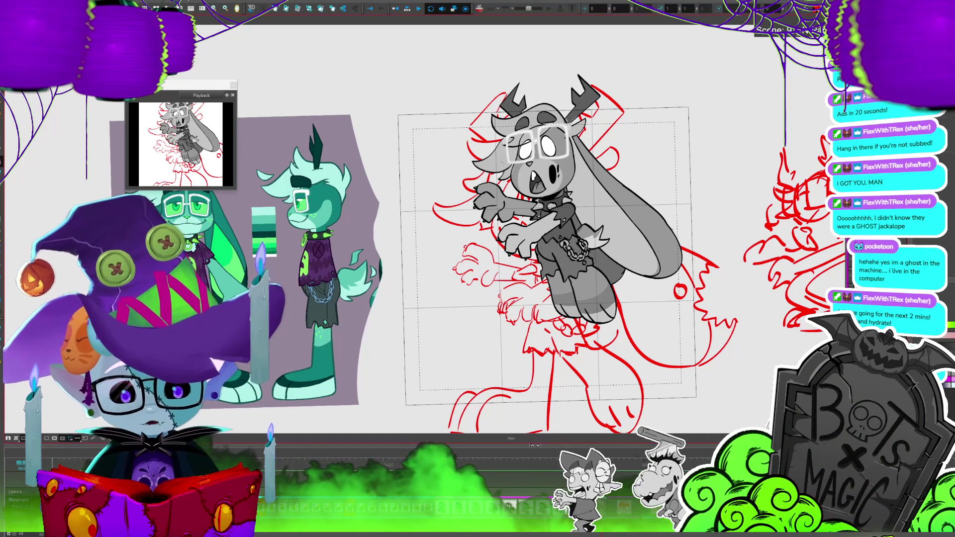
pyautogui.keyDown('alt'); pyautogui.click(525, 155); pyautogui.keyUp('alt')
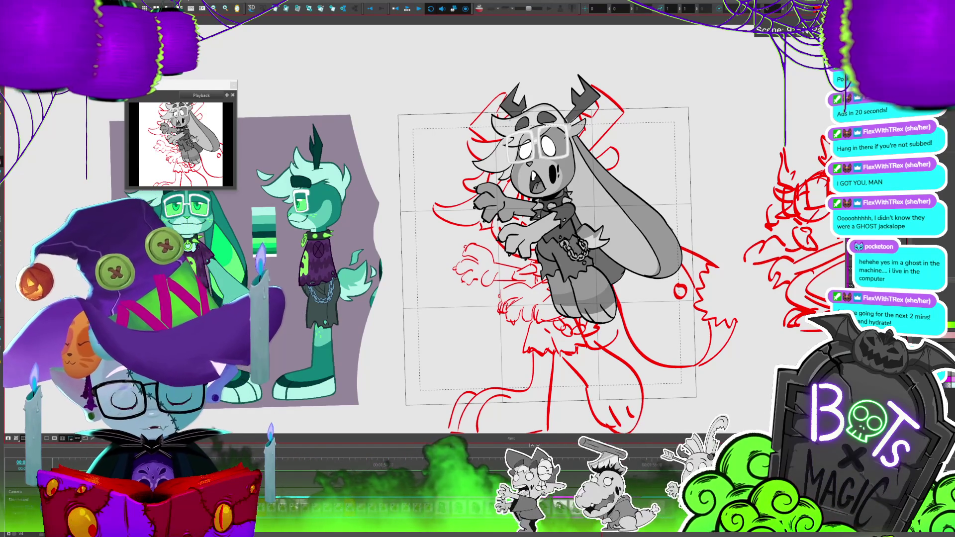
pyautogui.moveTo(498, 249)
pyautogui.mouseDown()
pyautogui.moveTo(691, 224)
pyautogui.moveTo(433, 219)
pyautogui.mouseUp()
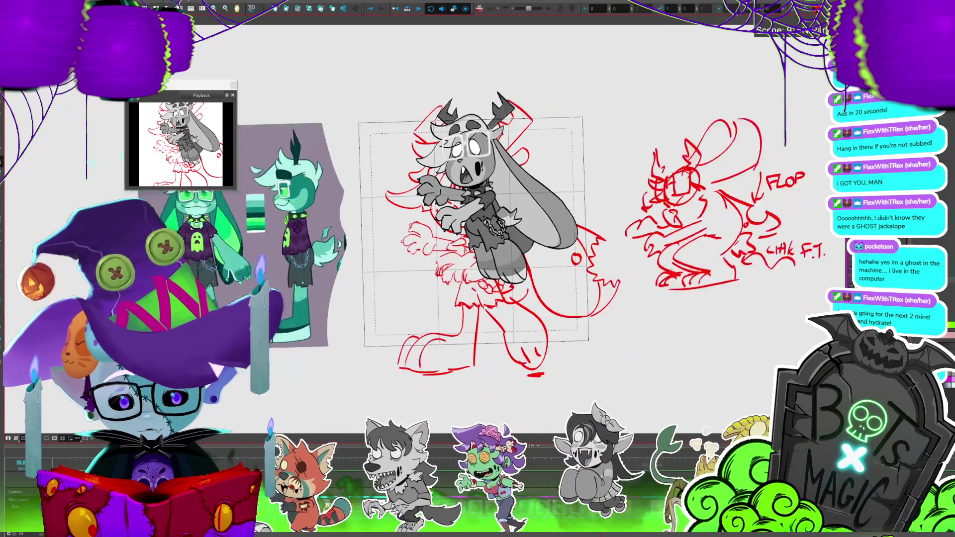
pyautogui.scroll(3, 218, 162)
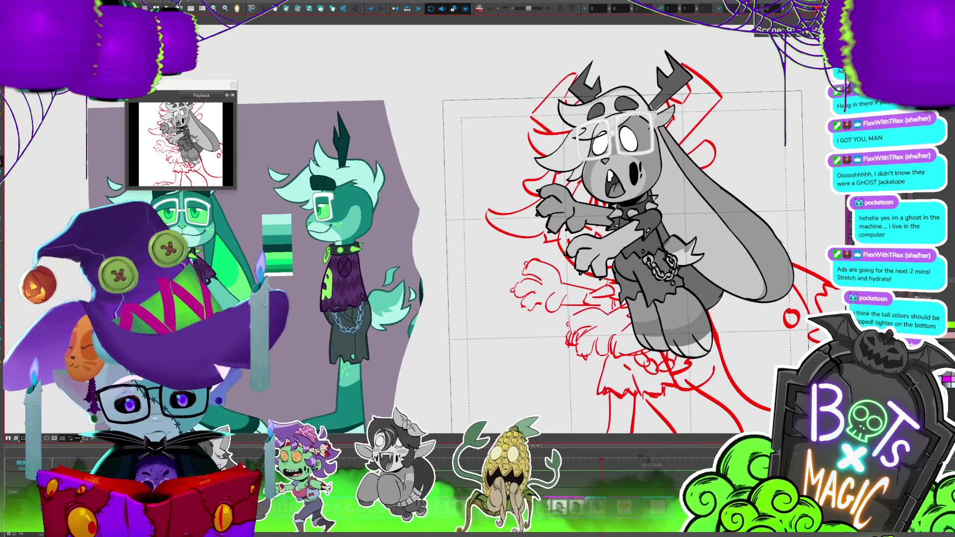
pyautogui.scroll(5, 605, 114)
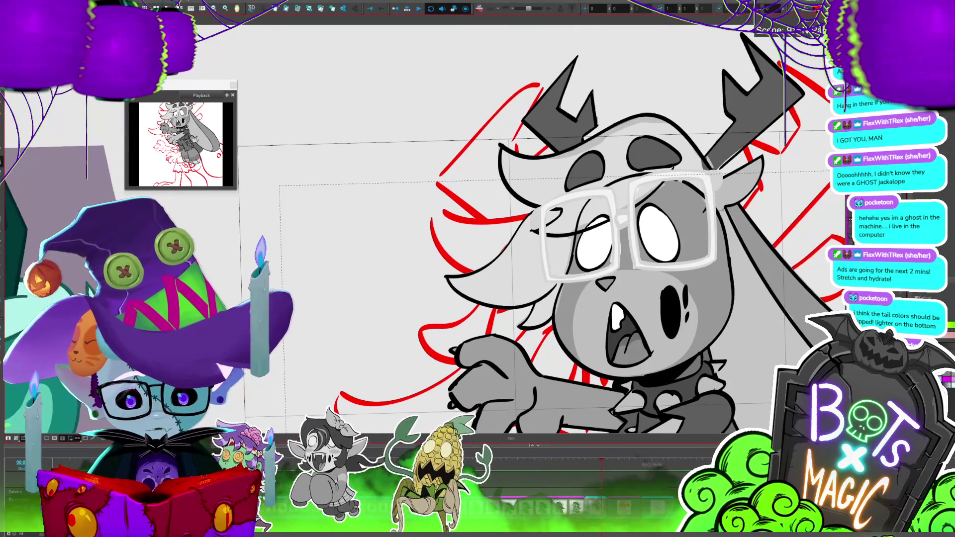
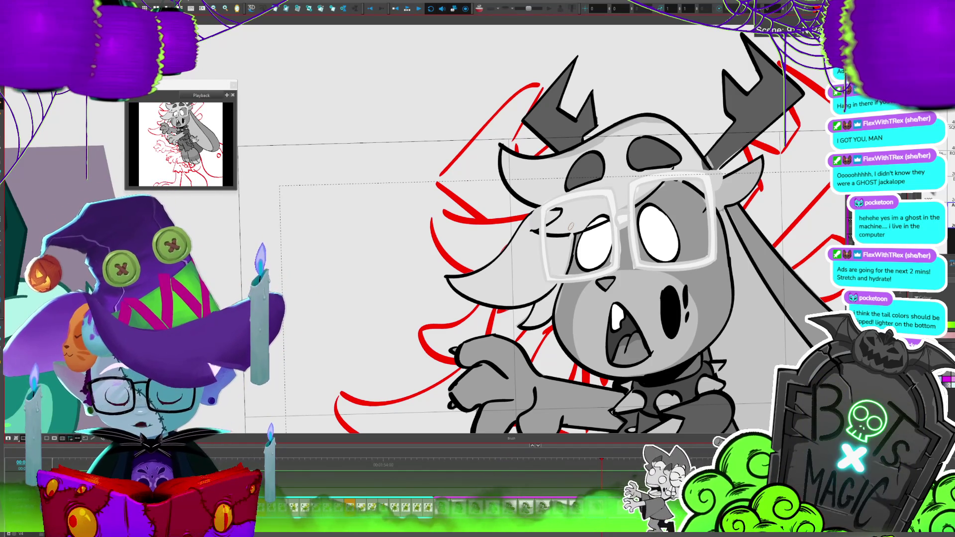
# Pan across the jackalope's head and select its snout strokes, narrowing to the left cheek stroke.
pyautogui.press('.')
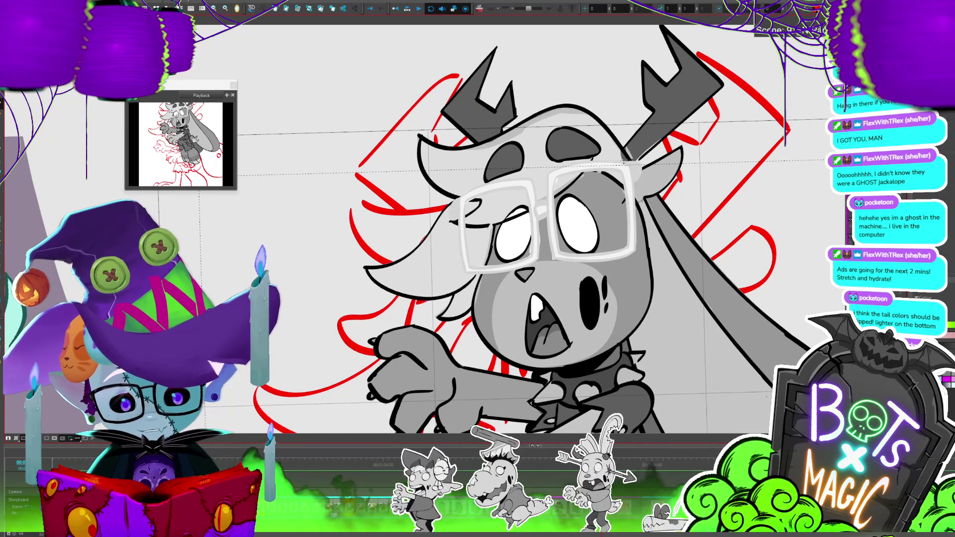
pyautogui.moveTo(631, 154); pyautogui.dragTo(706, 250)
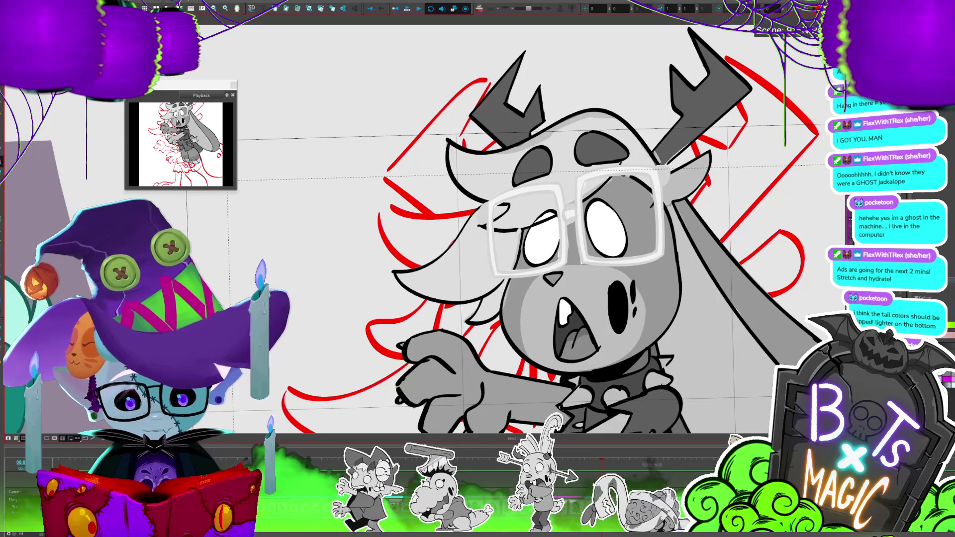
pyautogui.moveTo(547, 234); pyautogui.dragTo(619, 264)
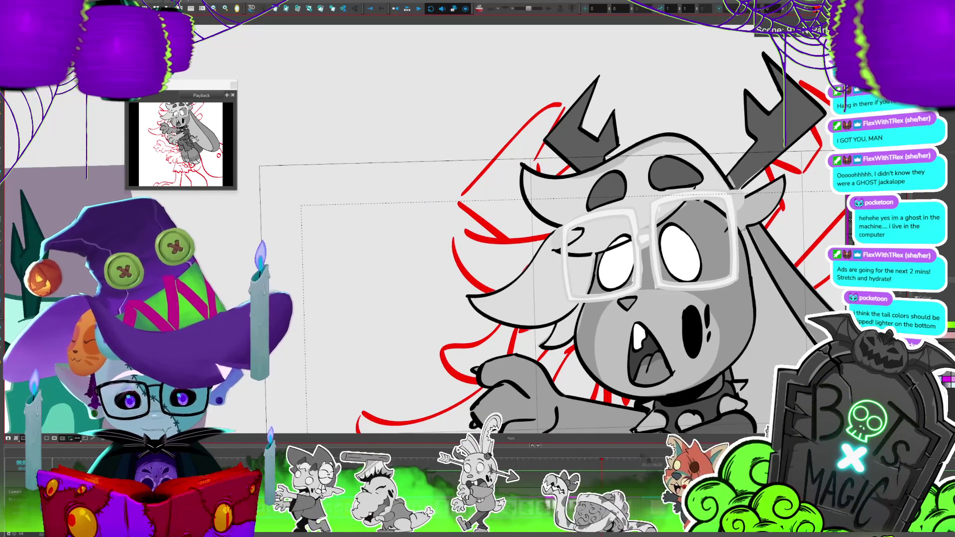
pyautogui.scroll(-3, 498, 229)
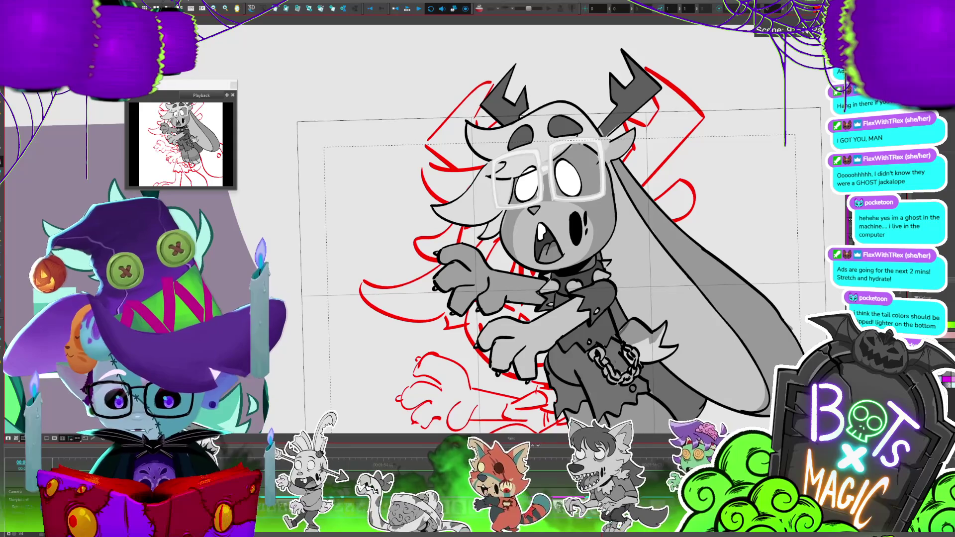
pyautogui.scroll(-2, 497, 229)
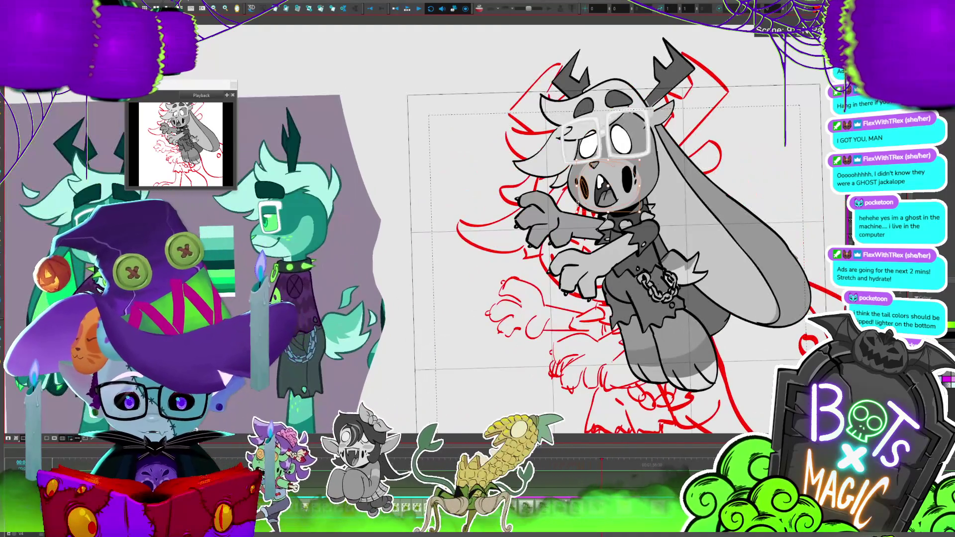
pyautogui.click(589, 198)
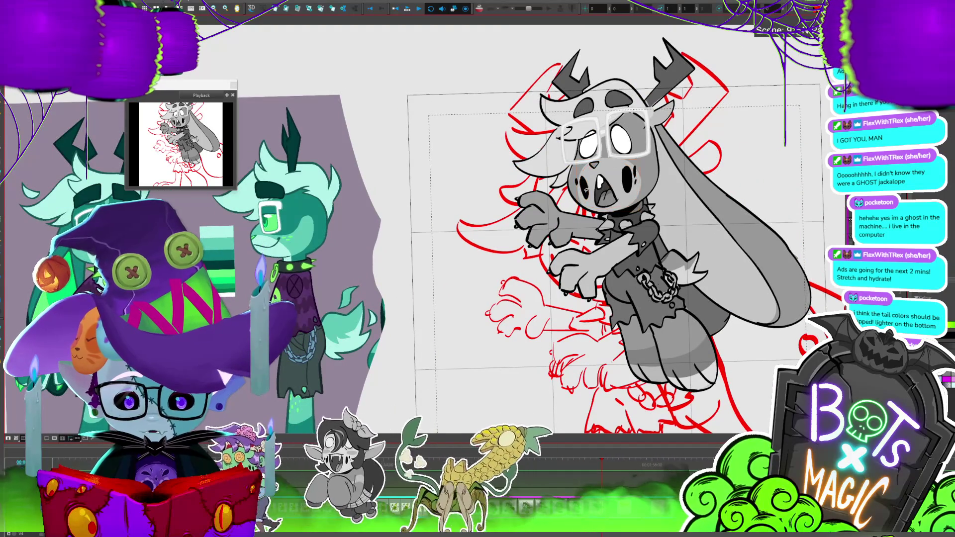
pyautogui.click(586, 188)
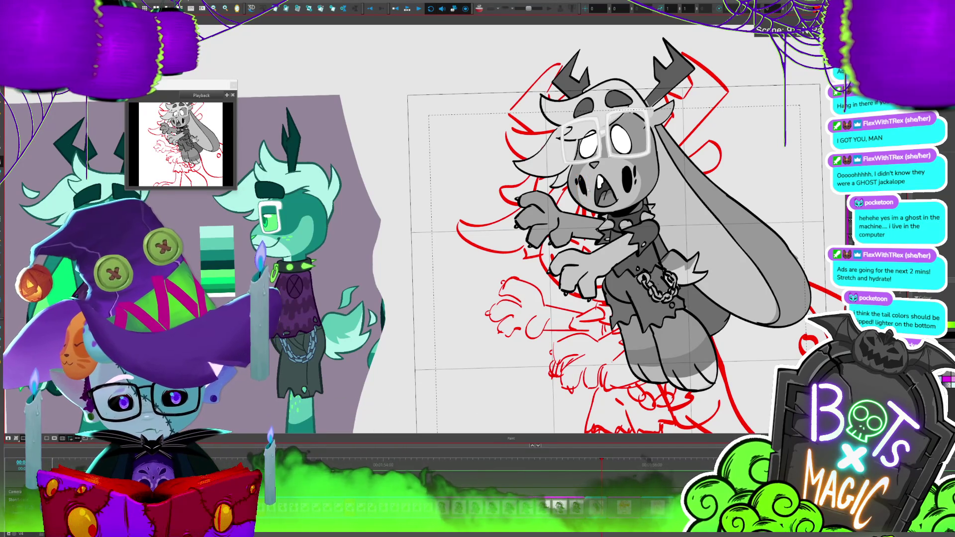
# Zoom out to the neighbouring red sketches and back in on the ghost jackalope.
pyautogui.scroll(-2, 433, 199)
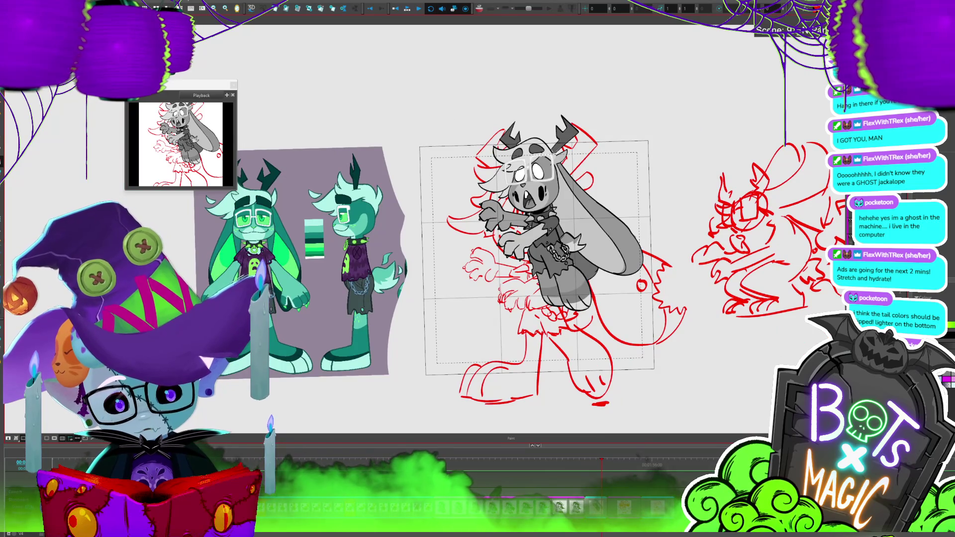
pyautogui.scroll(2, 433, 212)
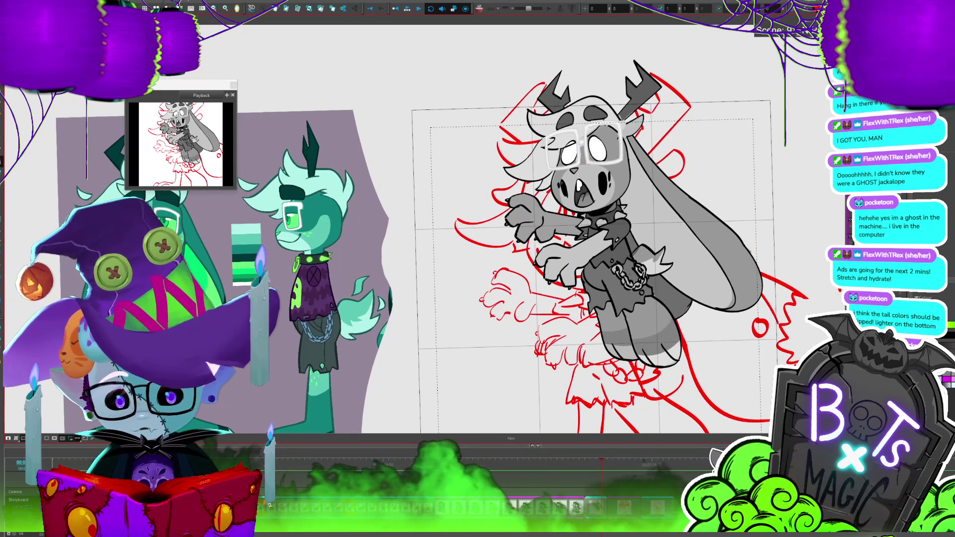
pyautogui.scroll(-3, 498, 132)
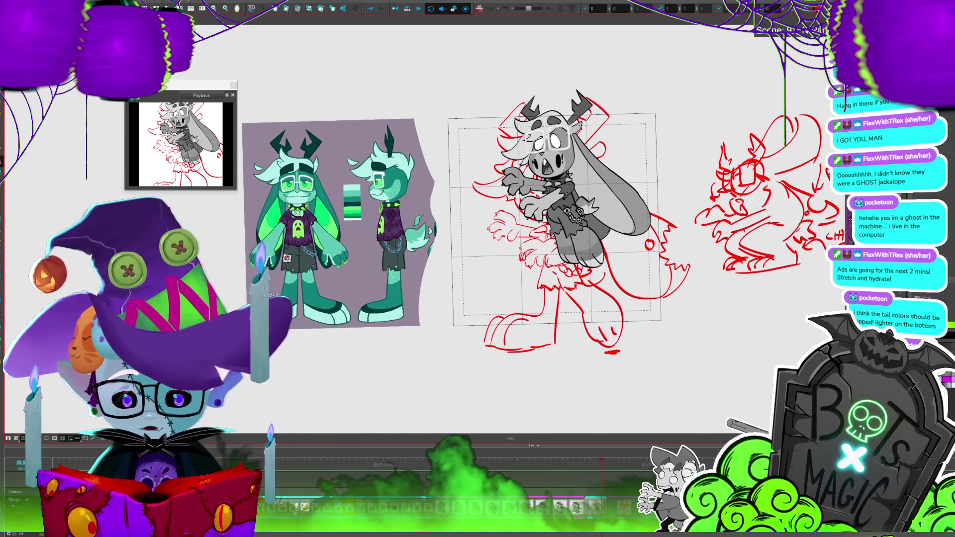
pyautogui.scroll(3, 438, 214)
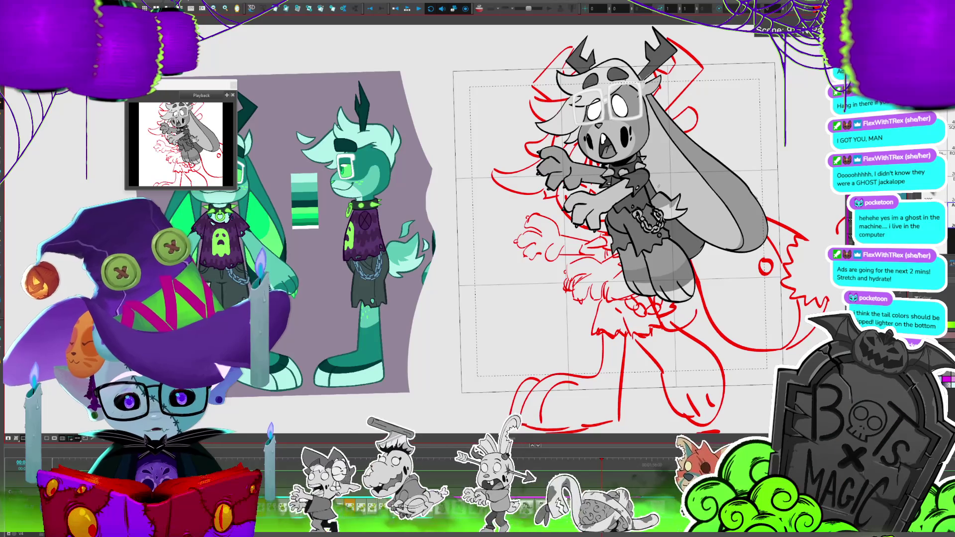
pyautogui.moveTo(739, 315); pyautogui.dragTo(735, 313)
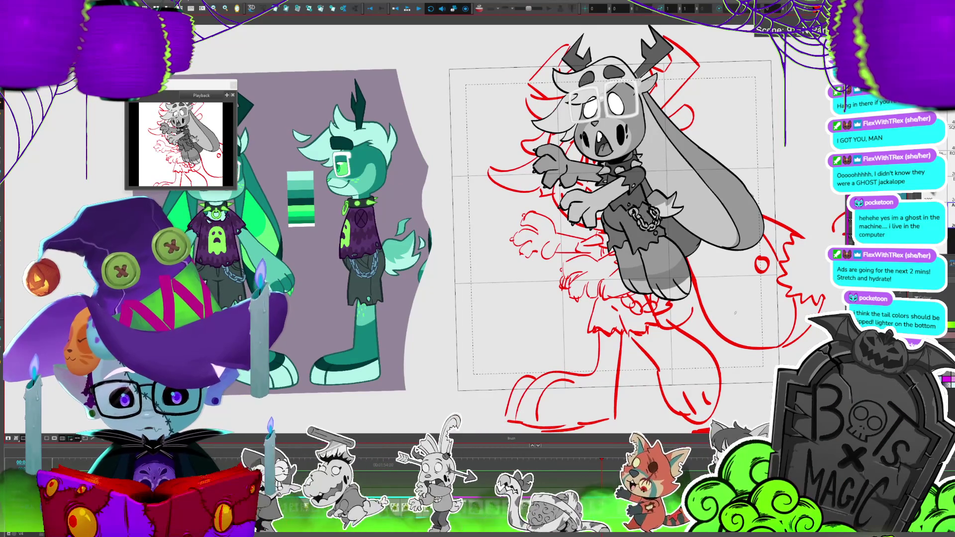
pyautogui.press('1')
pyautogui.press('2')
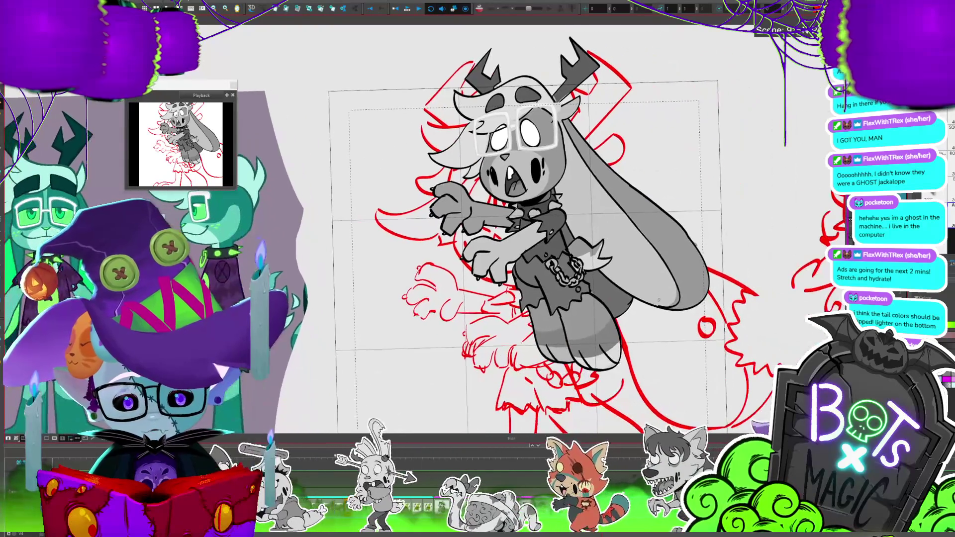
pyautogui.scroll(-1, 732, 208)
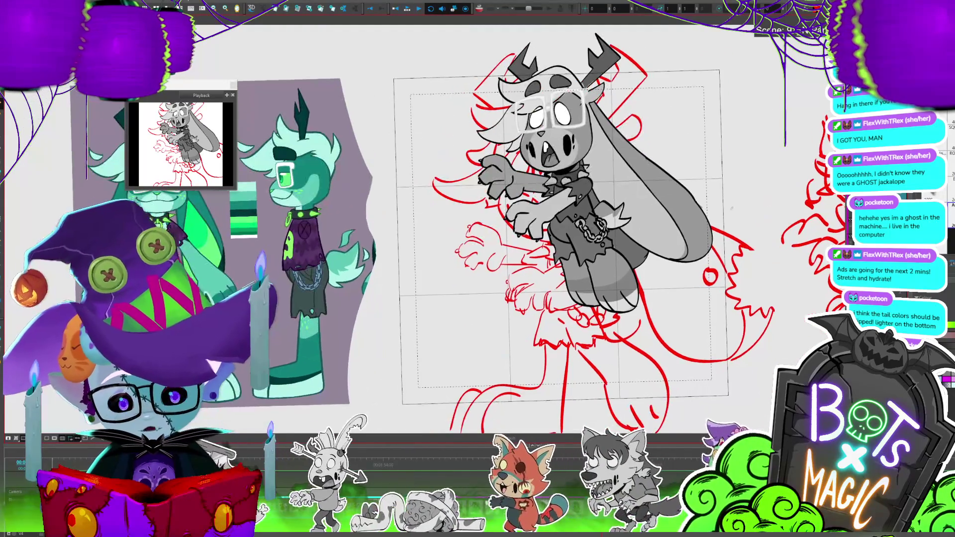
# Save the storyboard project with Ctrl+S.
pyautogui.press('2')
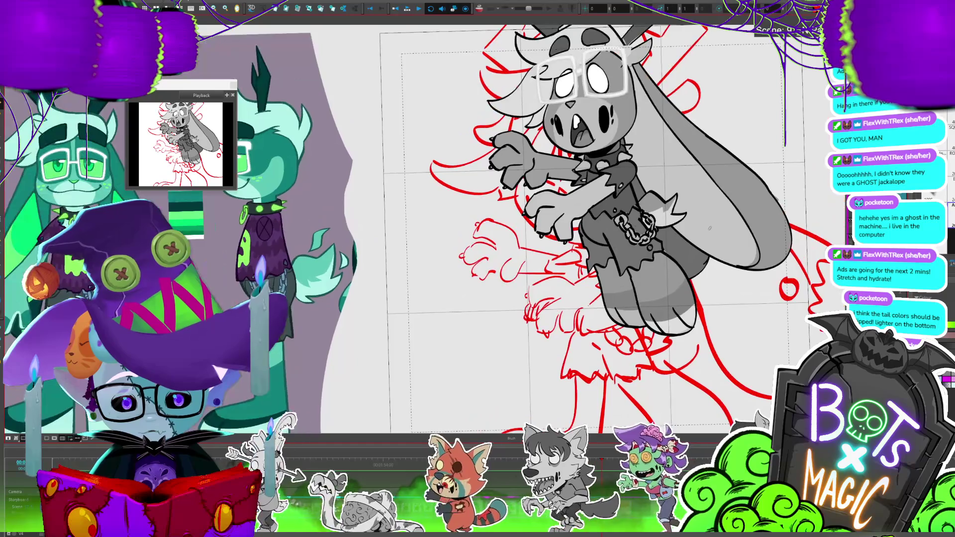
pyautogui.hotkey('ctrl', 's')
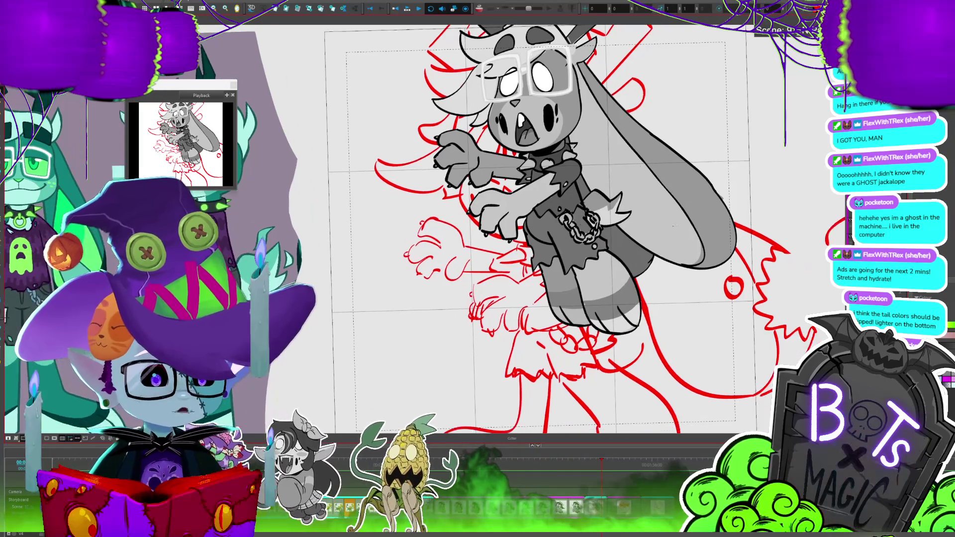
pyautogui.scroll(-3, 645, 246)
pyautogui.scroll(5, 645, 245)
pyautogui.scroll(-1, 280, 288)
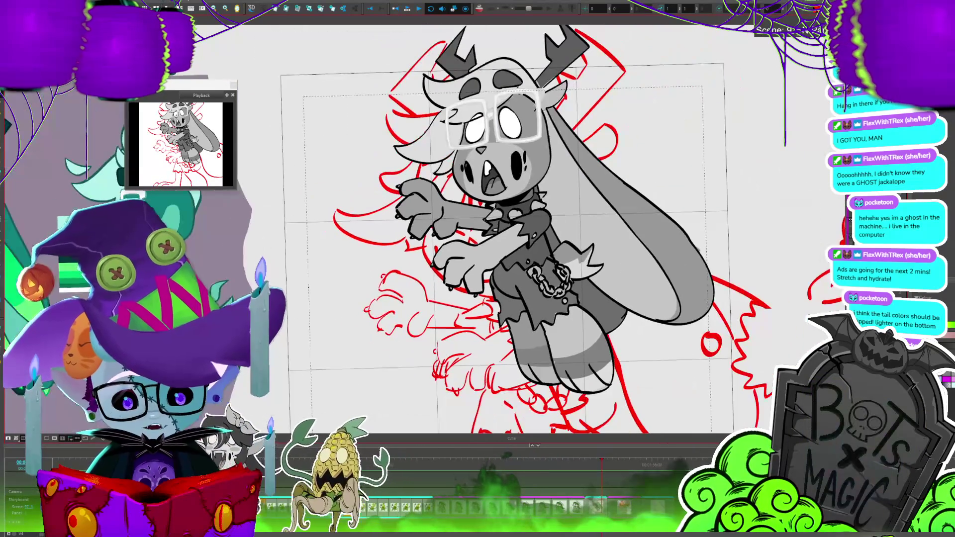
pyautogui.scroll(2, 427, 223)
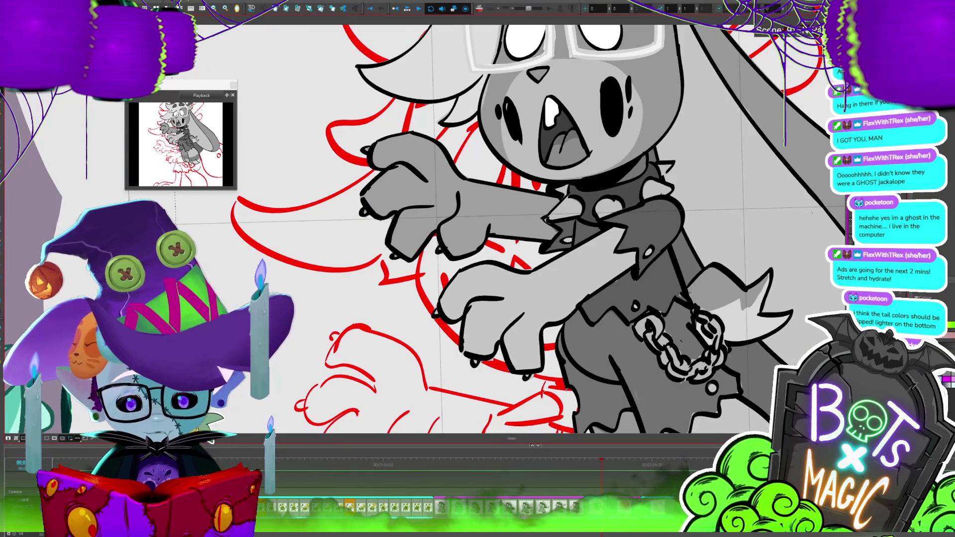
pyautogui.press('.')
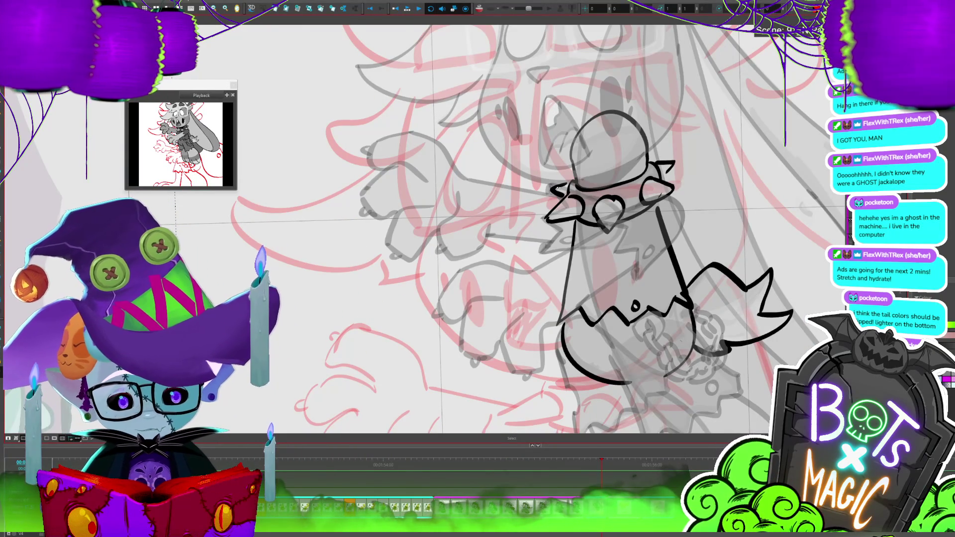
pyautogui.hotkey('alt', 'd')
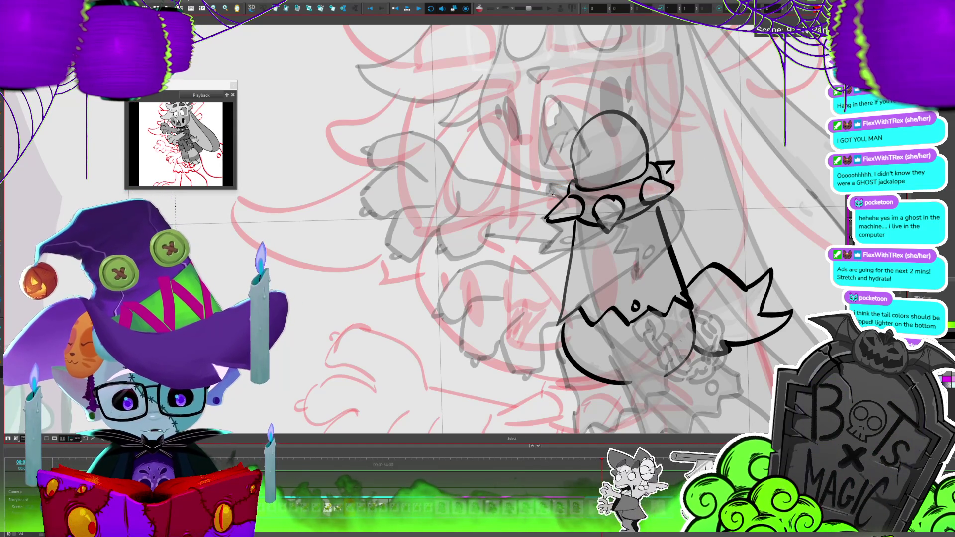
pyautogui.hotkey('alt', 'b')
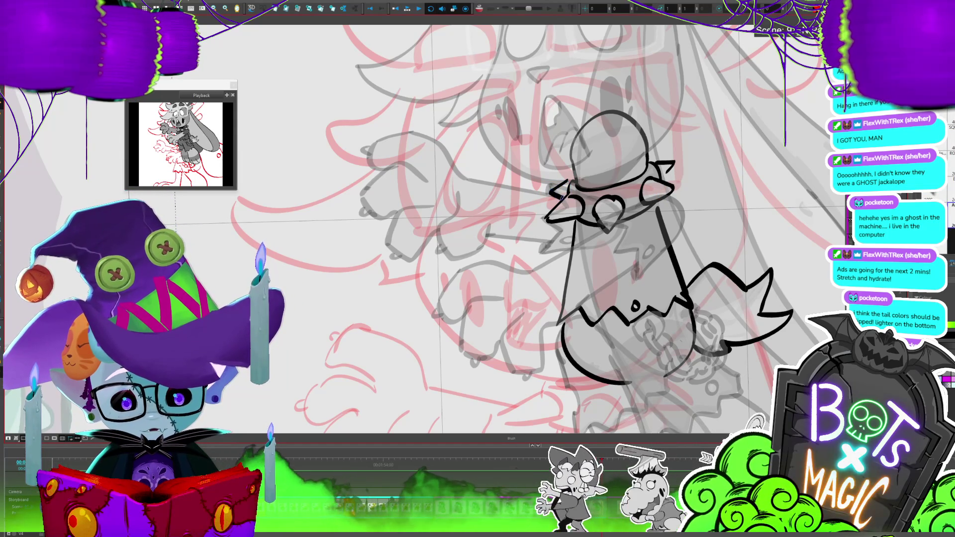
pyautogui.hotkey('alt', 'd')
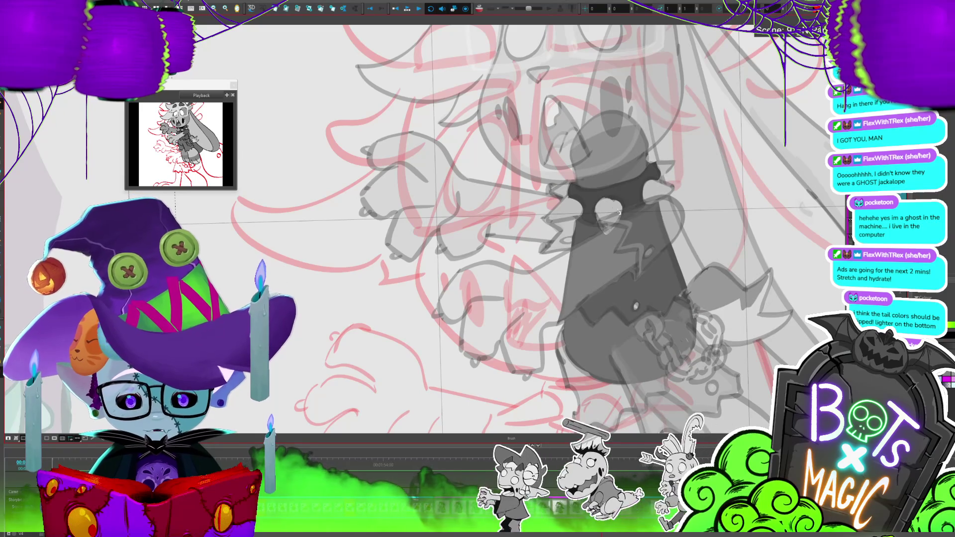
pyautogui.hotkey('alt', 't')
pyautogui.hotkey('alt', 'b')
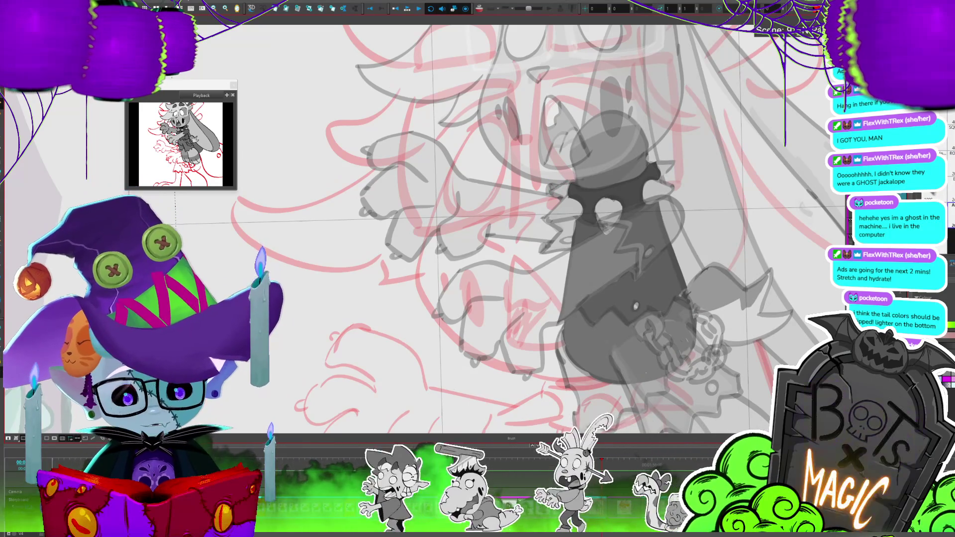
pyautogui.scroll(-1, 309, 154)
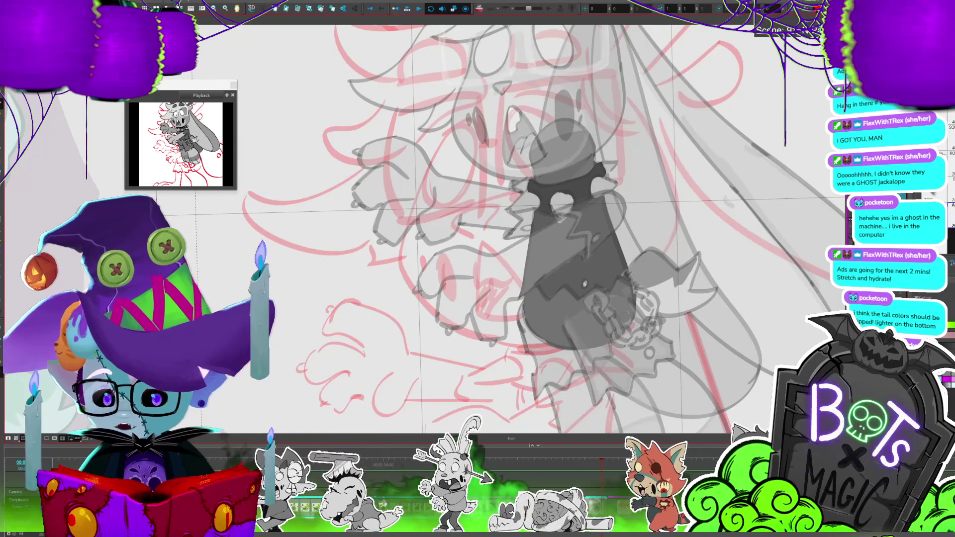
pyautogui.scroll(-1, 478, 224)
pyautogui.scroll(-1, 478, 224)
pyautogui.scroll(-1, 371, 220)
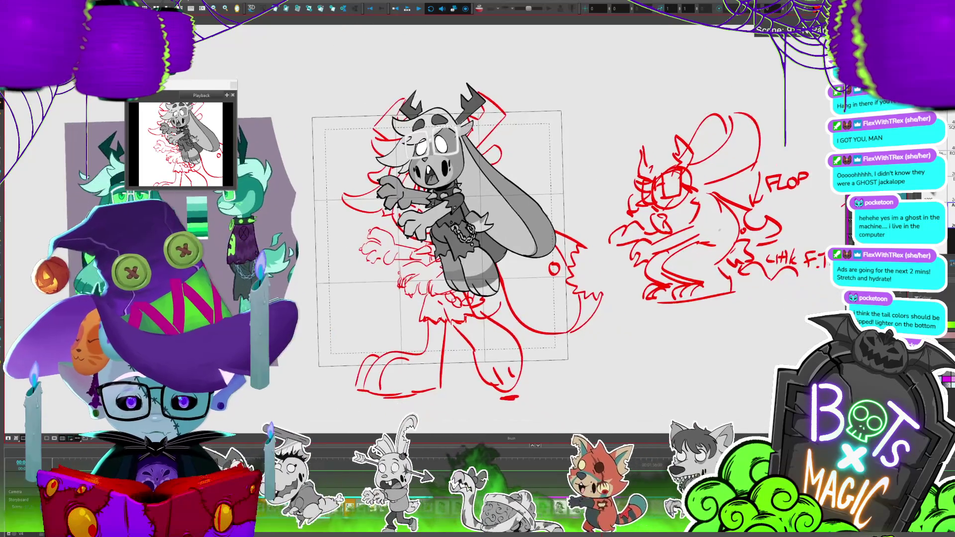
# Move all the red thumbnail sketches up, clear of the jackalope.
pyautogui.scroll(-1, 371, 221)
pyautogui.hotkey('ctrl', 'a')
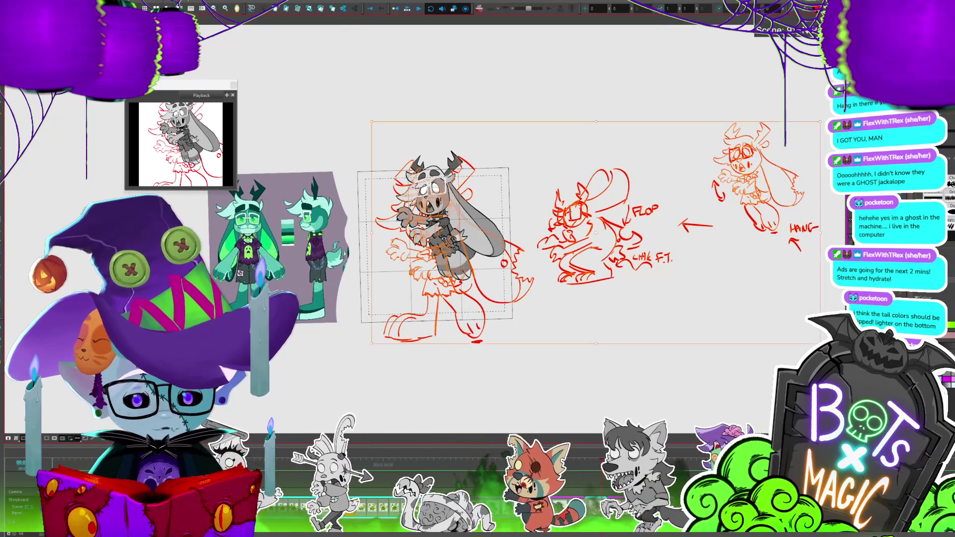
pyautogui.moveTo(611, 269); pyautogui.dragTo(596, 84)
pyautogui.scroll(1, 443, 125)
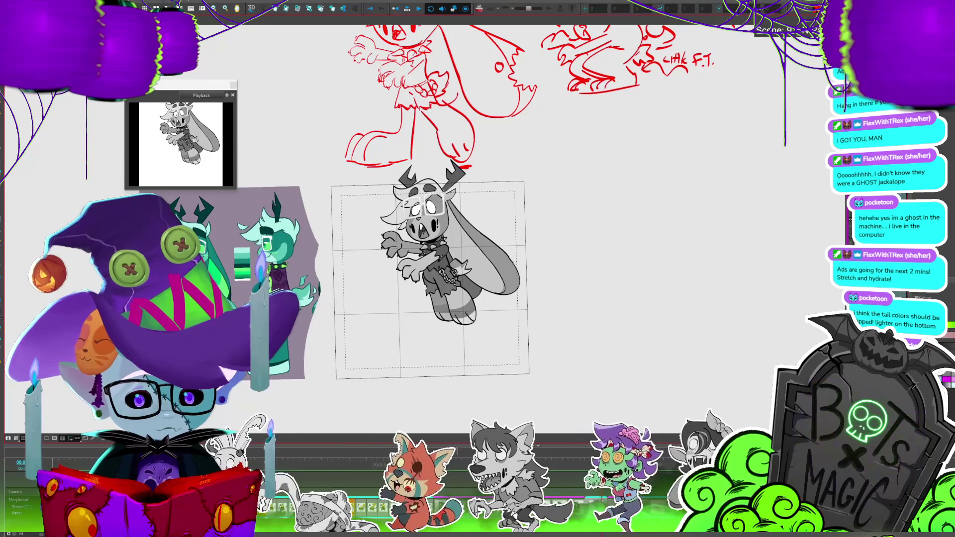
# Shift the grey jackalope drawing down and left, then save the project.
pyautogui.click(450, 243)
pyautogui.moveTo(500, 171)
pyautogui.mouseDown()
pyautogui.moveTo(482, 216)
pyautogui.moveTo(519, 191)
pyautogui.mouseUp()
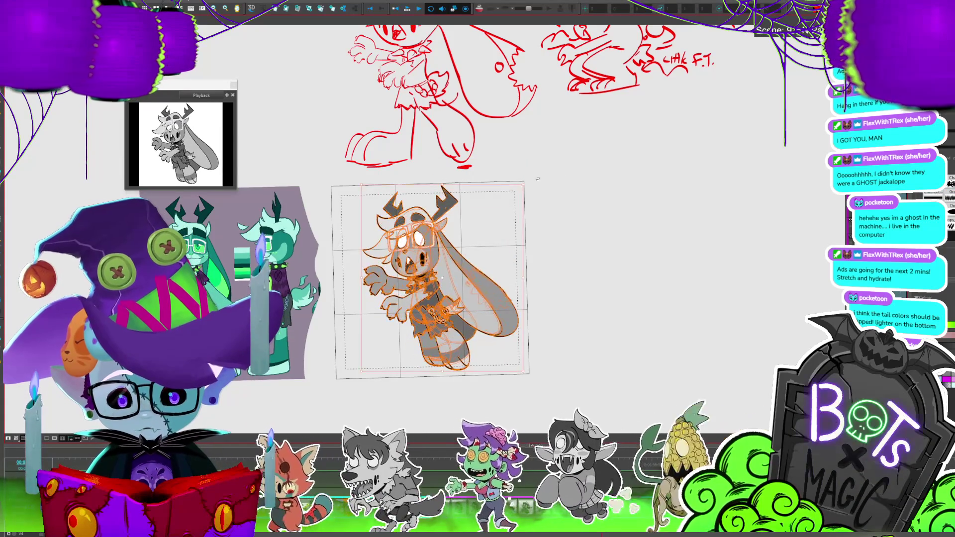
pyautogui.press('Escape')
pyautogui.scroll(1, 46, 307)
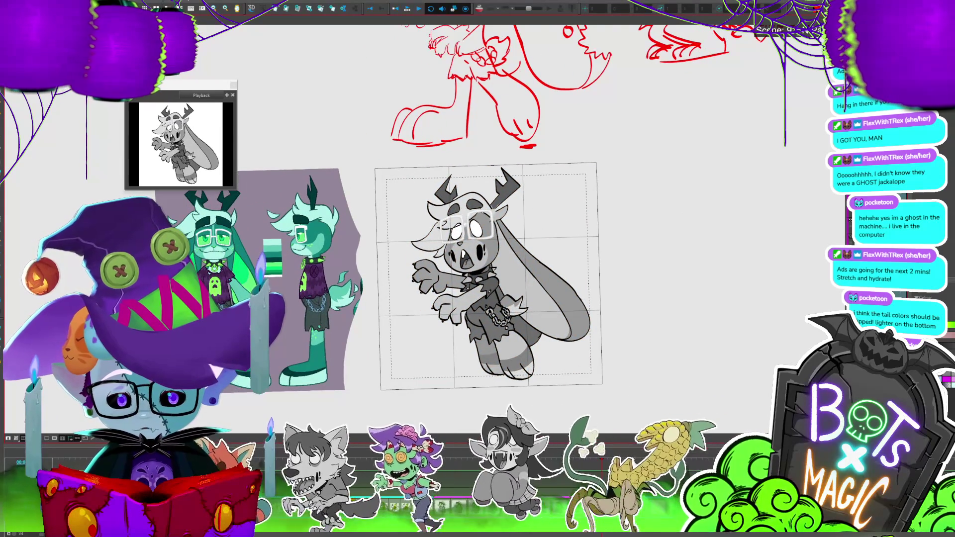
pyautogui.hscroll(-3, 498, 274)
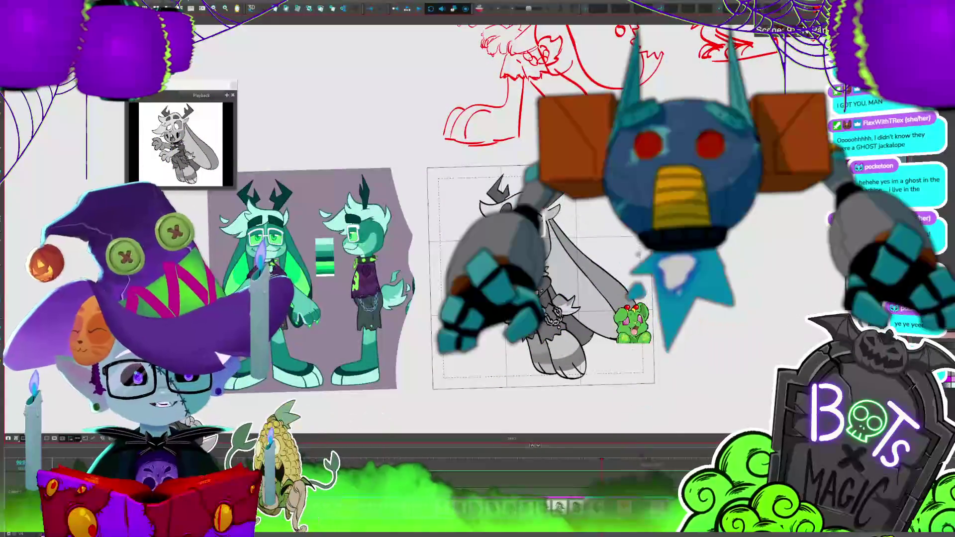
pyautogui.hotkey('ctrl', 's')
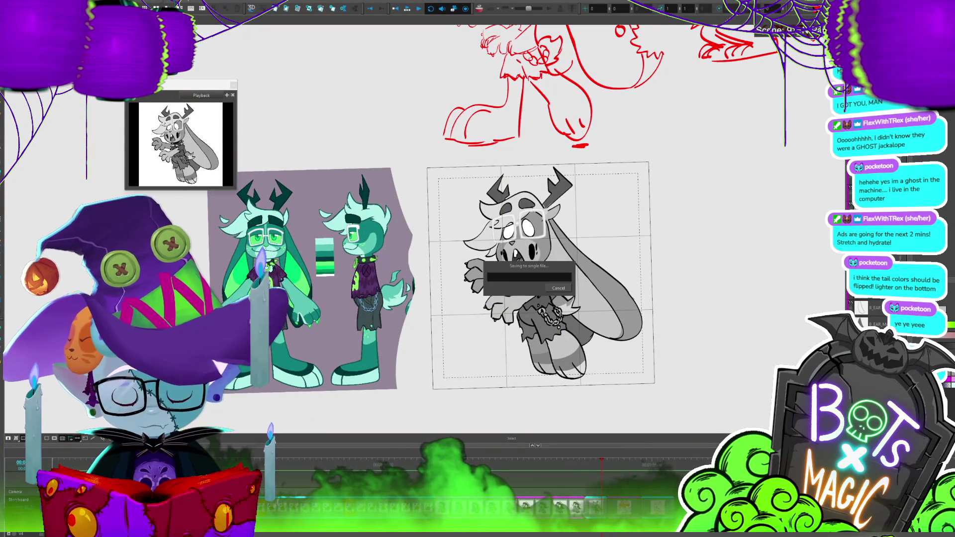
# Select the jackalope's right eye and rotate it slightly.
pyautogui.scroll(4, 485, 287)
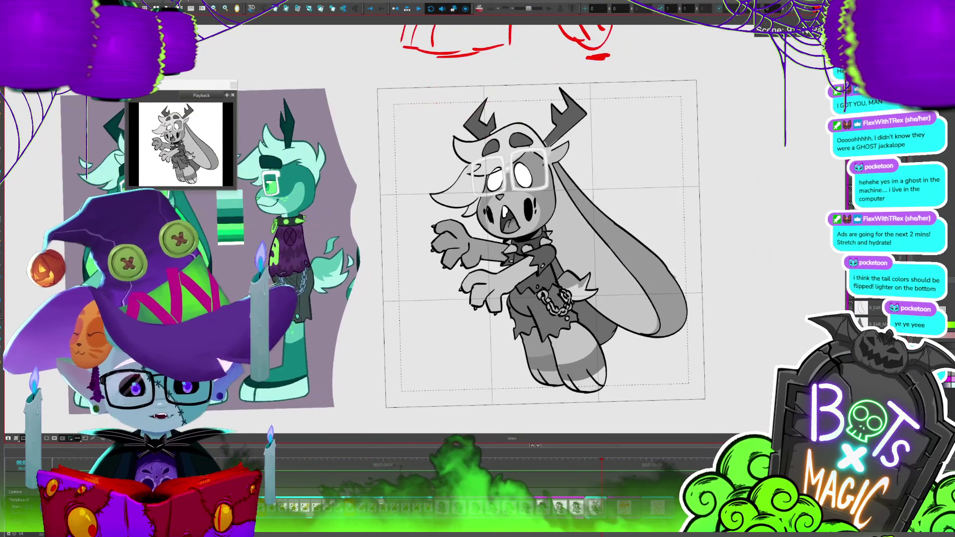
pyautogui.scroll(-3, 485, 229)
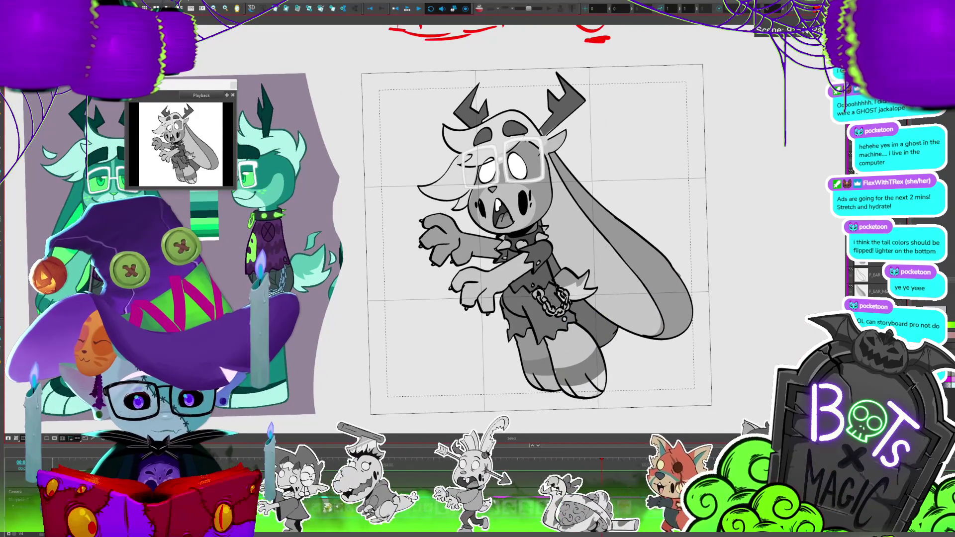
pyautogui.press('2')
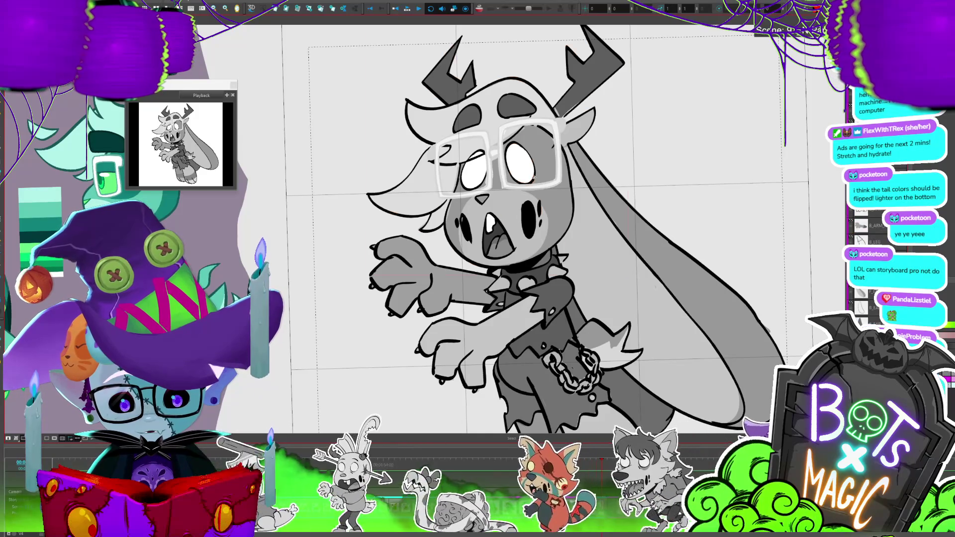
pyautogui.click(545, 143)
pyautogui.click(702, 134)
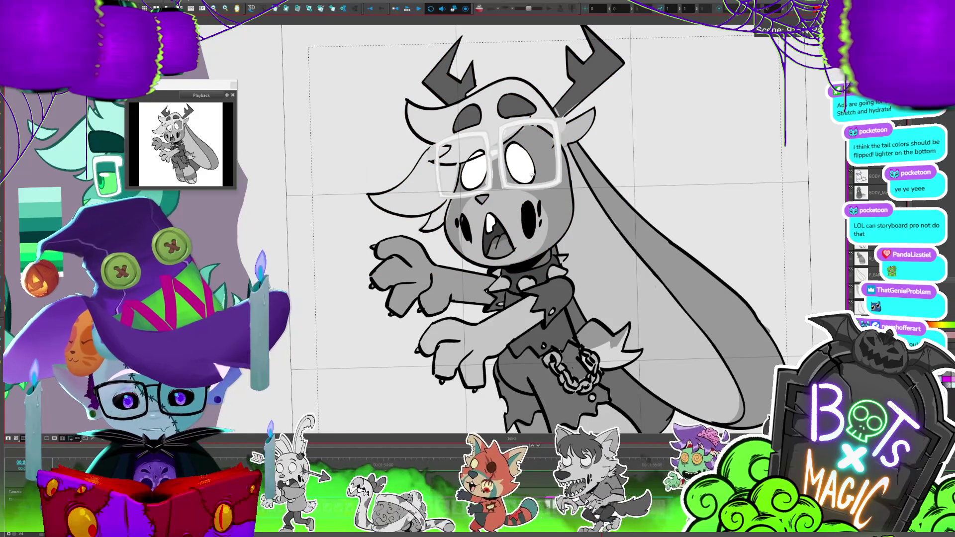
pyautogui.click(533, 174)
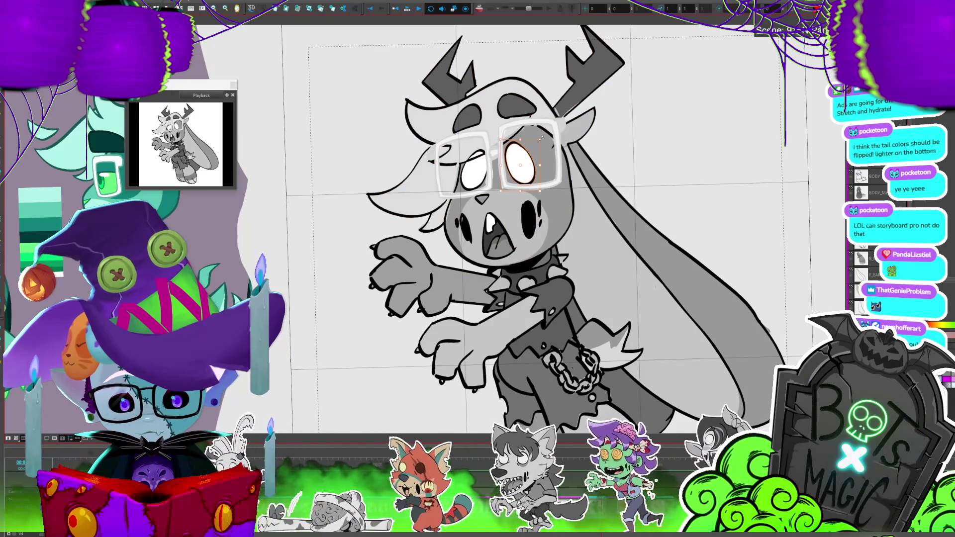
pyautogui.moveTo(542, 137); pyautogui.dragTo(548, 132)
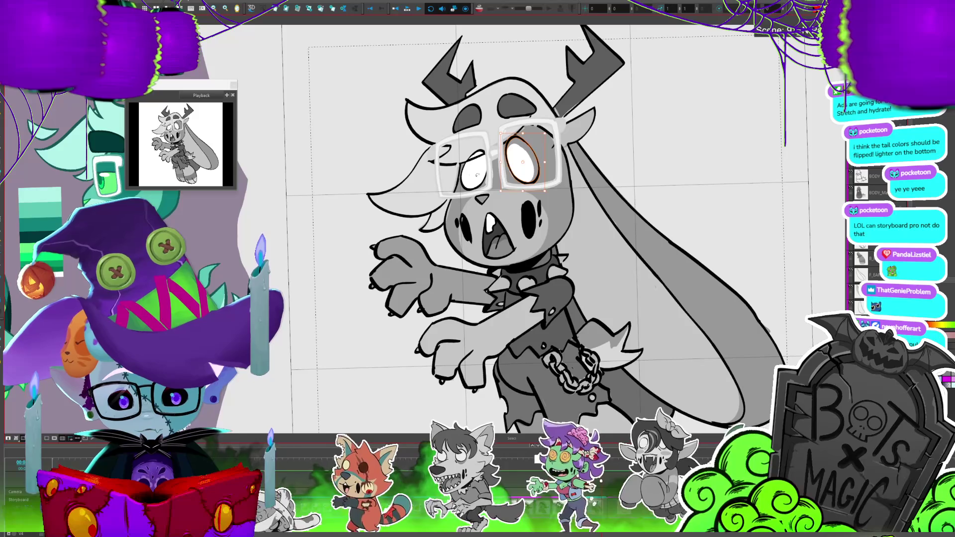
# Zoom in on the left eye and delete its white fill with the Cutter.
pyautogui.click(465, 176)
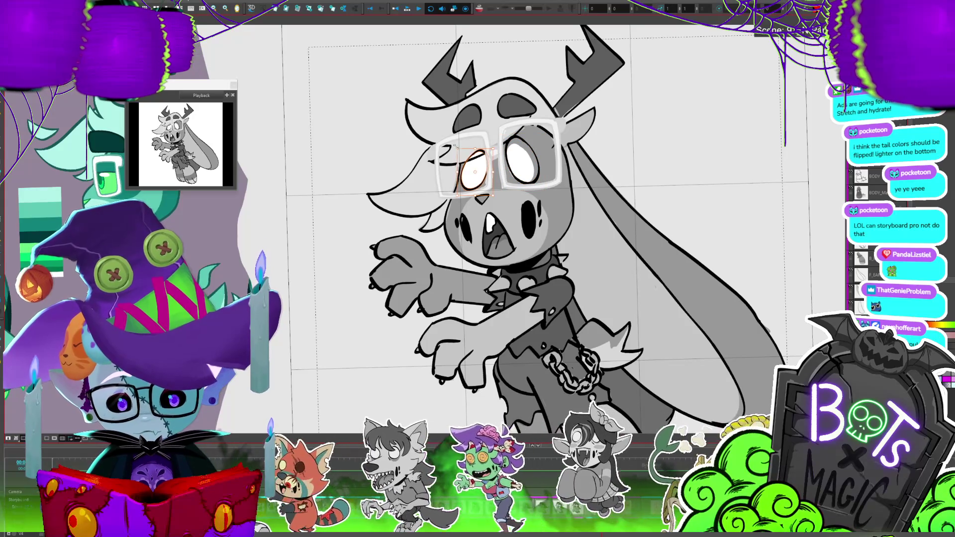
pyautogui.press('2')
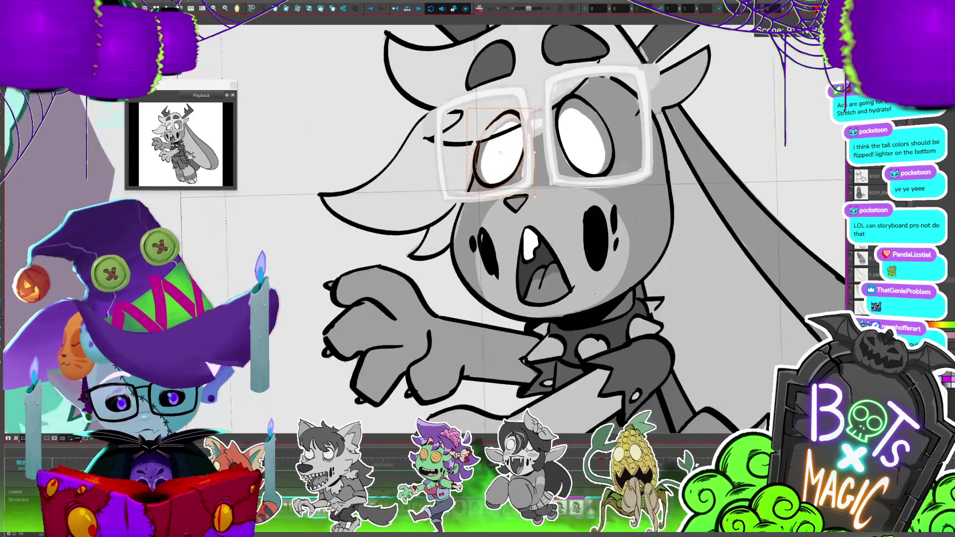
pyautogui.press('2')
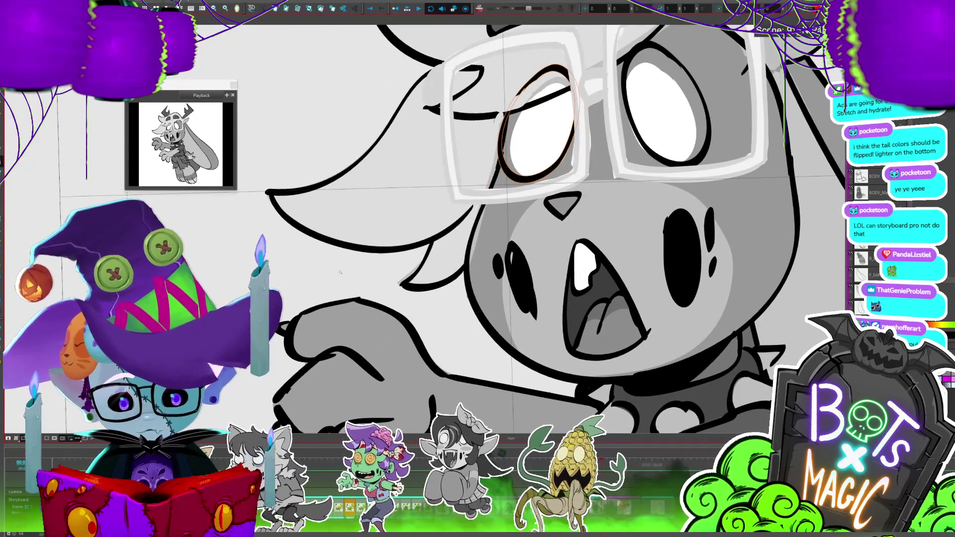
pyautogui.hotkey('alt', 'b')
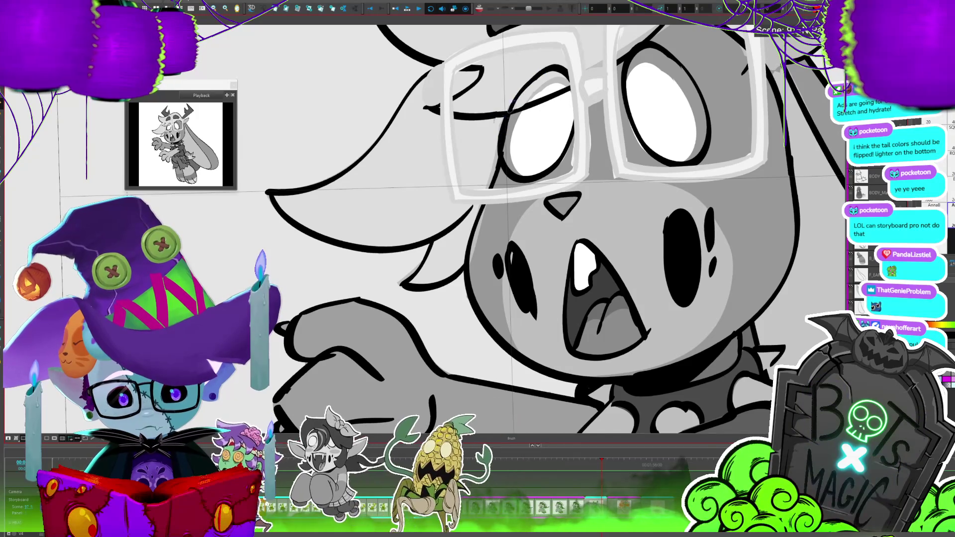
pyautogui.hotkey('alt', 'i')
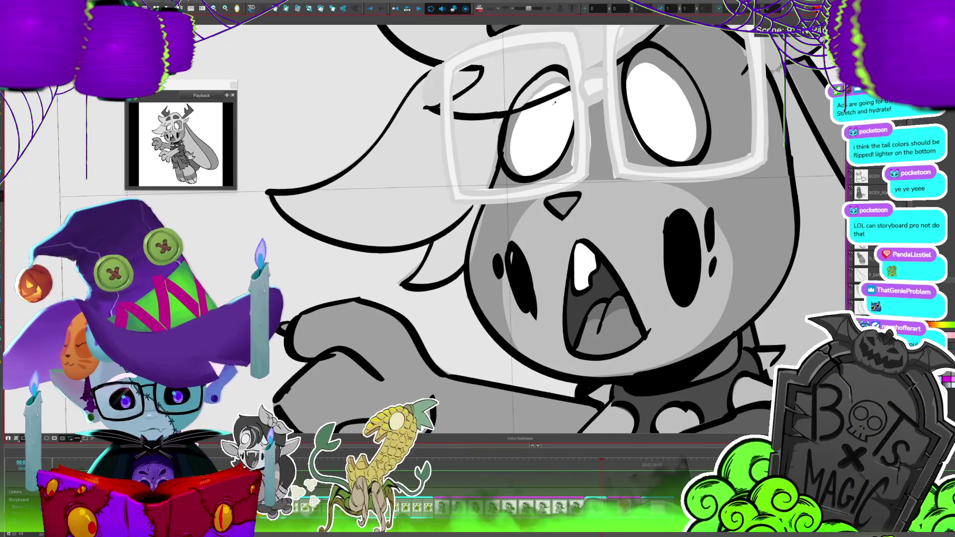
pyautogui.hotkey('alt', 't')
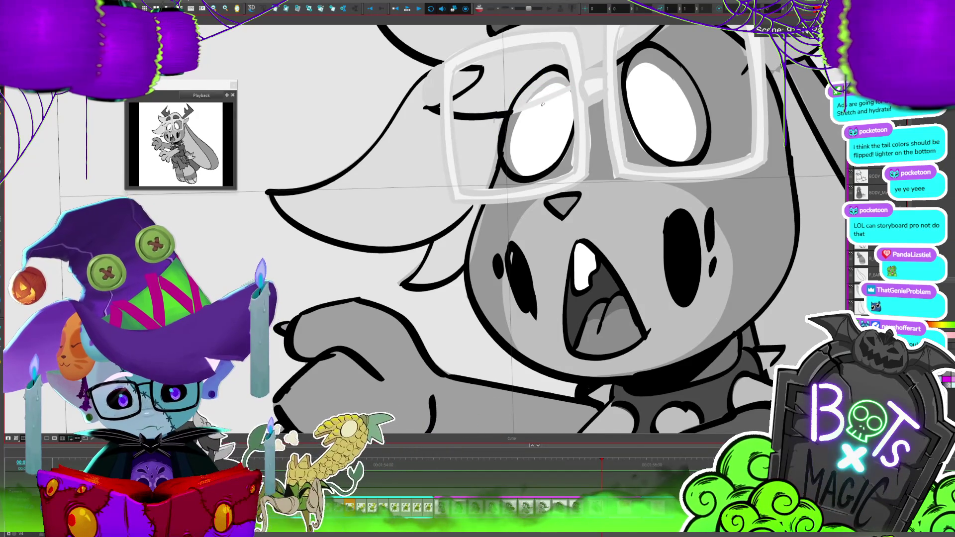
pyautogui.hotkey('alt', 'i')
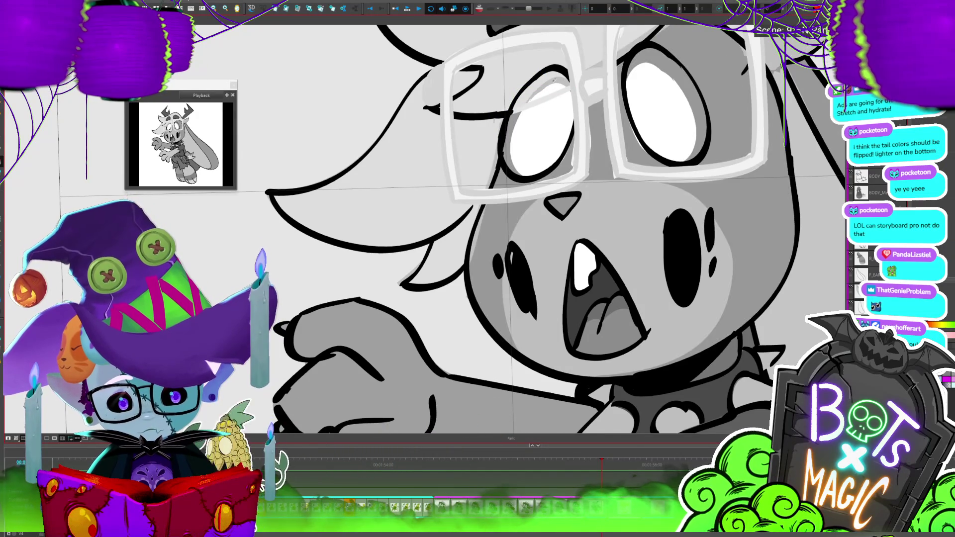
pyautogui.hotkey('alt', 't')
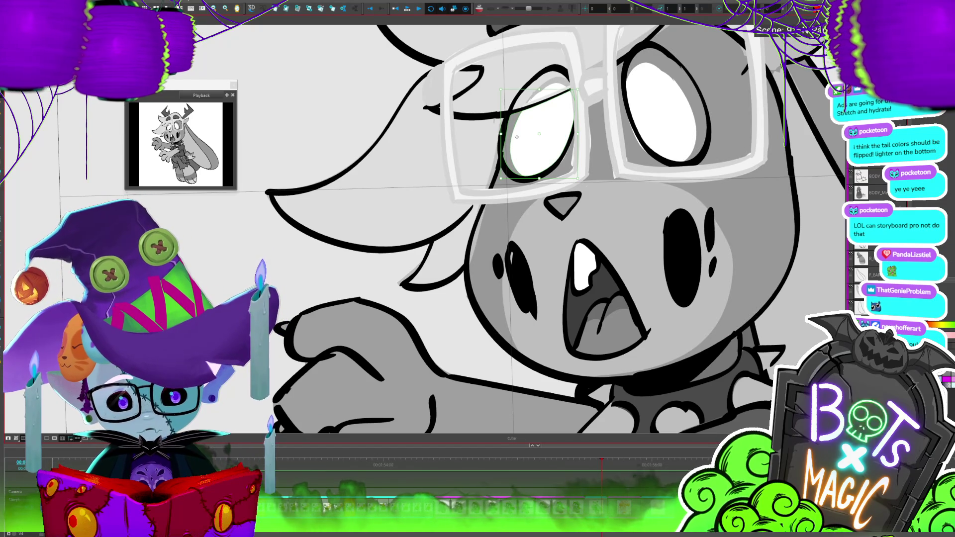
pyautogui.press('Delete')
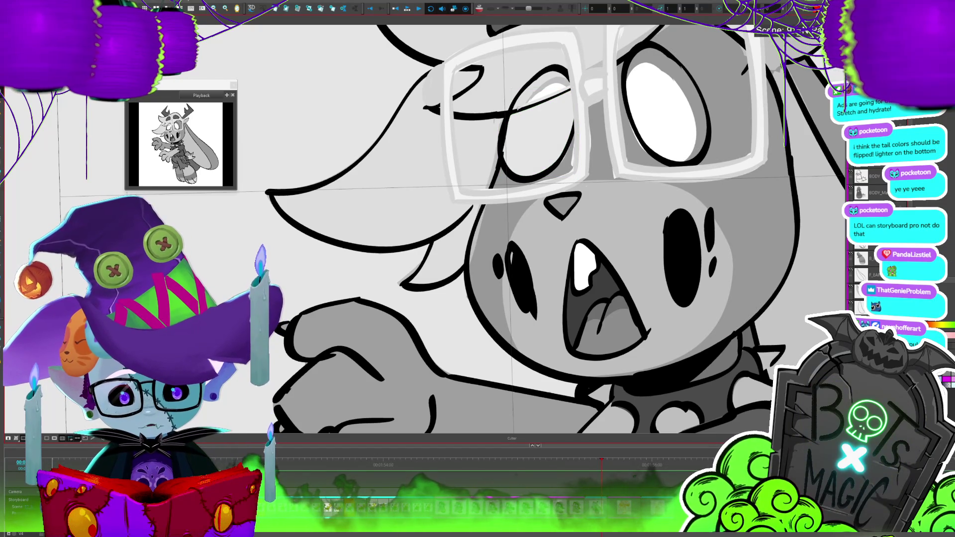
# Repaint the left eye's interior white with the Brush.
pyautogui.moveTo(518, 107); pyautogui.dragTo(543, 121)
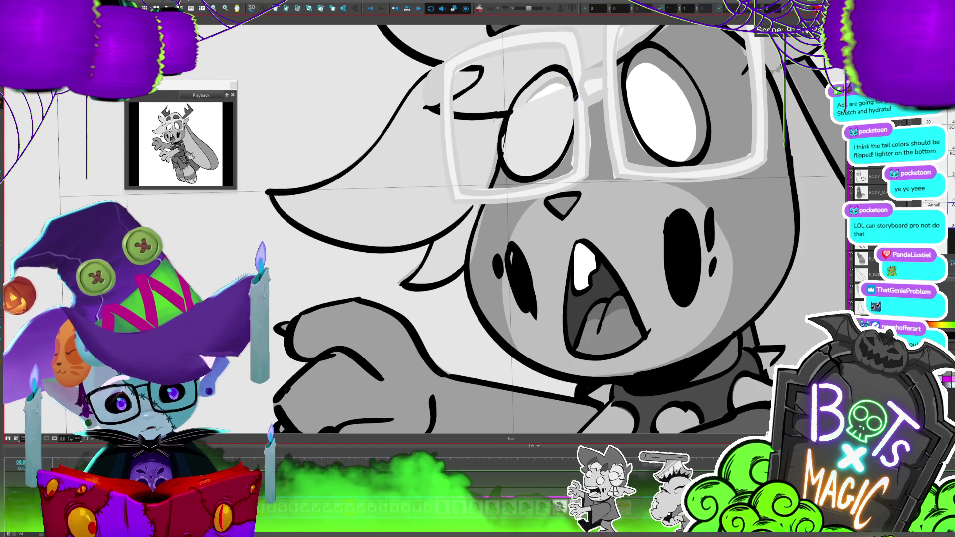
pyautogui.click(570, 108)
pyautogui.hotkey('ctrl', 'z')
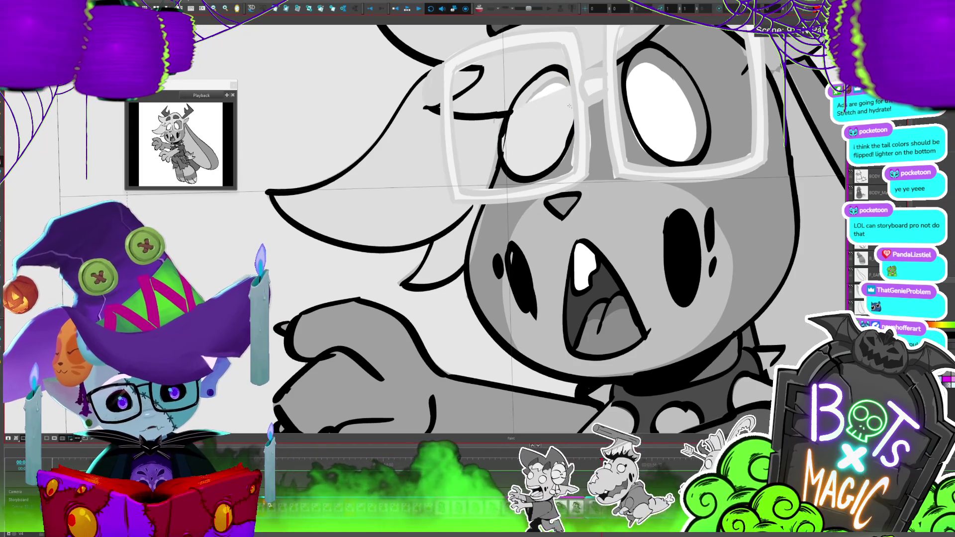
pyautogui.click(549, 94)
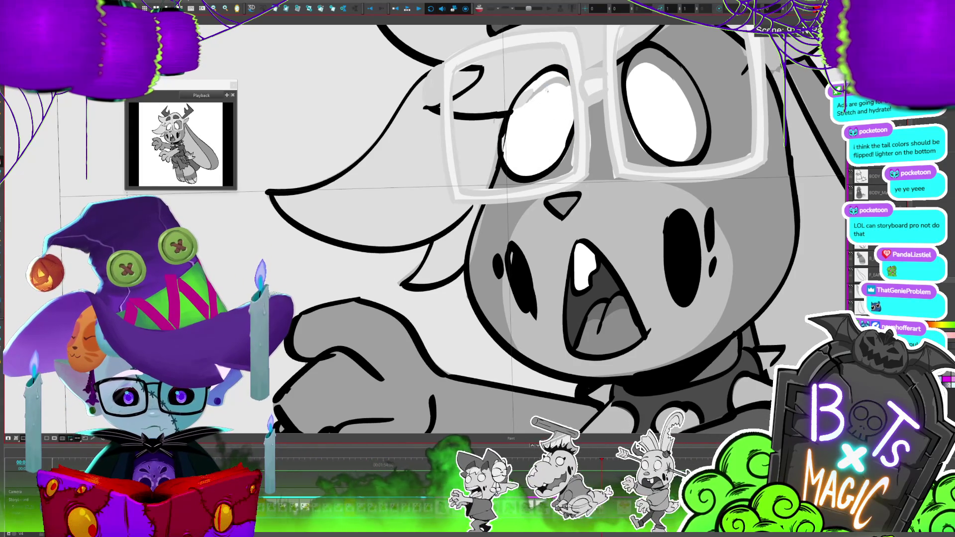
pyautogui.hotkey('alt', 'b')
pyautogui.click(519, 106)
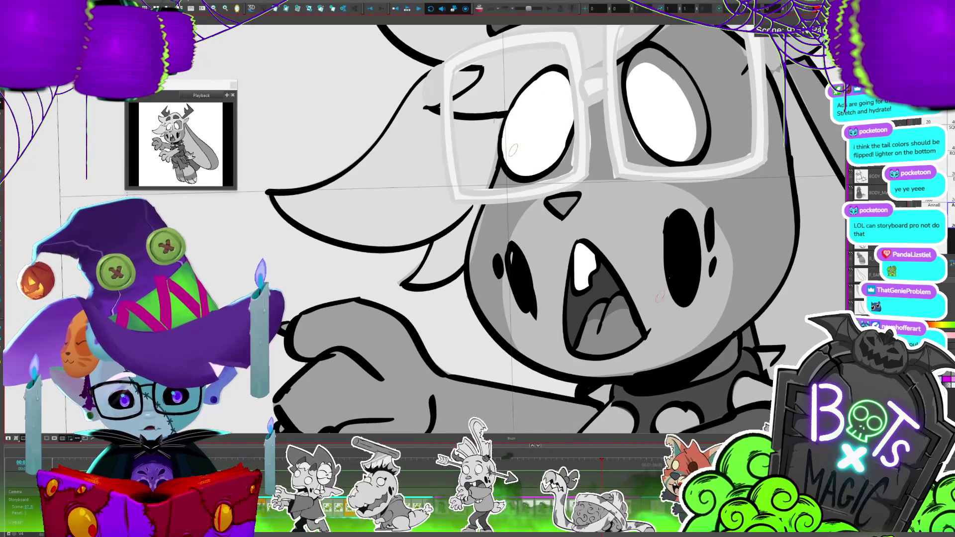
pyautogui.scroll(-5, 513, 149)
pyautogui.scroll(4, 697, 345)
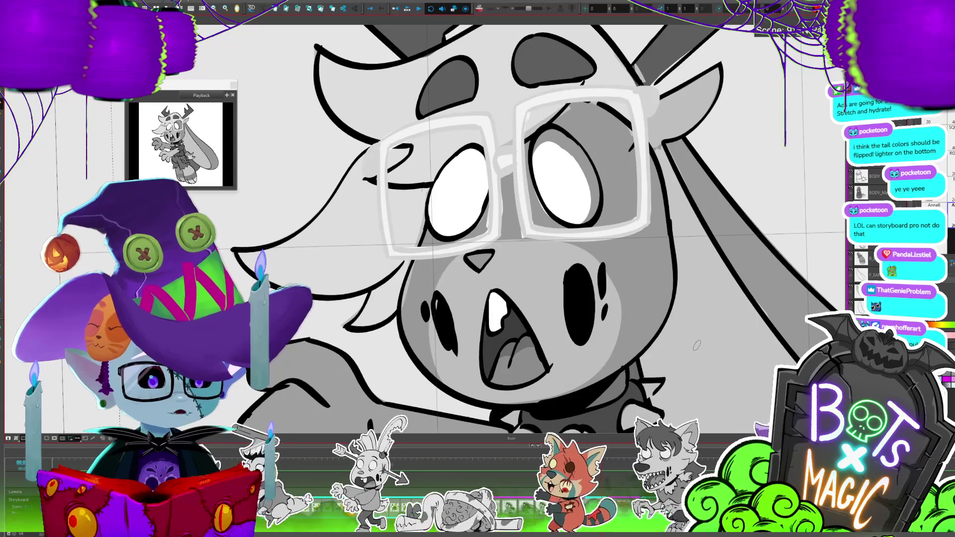
pyautogui.moveTo(754, 205); pyautogui.dragTo(706, 233)
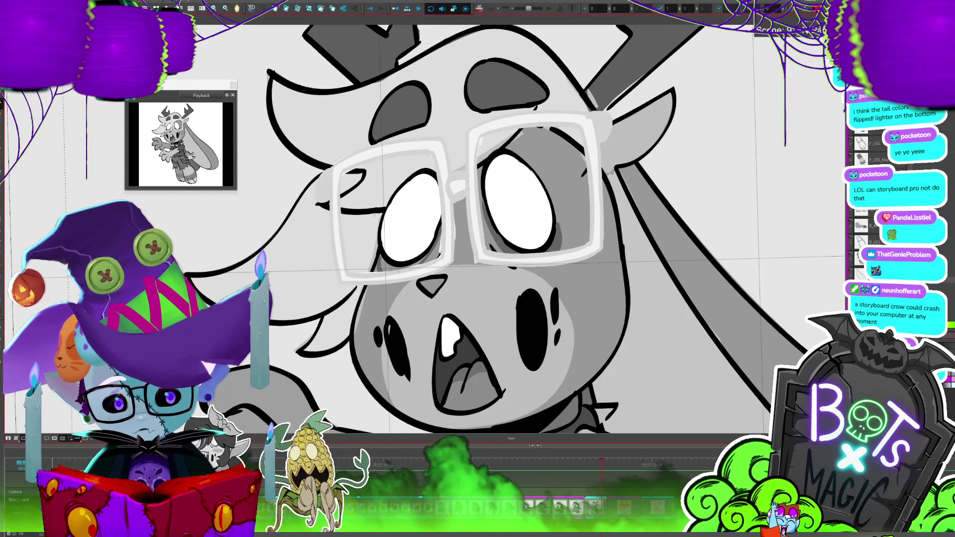
# Zoom out to review the whole character alongside the reference sheet.
pyautogui.press('1')
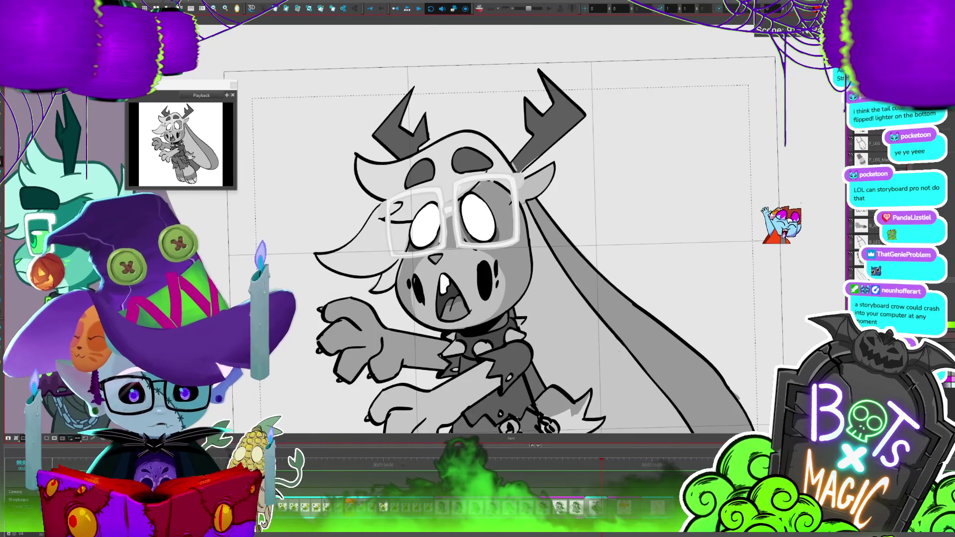
pyautogui.hotkey('ctrl', 'z')
pyautogui.hotkey('ctrl', 'z')
pyautogui.press('1')
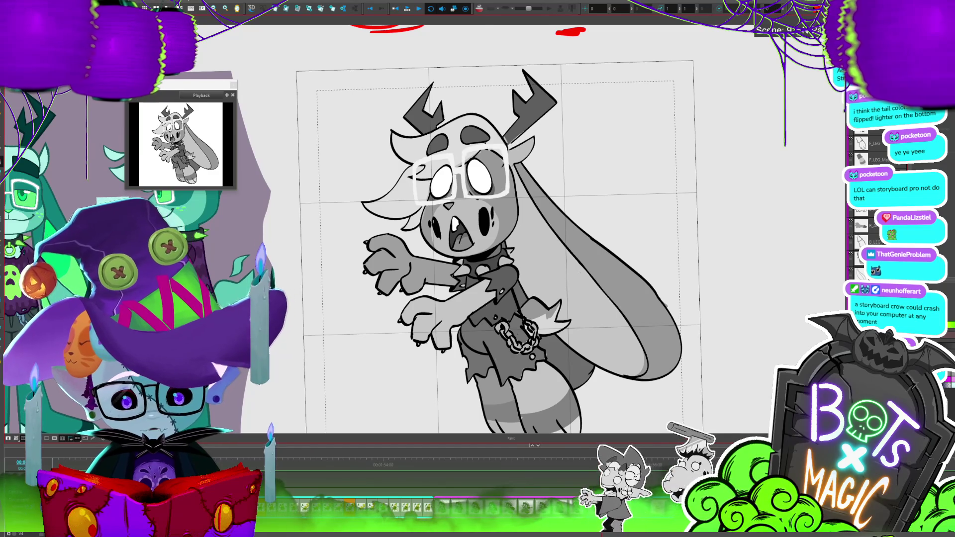
pyautogui.moveTo(448, 248); pyautogui.dragTo(506, 192)
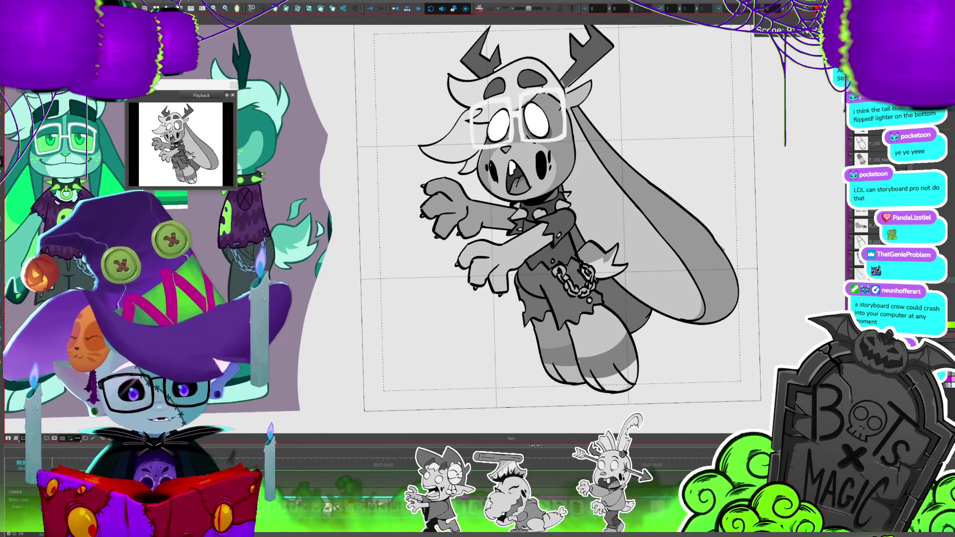
pyautogui.scroll(1, 547, 92)
pyautogui.scroll(1, 547, 92)
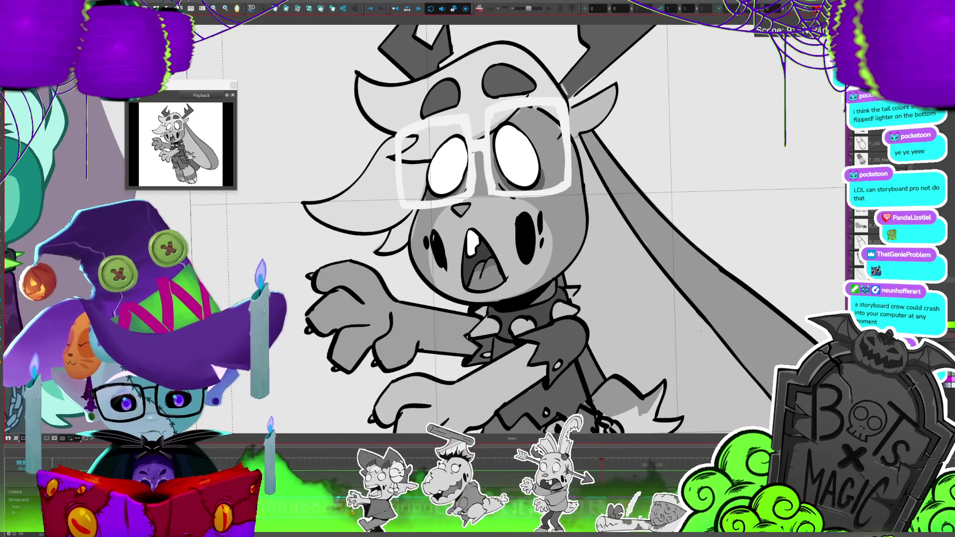
# Select the square glasses drawing and delete it from the face.
pyautogui.hotkey('ctrl', 'a')
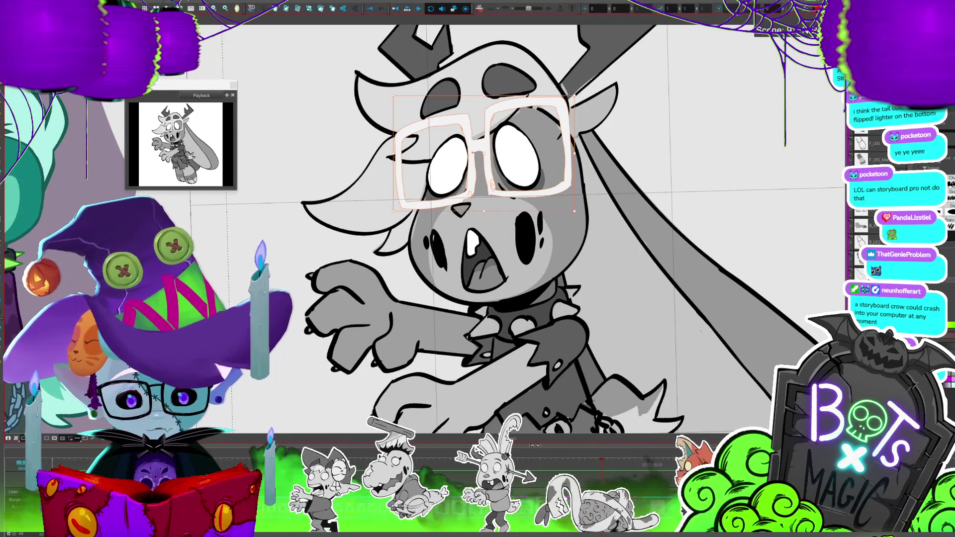
pyautogui.moveTo(575, 95); pyautogui.dragTo(579, 93)
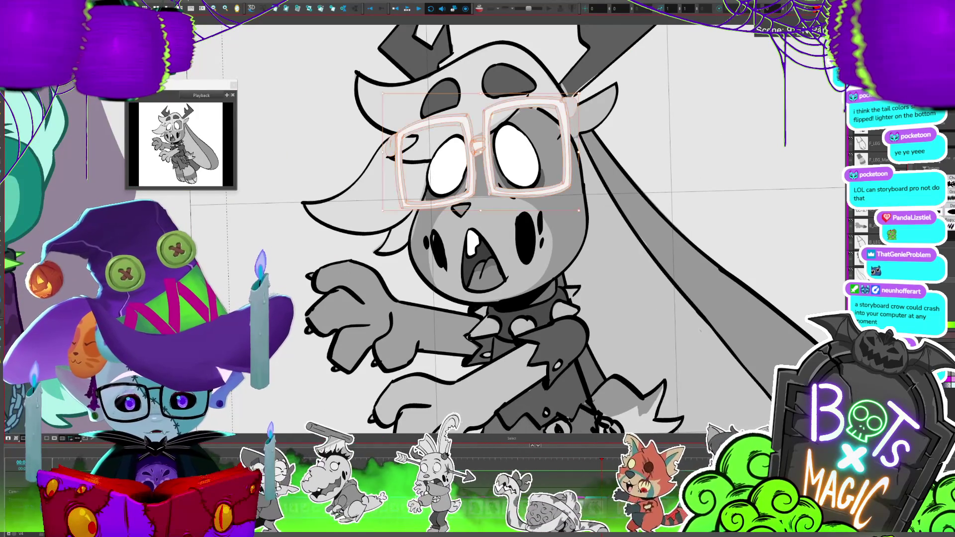
pyautogui.press('-')
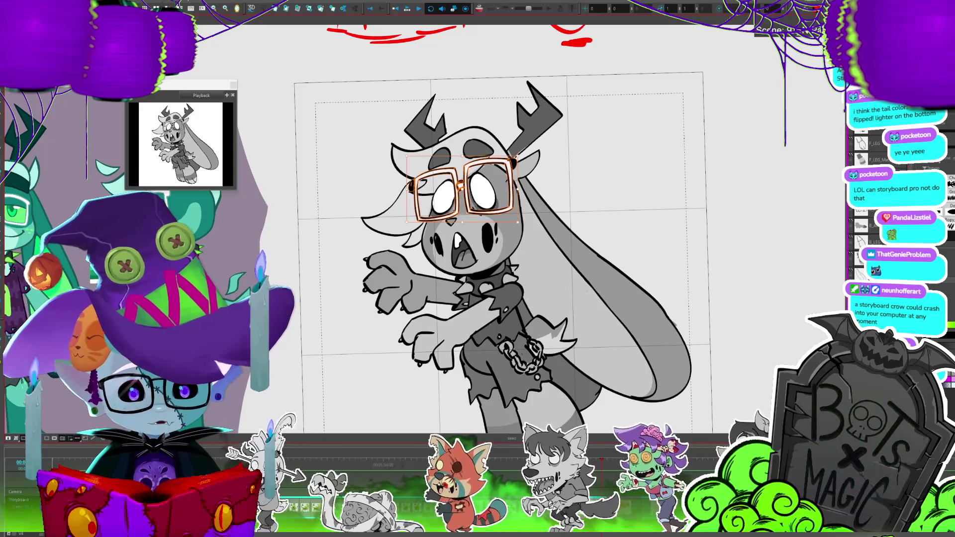
pyautogui.press('Escape')
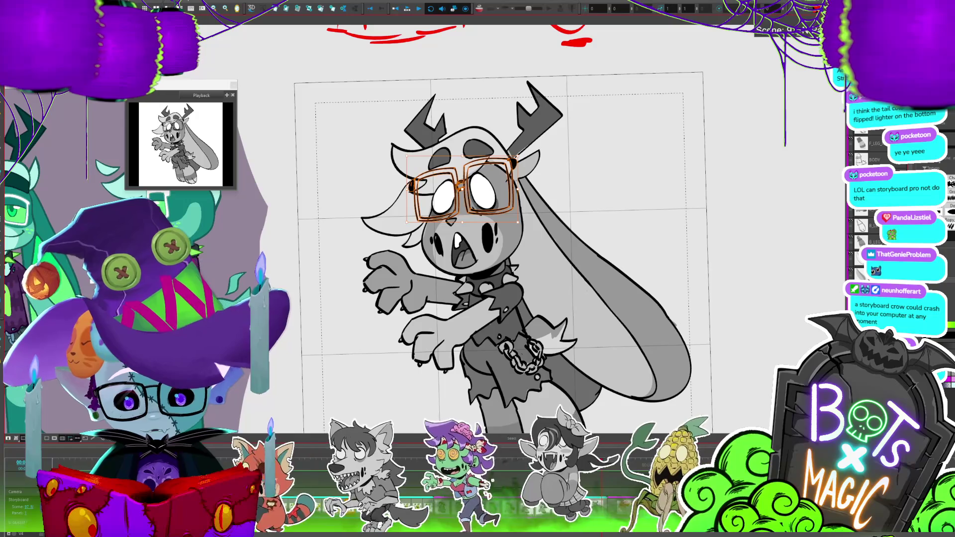
pyautogui.press('Delete')
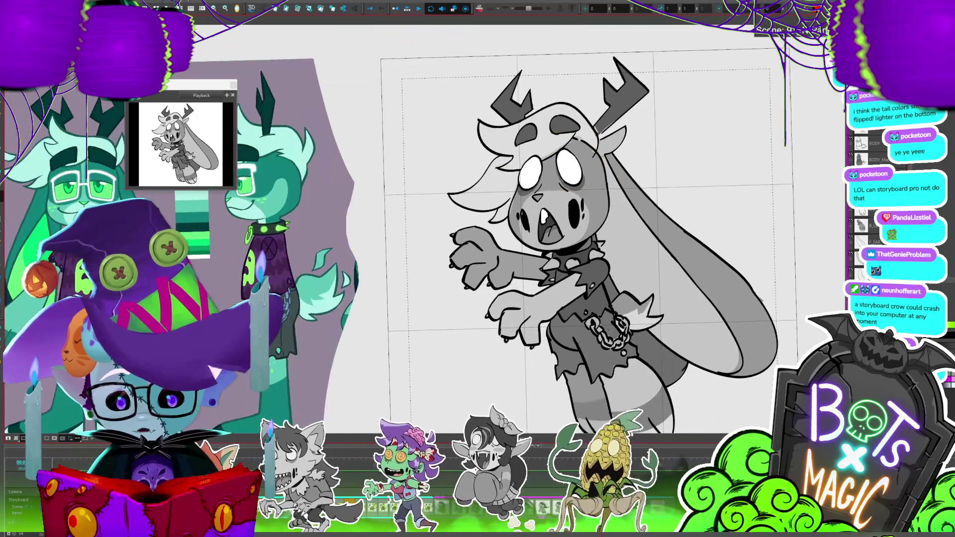
pyautogui.press('2')
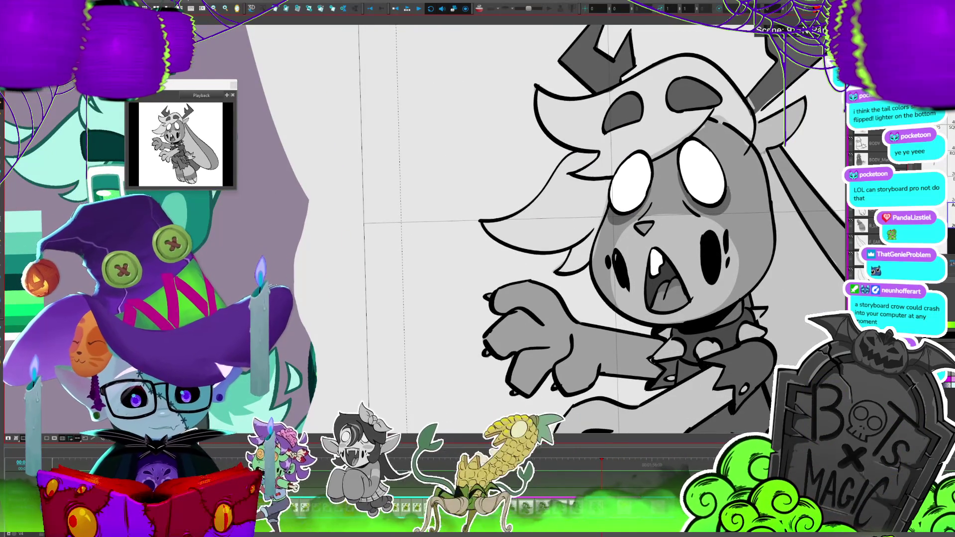
pyautogui.doubleClick(875, 159)
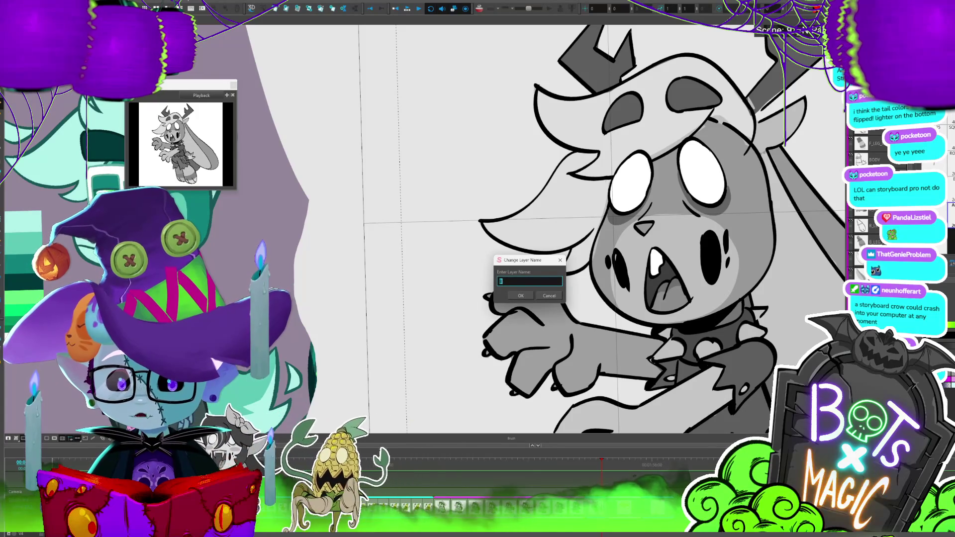
pyautogui.press('Escape')
pyautogui.moveTo(740, 256); pyautogui.dragTo(678, 248)
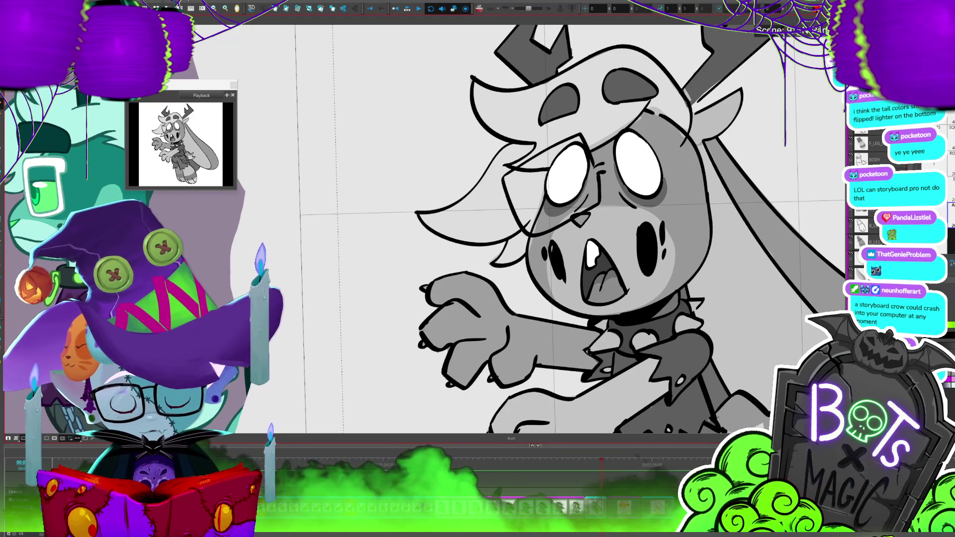
# Delete the leftover glasses strokes and the small mark beside the eye.
pyautogui.scroll(3, 519, 203)
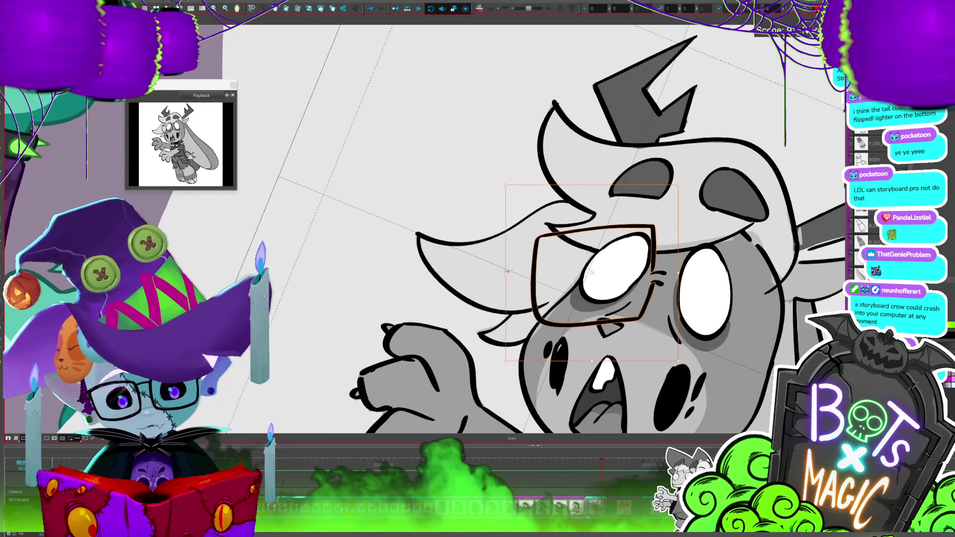
pyautogui.click(660, 283)
pyautogui.hotkey('alt', 'b')
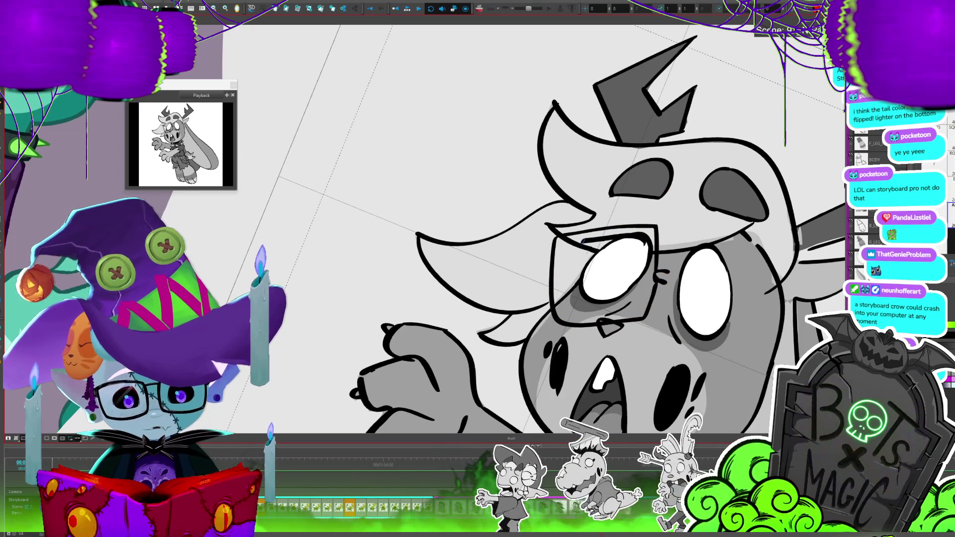
pyautogui.hotkey('alt', 's')
pyautogui.hotkey('ctrl', 'a')
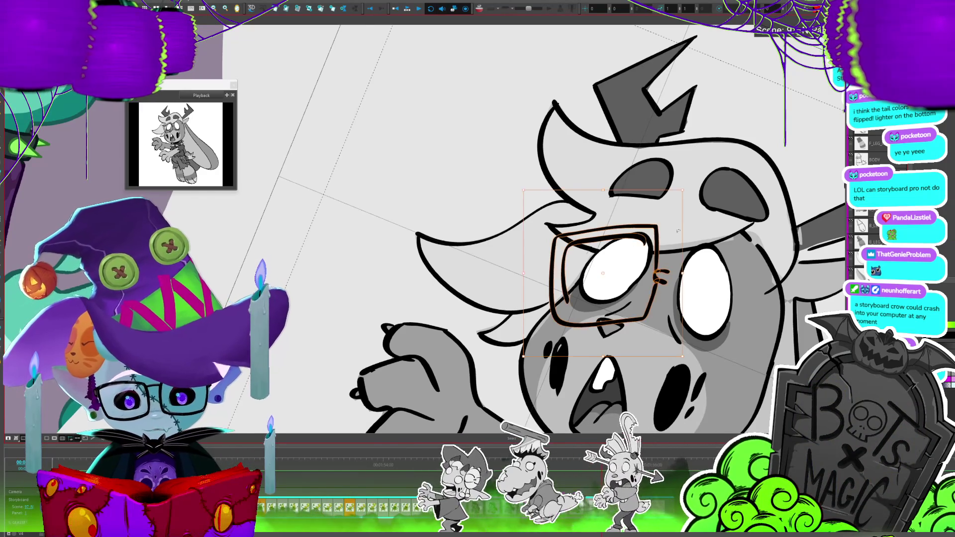
pyautogui.press('Delete')
pyautogui.hotkey('alt', 'b')
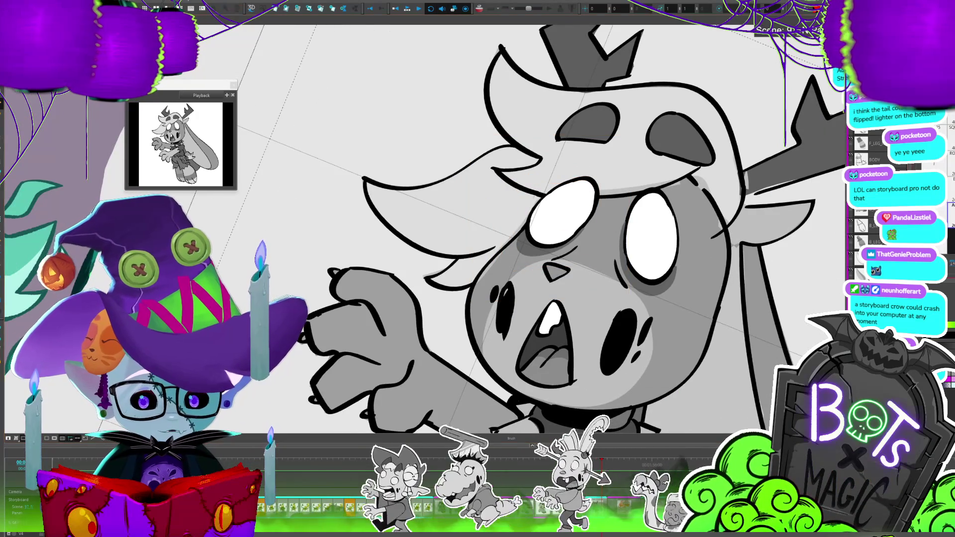
pyautogui.press('2')
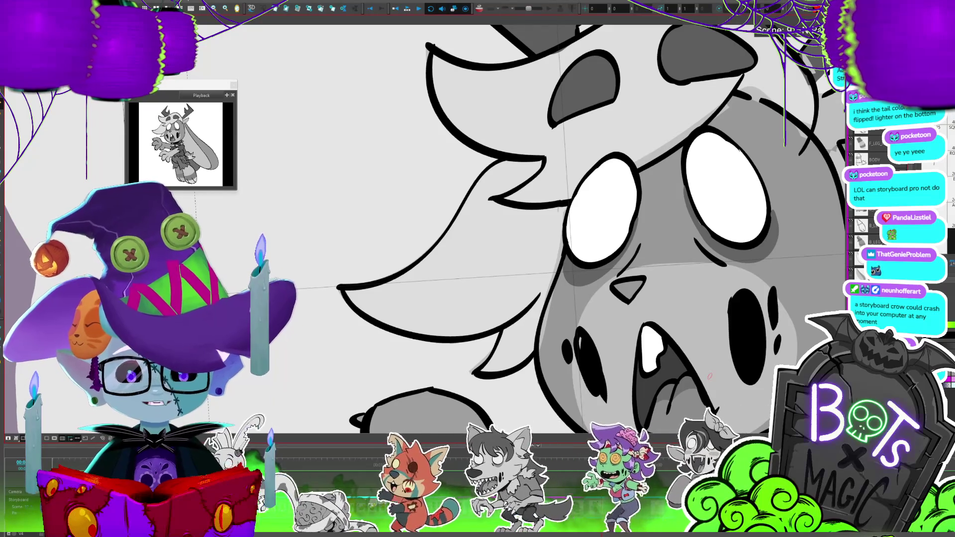
# Sketch a stroke above the eyes and extend the new glasses' bottom edge and left side.
pyautogui.hscroll(3, 498, 224)
pyautogui.scroll(-2, 497, 224)
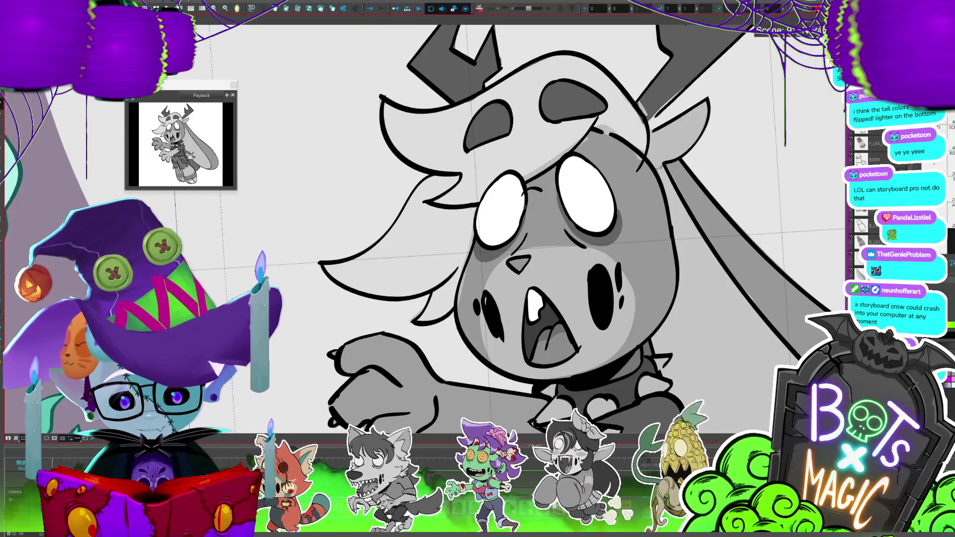
pyautogui.moveTo(538, 174); pyautogui.dragTo(620, 128)
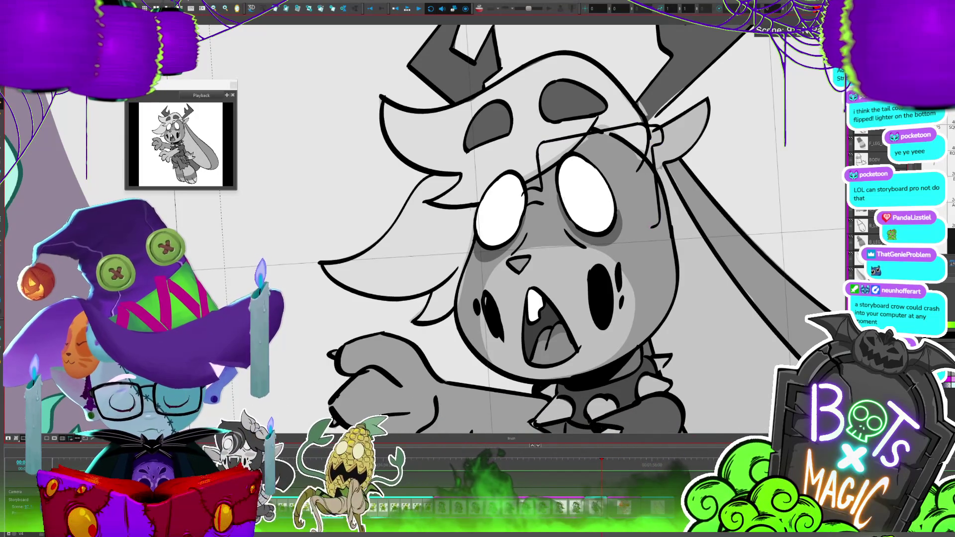
pyautogui.press('Left')
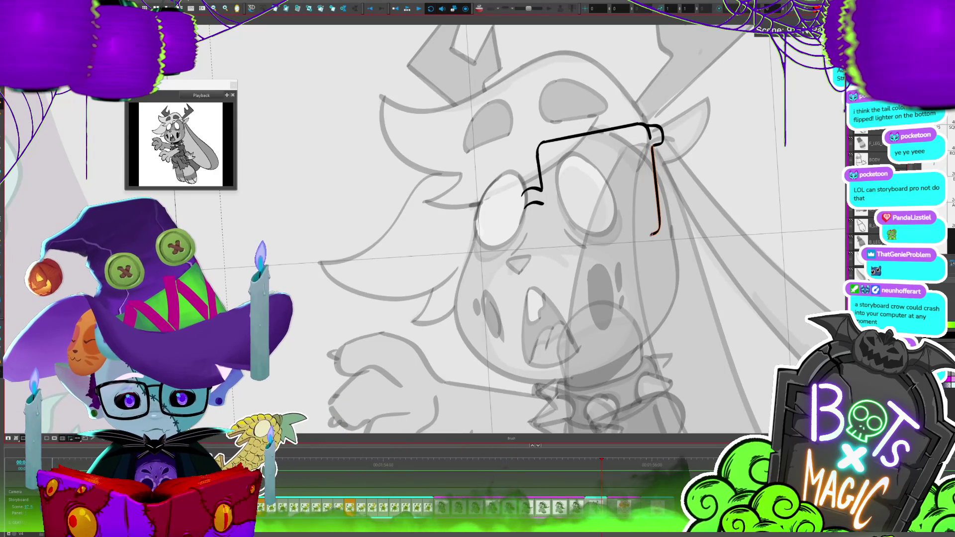
pyautogui.moveTo(561, 248); pyautogui.dragTo(547, 235)
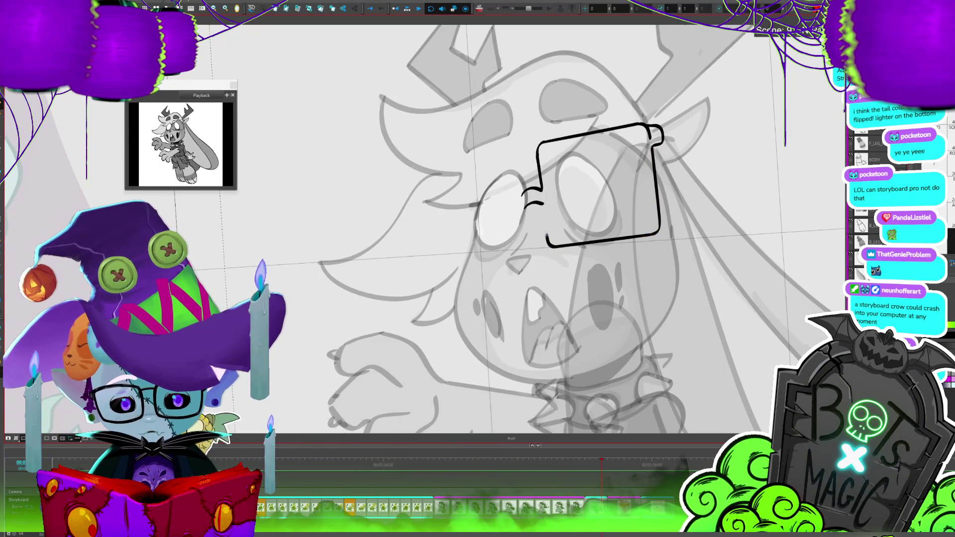
pyautogui.scroll(-3, 465, 244)
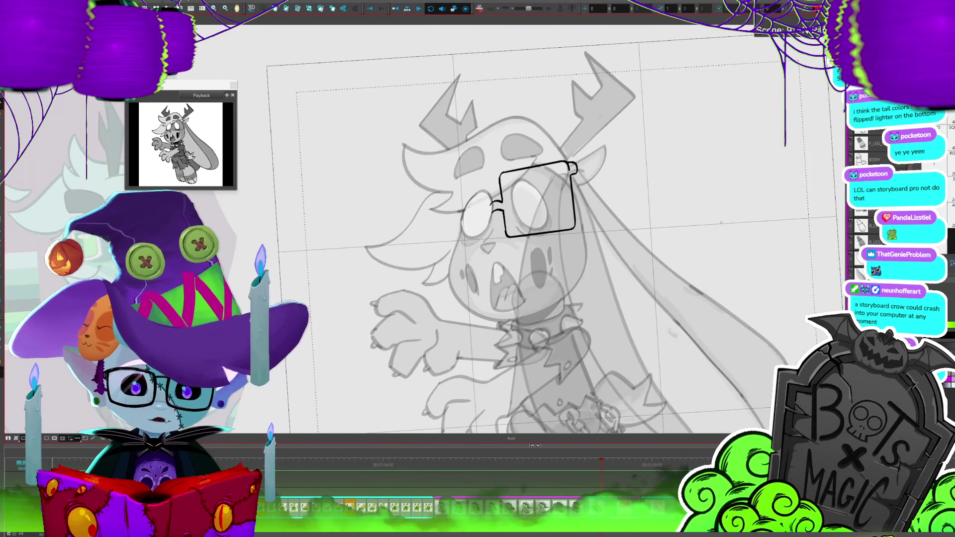
pyautogui.scroll(3, 395, 247)
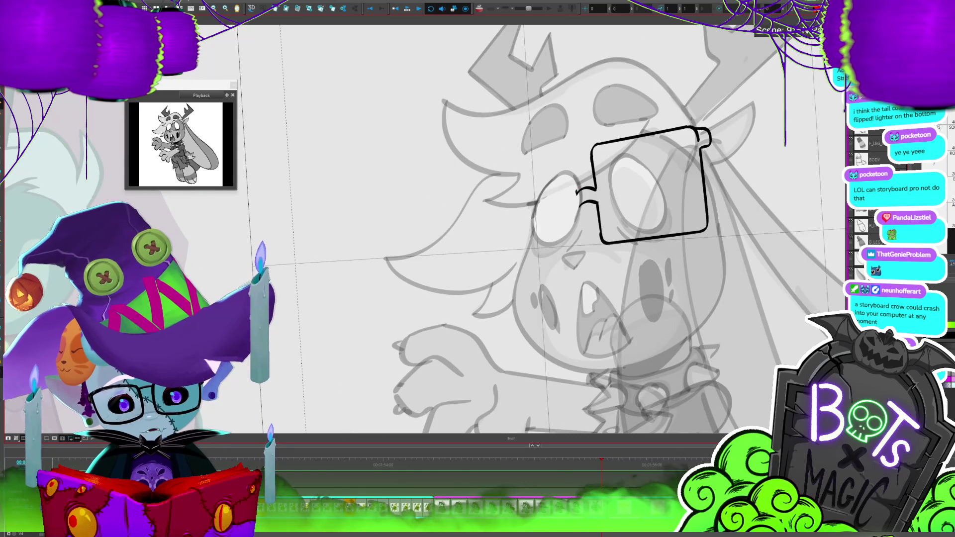
pyautogui.moveTo(568, 156); pyautogui.dragTo(559, 153)
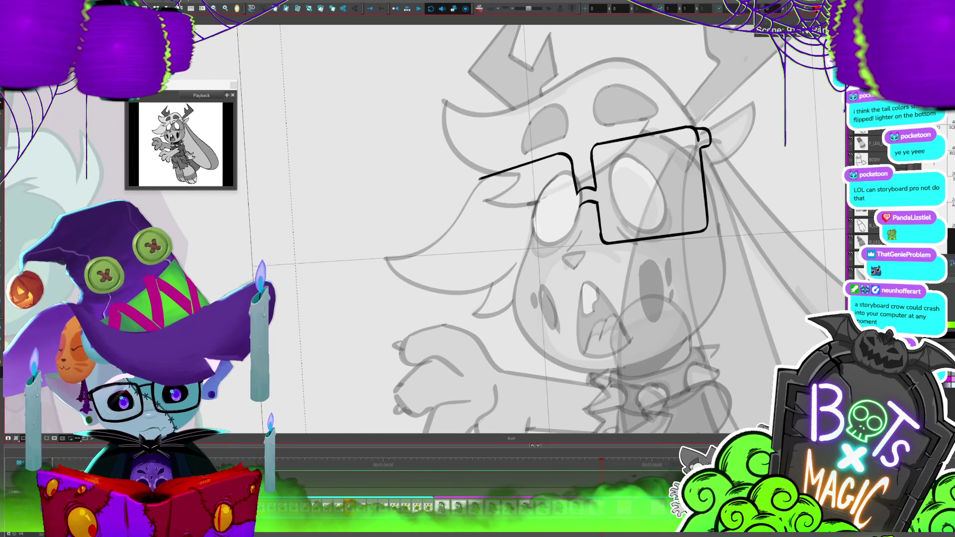
# Replace the overlong left edge of the glasses with a shorter stroke.
pyautogui.hotkey('alt', 's')
pyautogui.moveTo(500, 169)
pyautogui.mouseDown()
pyautogui.moveTo(475, 205)
pyautogui.moveTo(486, 280)
pyautogui.mouseUp()
pyautogui.hotkey('alt', 'b')
pyautogui.hotkey('ctrl', 'z')
pyautogui.moveTo(468, 191); pyautogui.dragTo(478, 254)
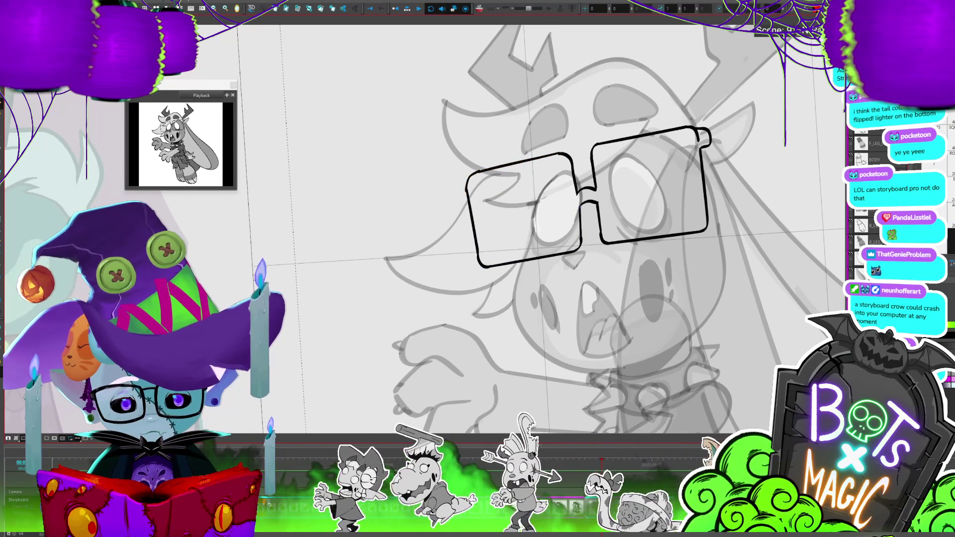
pyautogui.hotkey('shift', 'z')
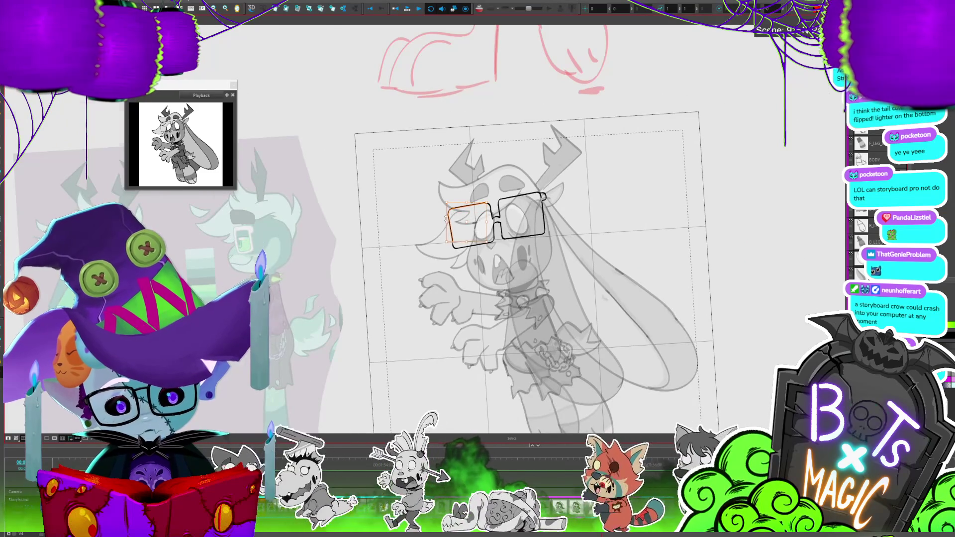
pyautogui.scroll(5, 446, 218)
# Select and inspect the strokes around the left lens.
pyautogui.moveTo(495, 221); pyautogui.dragTo(510, 298)
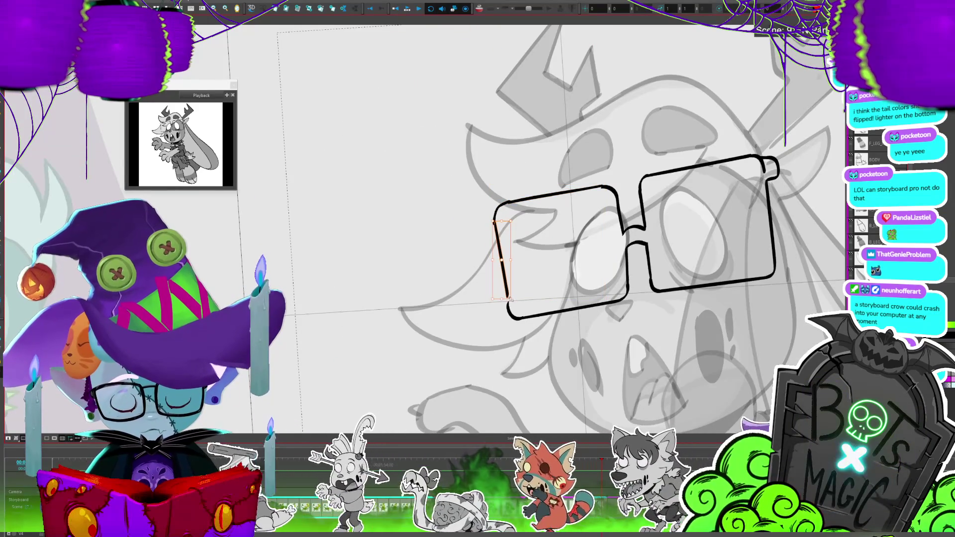
pyautogui.moveTo(601, 184); pyautogui.dragTo(625, 235)
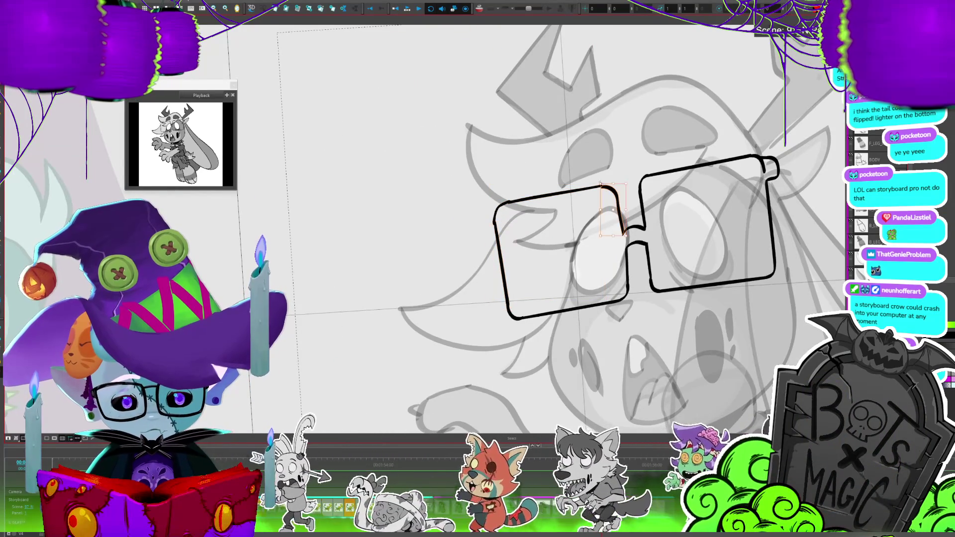
pyautogui.moveTo(620, 152)
pyautogui.mouseDown()
pyautogui.moveTo(491, 190)
pyautogui.moveTo(497, 254)
pyautogui.mouseUp()
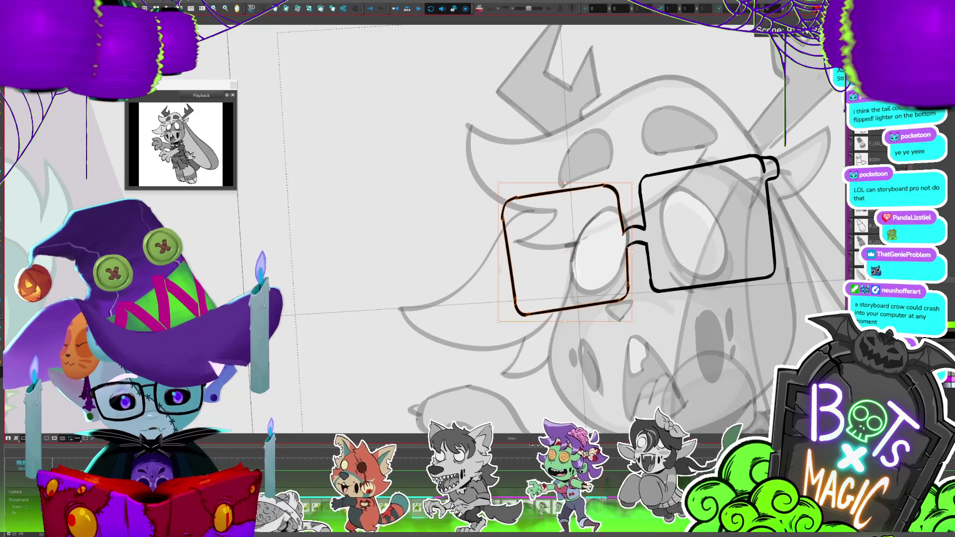
pyautogui.scroll(-3, 502, 273)
pyautogui.press('Escape')
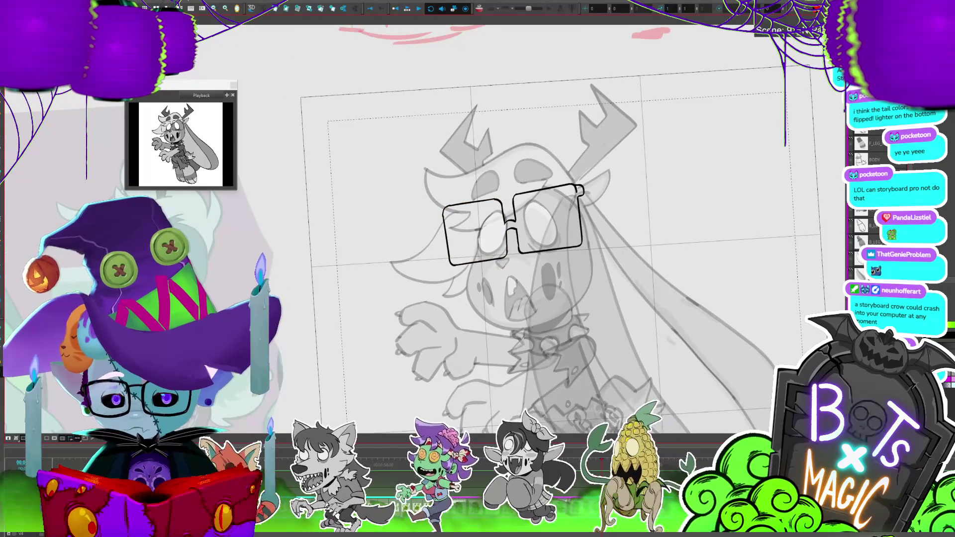
pyautogui.scroll(3, 412, 222)
# Draw the inner rectangle outline of the left lens.
pyautogui.moveTo(582, 184); pyautogui.dragTo(530, 289)
pyautogui.moveTo(541, 190); pyautogui.dragTo(532, 290)
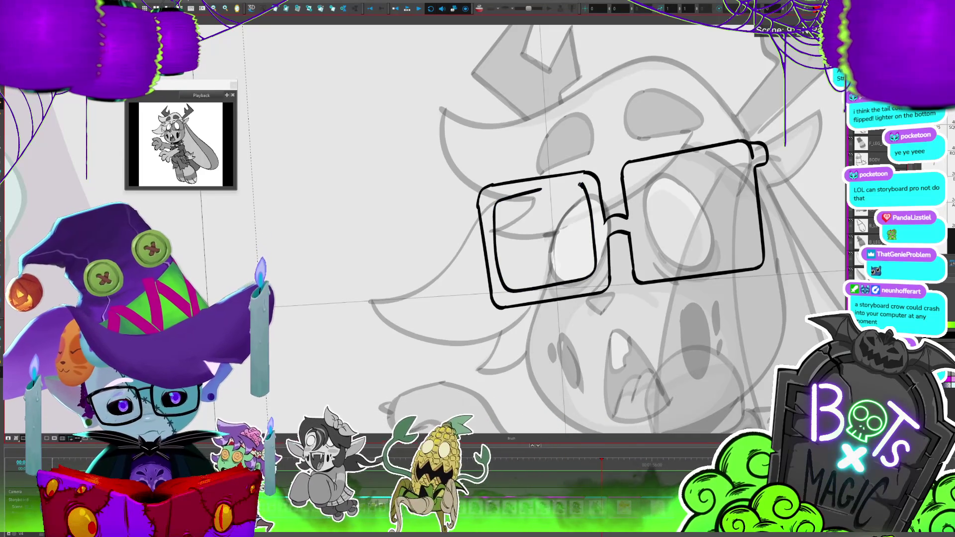
pyautogui.hotkey('alt', 's')
pyautogui.click(592, 189)
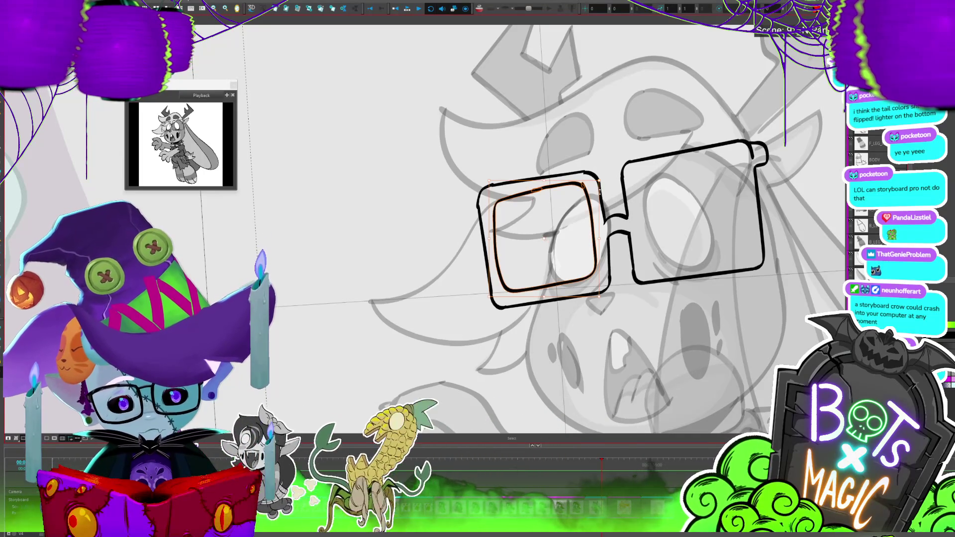
pyautogui.click(648, 95)
pyautogui.hotkey('shift', 'z')
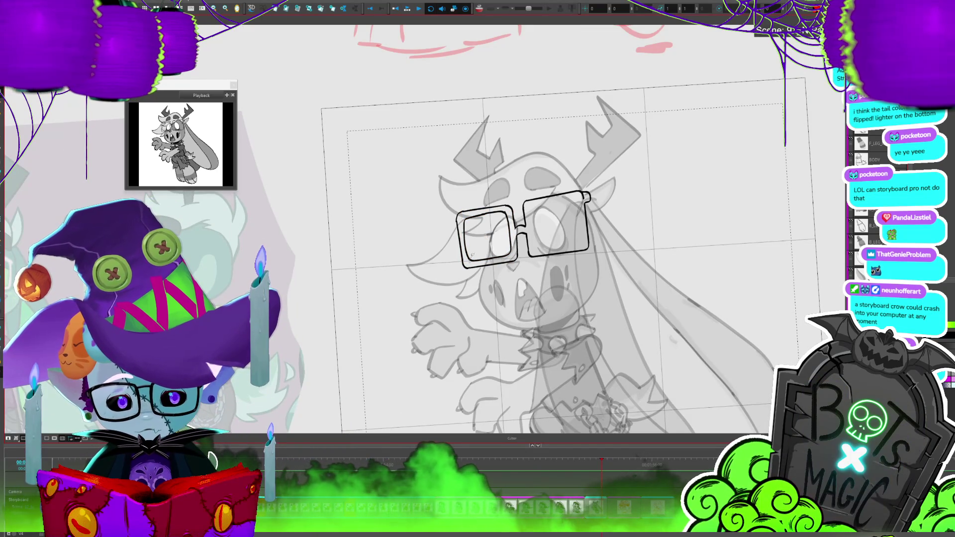
pyautogui.press('2')
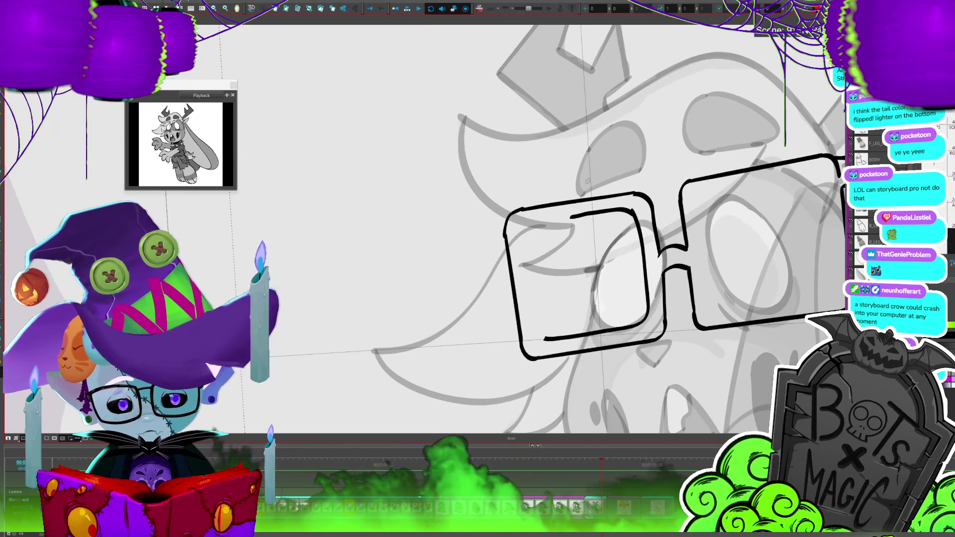
# Extend the inner top line, copy the inner outline into the right lens, and start Auto-Matte.
pyautogui.moveTo(573, 216); pyautogui.dragTo(536, 223)
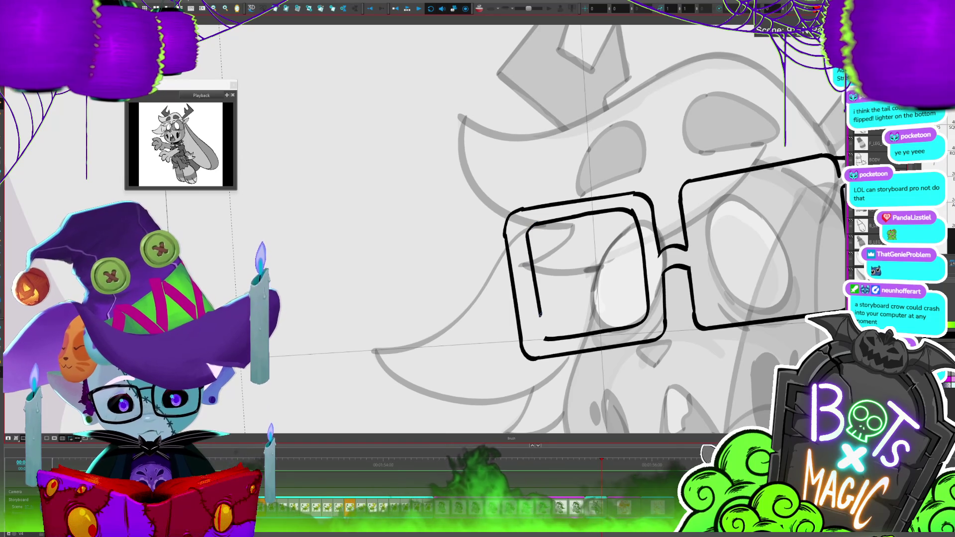
pyautogui.hotkey('alt', 's')
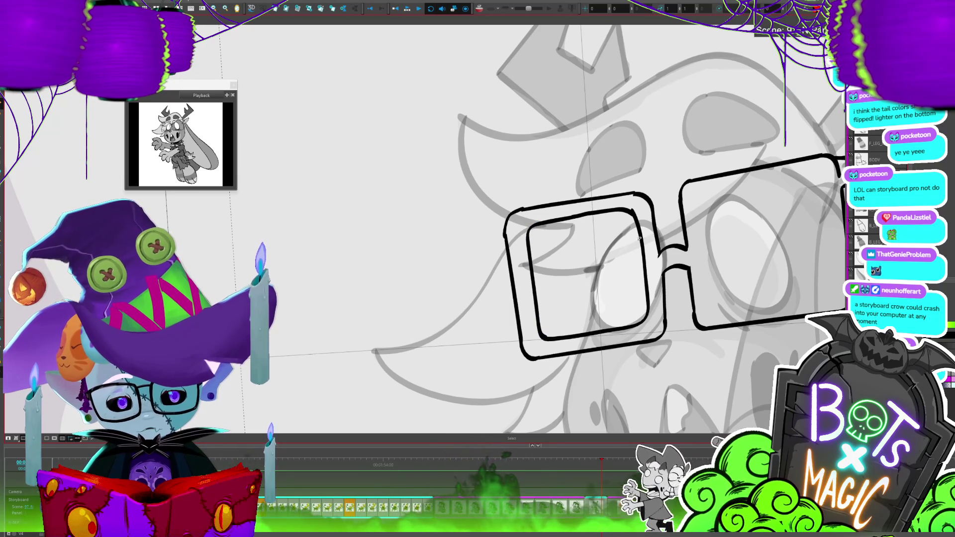
pyautogui.moveTo(592, 210)
pyautogui.mouseDown()
pyautogui.moveTo(812, 290)
pyautogui.moveTo(613, 211)
pyautogui.mouseUp()
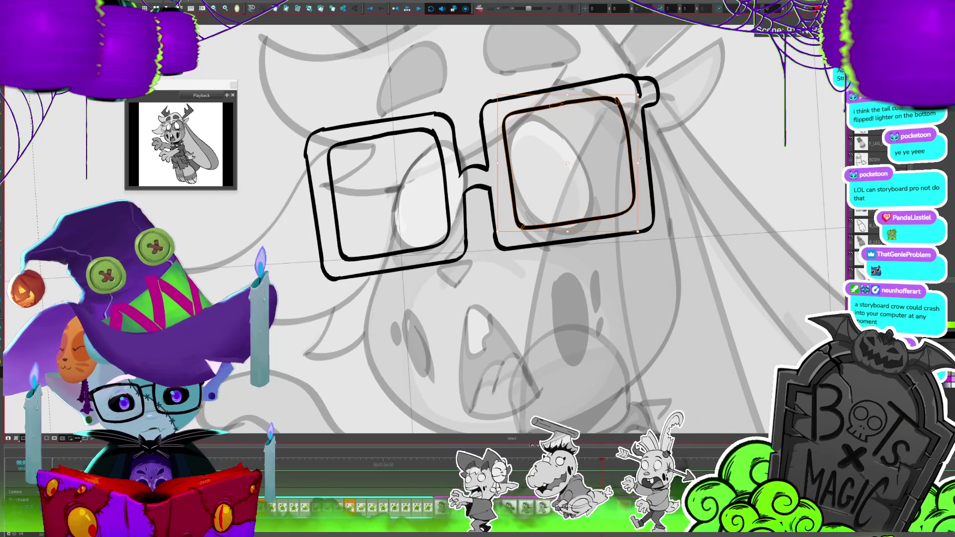
pyautogui.press('1')
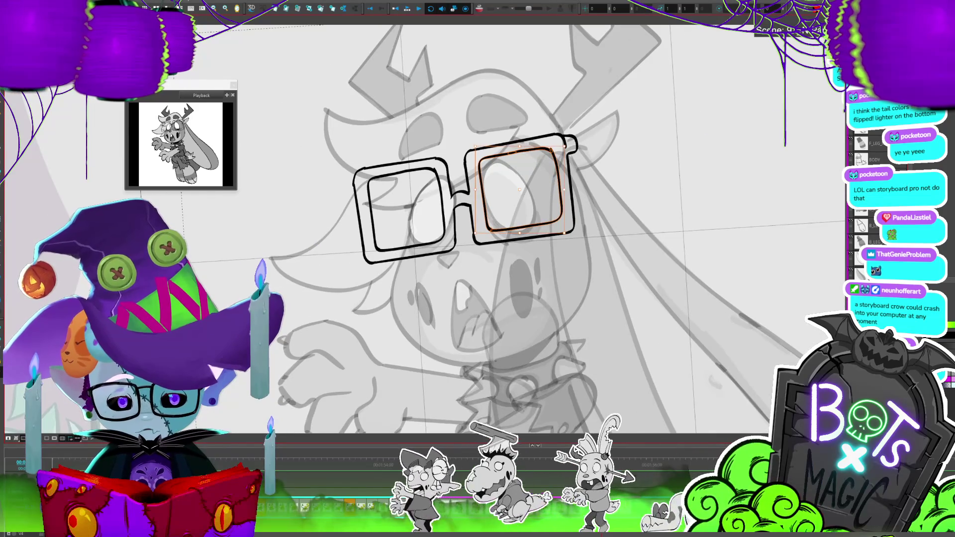
pyautogui.hotkey('ctrl', 'shift', 'm')
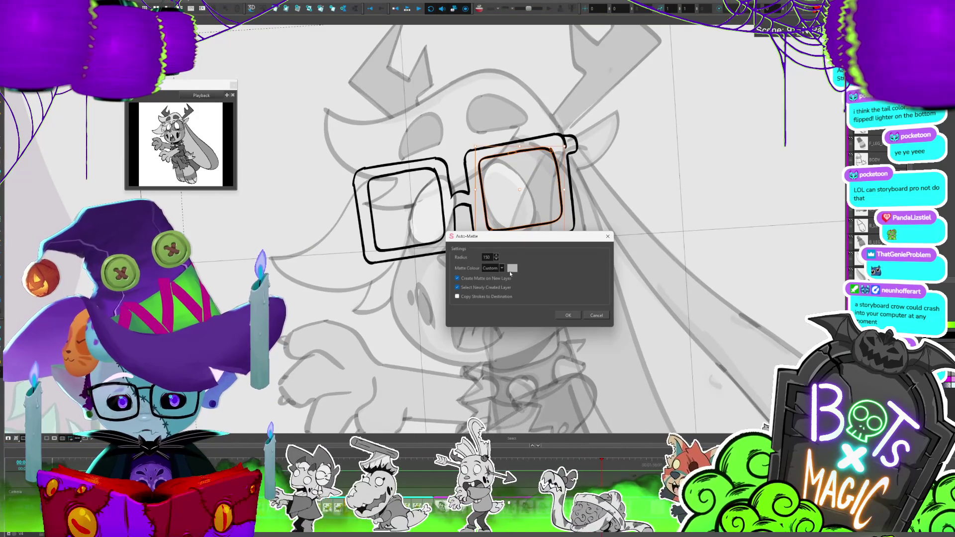
# Fill the glasses frame with a grey Auto-Matte and remove the stray bridge strokes.
pyautogui.click(512, 268)
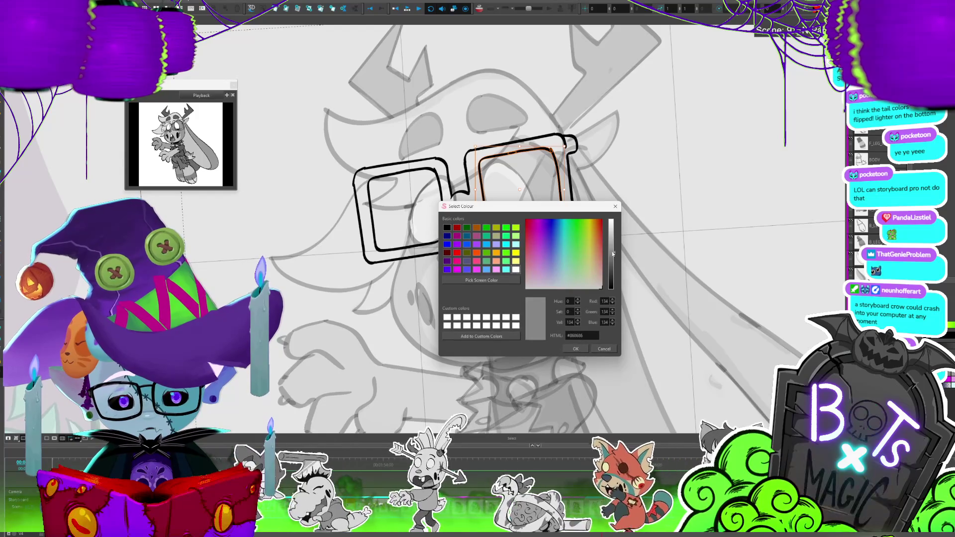
pyautogui.click(576, 349)
pyautogui.click(568, 316)
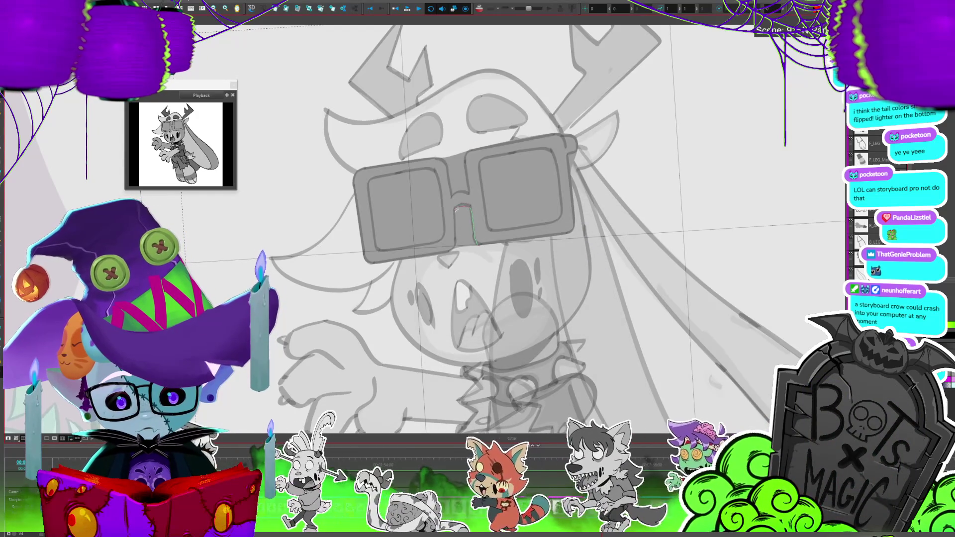
pyautogui.hotkey('ctrl', 'z')
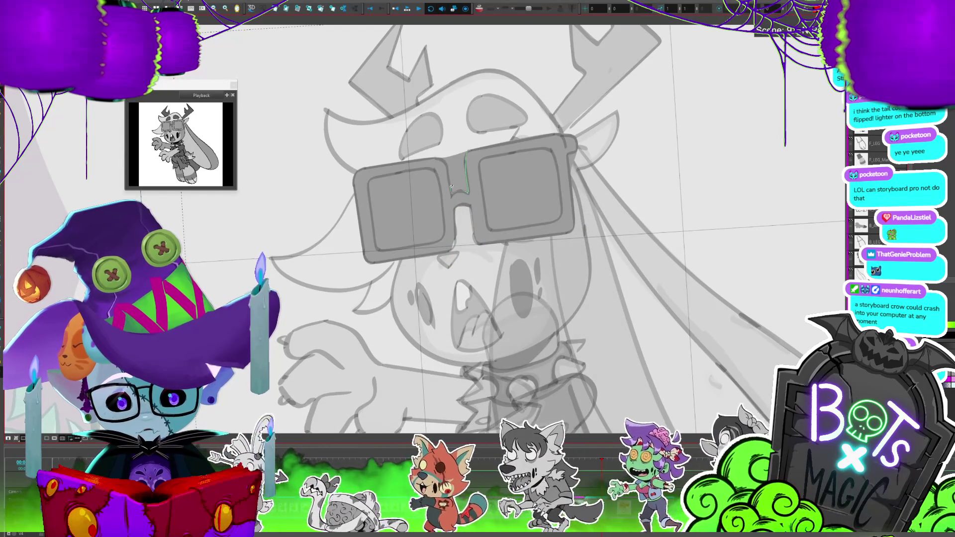
pyautogui.hotkey('ctrl', 'z')
# Cut away the grey fill inside the right and left lenses so the eyes show.
pyautogui.scroll(2, 463, 137)
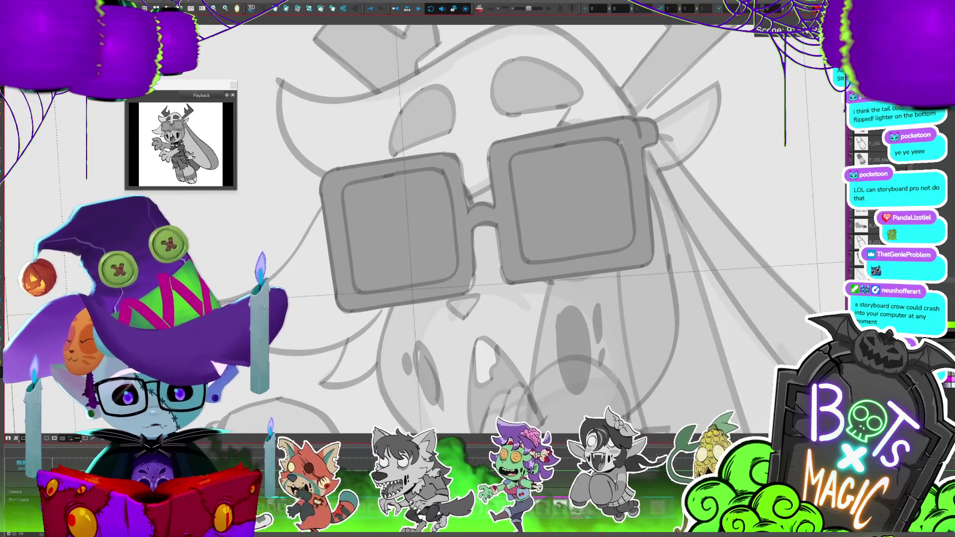
pyautogui.moveTo(620, 143)
pyautogui.mouseDown()
pyautogui.moveTo(633, 215)
pyautogui.moveTo(519, 222)
pyautogui.moveTo(619, 141)
pyautogui.mouseUp()
pyautogui.press('Delete')
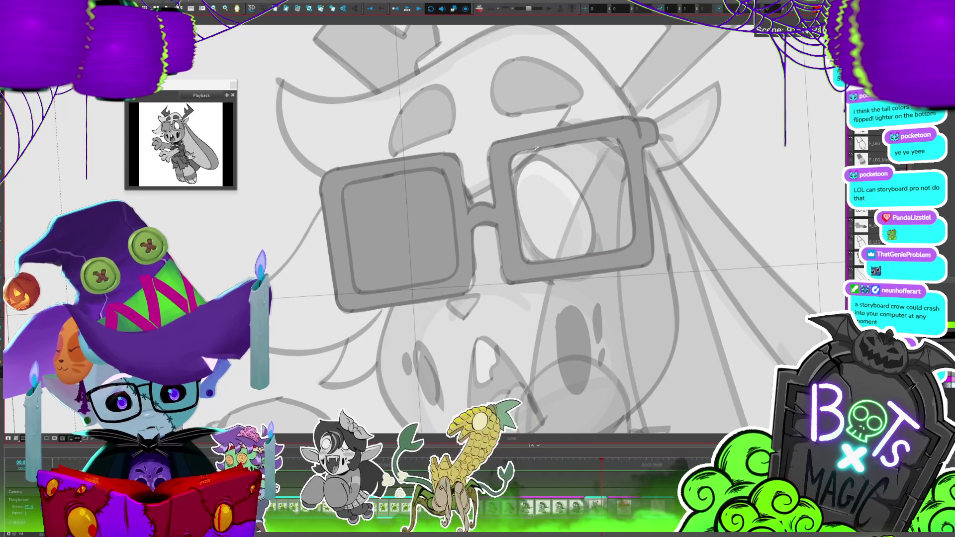
pyautogui.moveTo(455, 216); pyautogui.dragTo(457, 261)
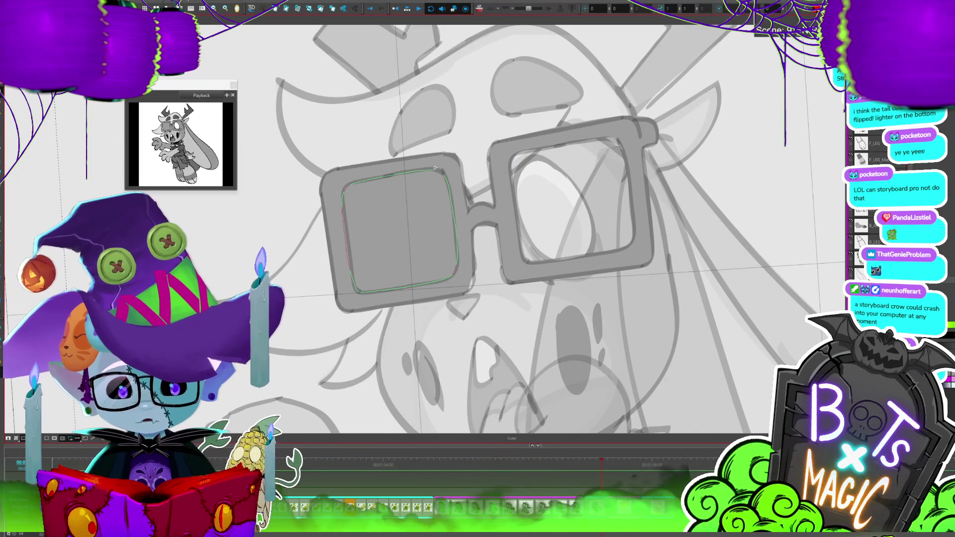
pyautogui.press('Delete')
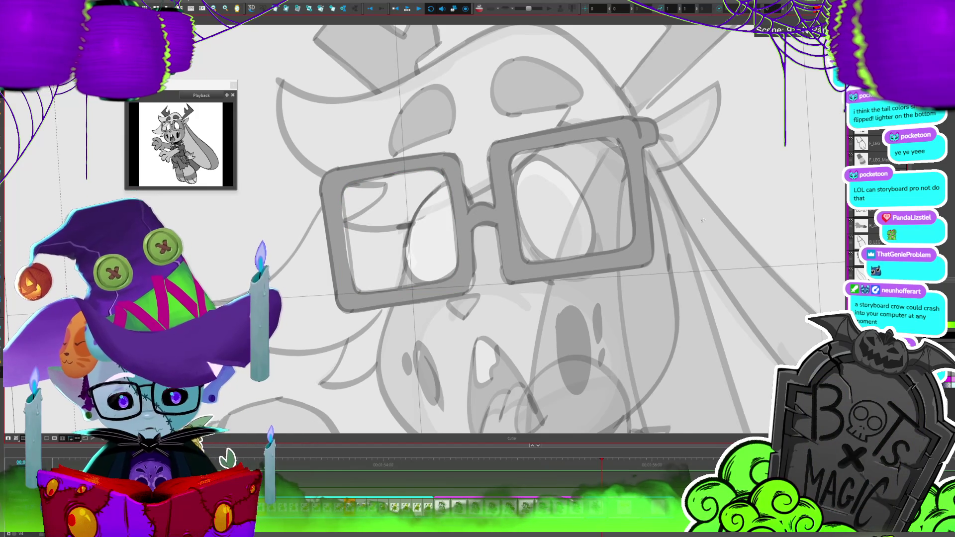
pyautogui.press('Escape')
pyautogui.scroll(-2, 432, 221)
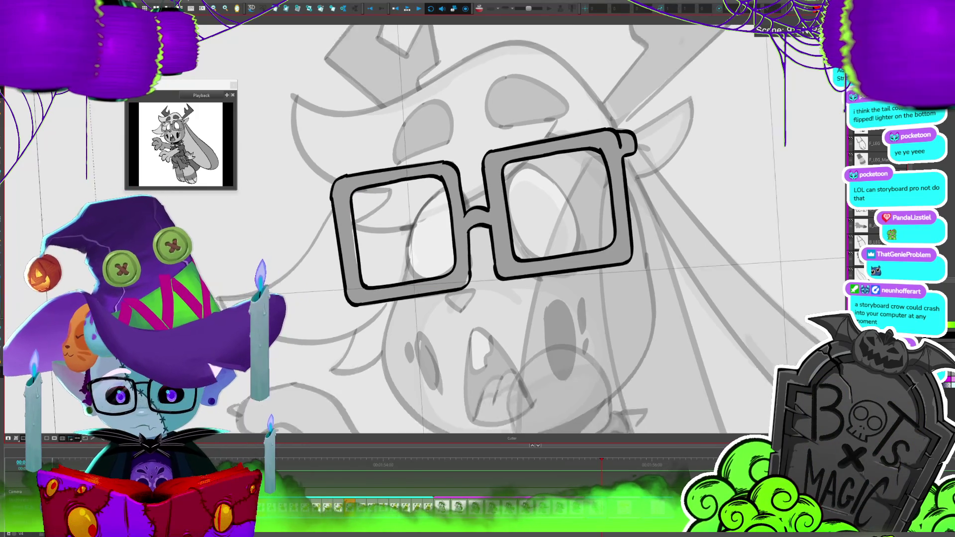
pyautogui.scroll(3, 398, 184)
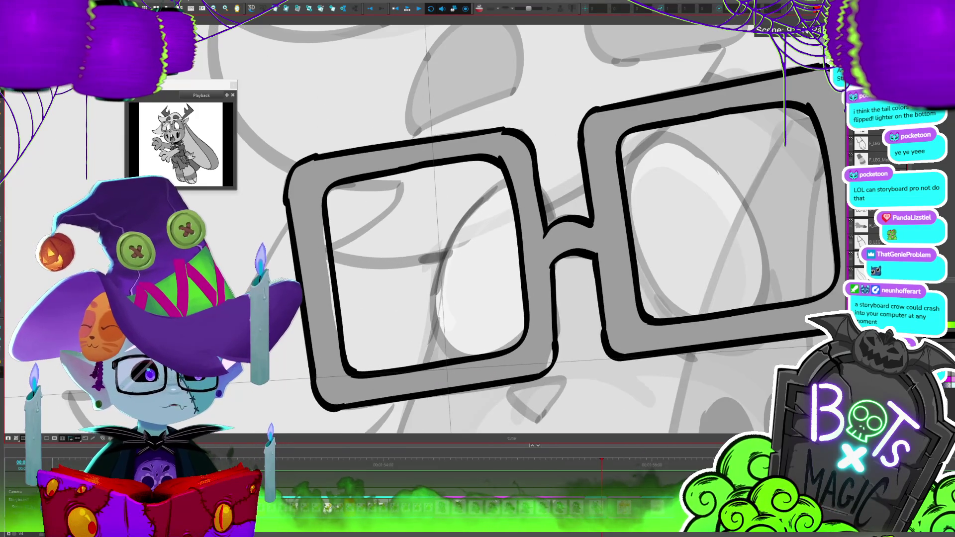
pyautogui.scroll(-2, 478, 229)
pyautogui.scroll(-3, 477, 228)
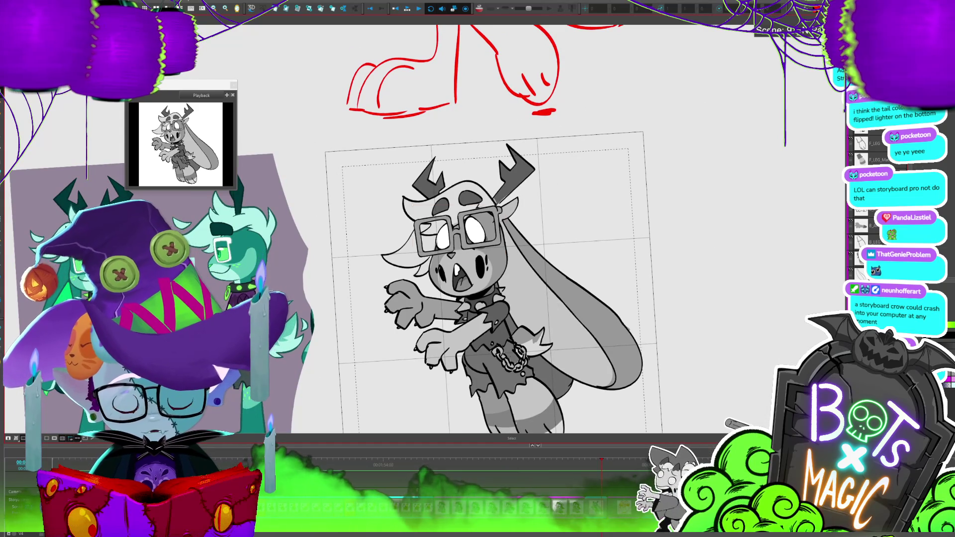
# Tilt the square glasses so their right side rises, then zoom back to the face.
pyautogui.click(499, 244)
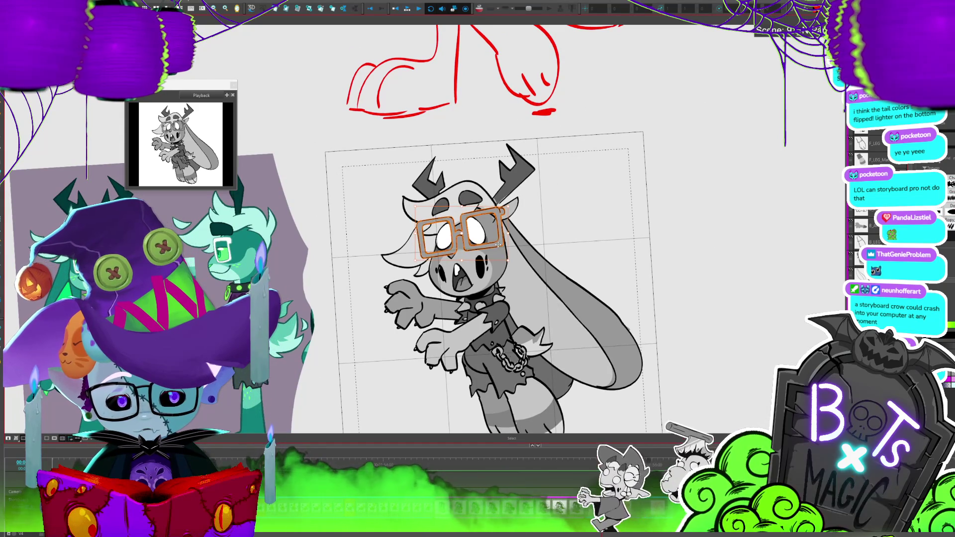
pyautogui.moveTo(498, 244); pyautogui.dragTo(509, 223)
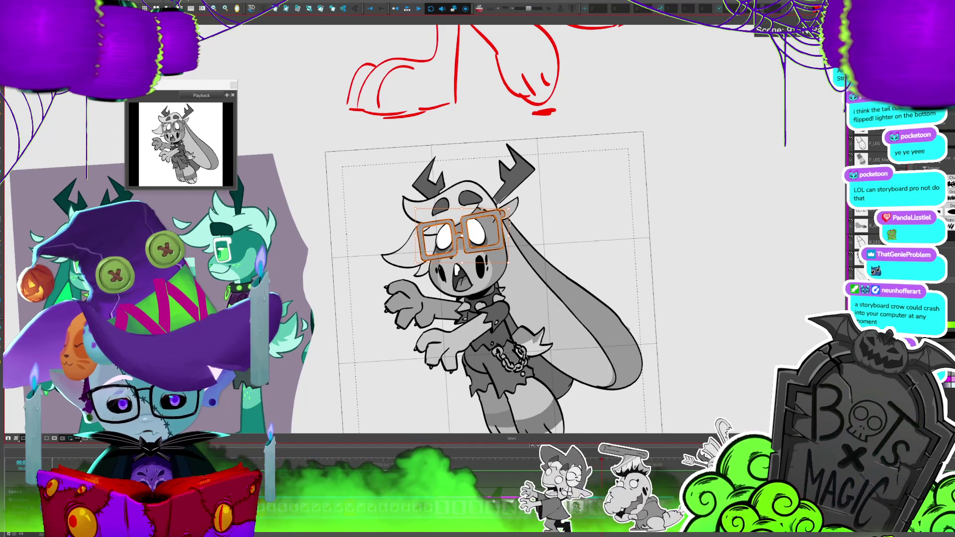
pyautogui.click(642, 241)
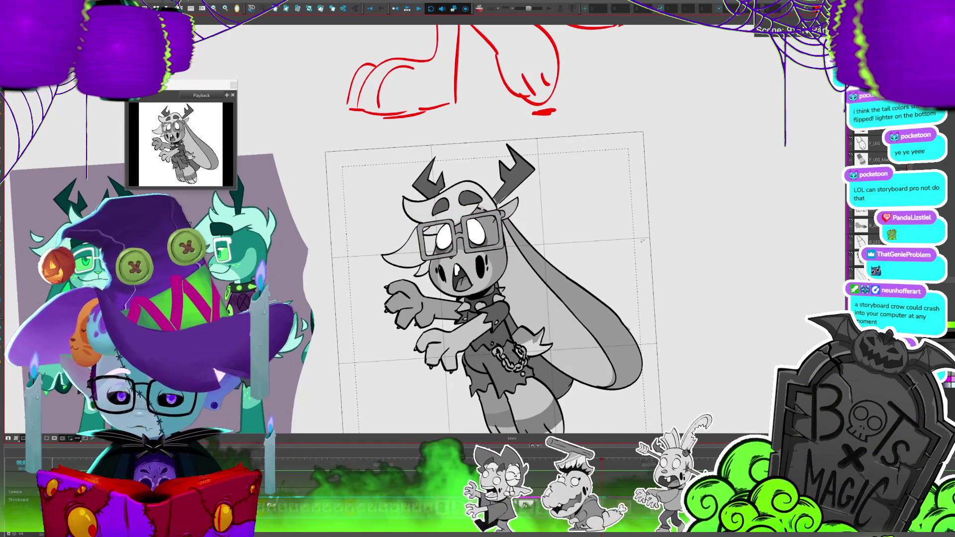
pyautogui.press('2')
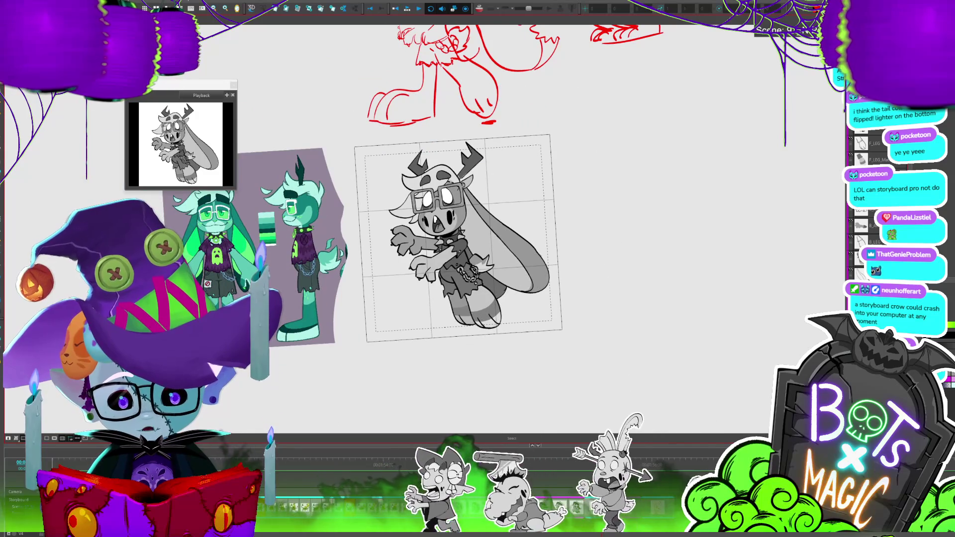
pyautogui.hscroll(1, 447, 239)
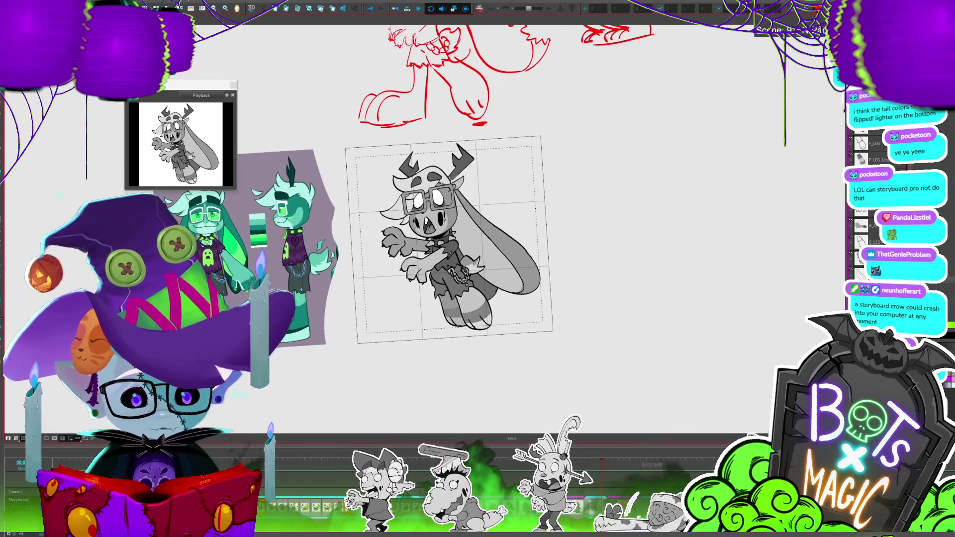
pyautogui.press('1')
# Move the glasses slightly left, then nudge them right and down over the eyes.
pyautogui.click(504, 175)
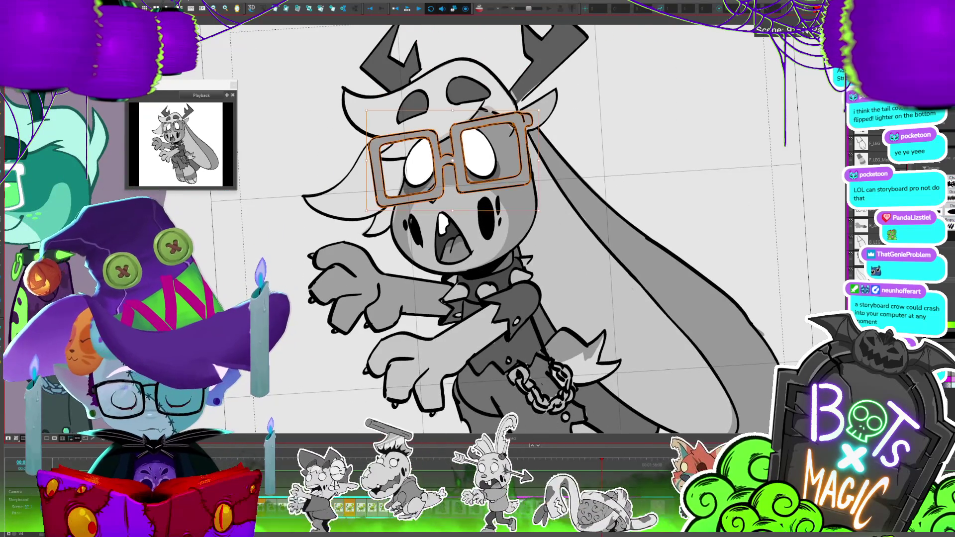
pyautogui.moveTo(503, 175); pyautogui.dragTo(499, 178)
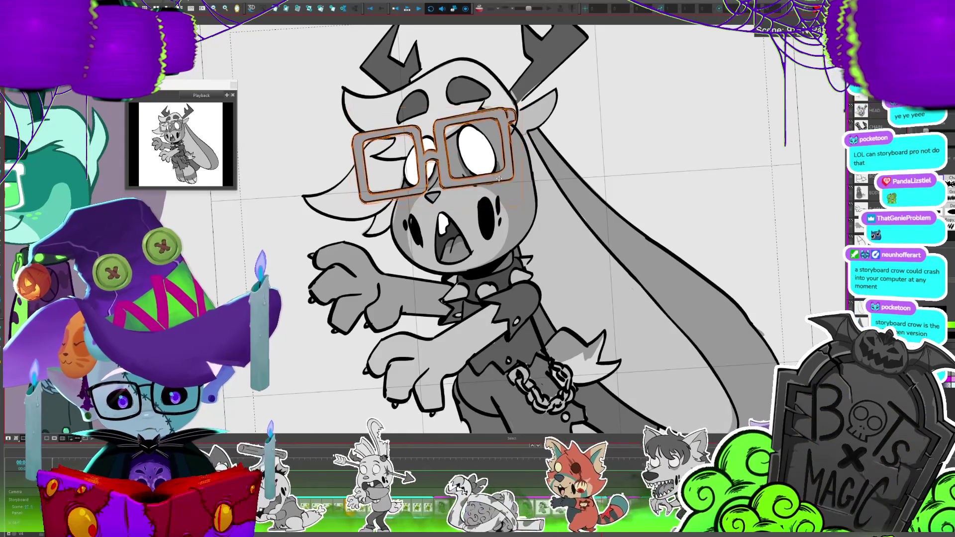
pyautogui.moveTo(499, 178); pyautogui.dragTo(510, 176)
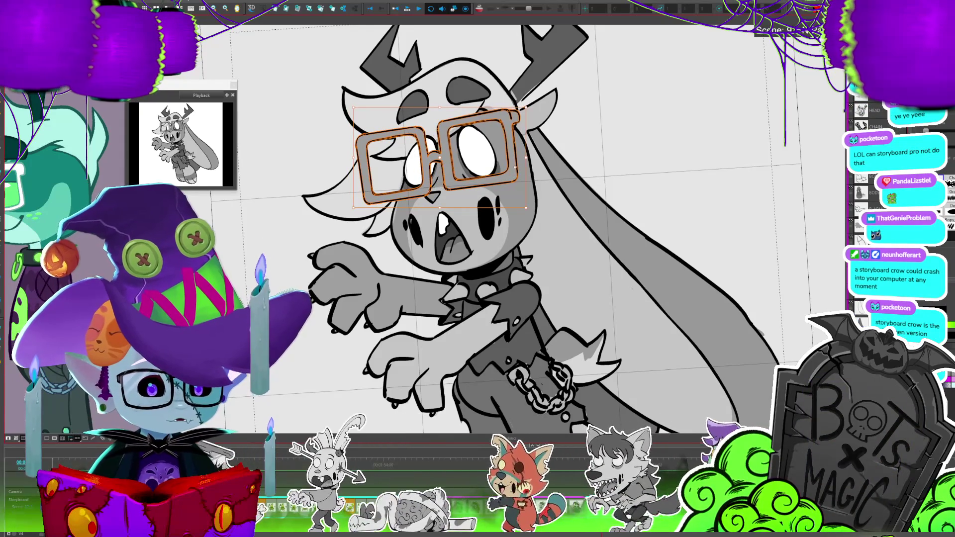
pyautogui.press('Escape')
pyautogui.press('2')
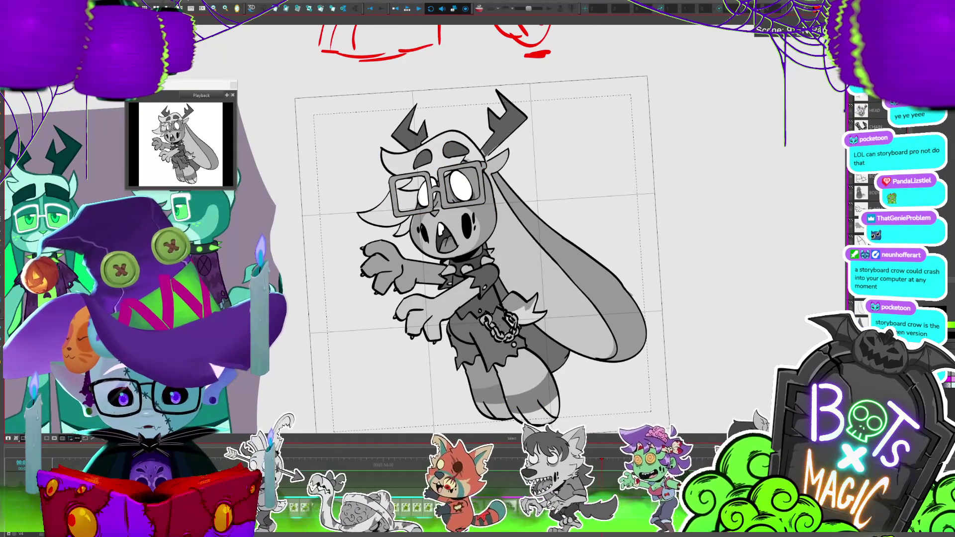
# Check the glasses' placement and pan the drawing to the right.
pyautogui.click(438, 189)
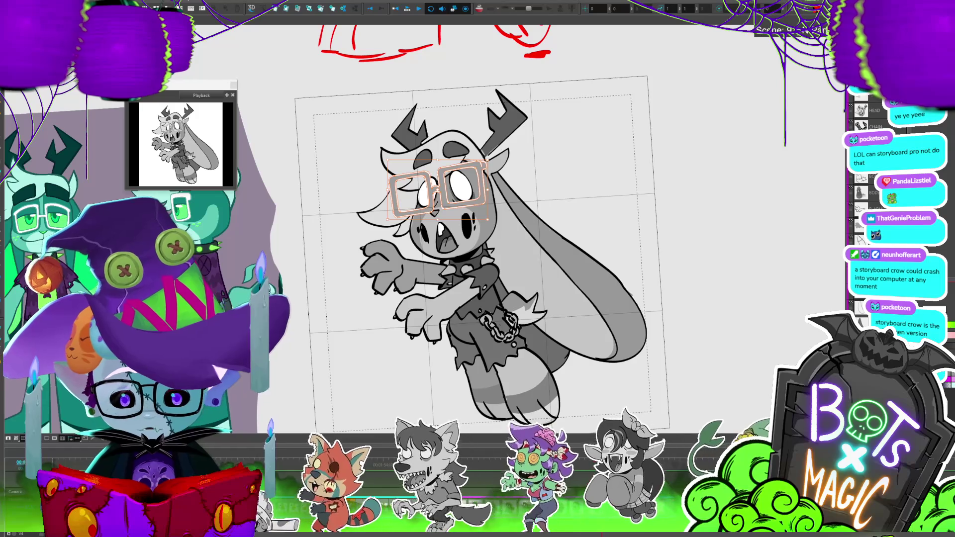
pyautogui.click(713, 213)
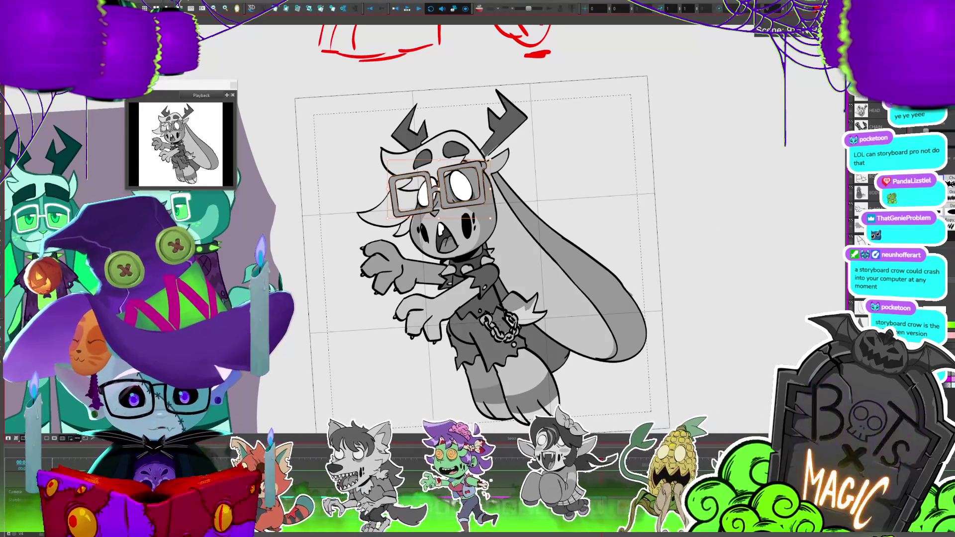
pyautogui.click(437, 189)
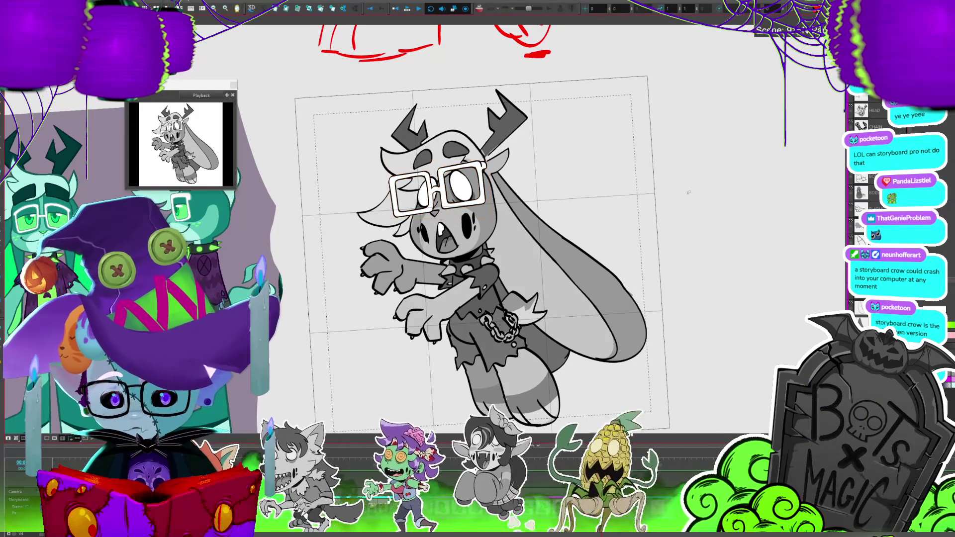
pyautogui.moveTo(688, 193); pyautogui.dragTo(741, 187)
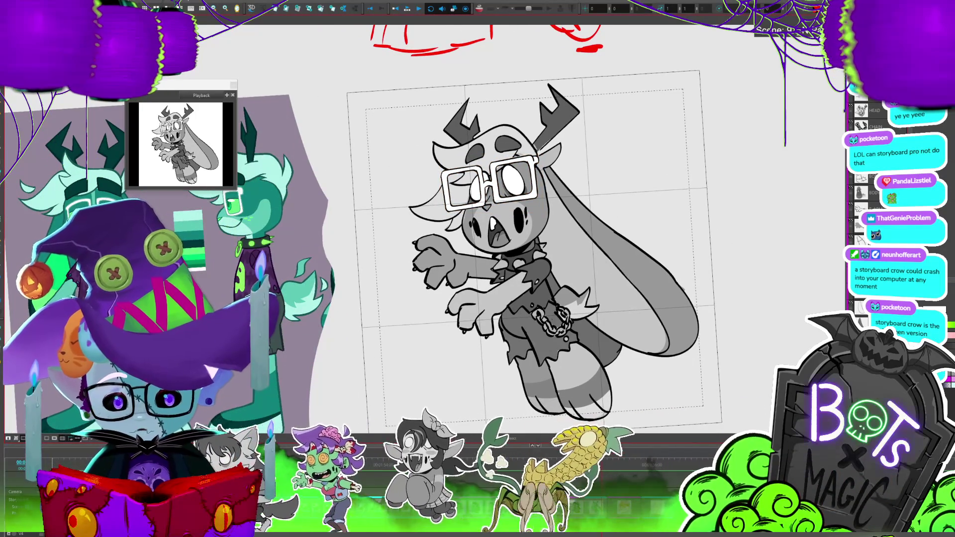
pyautogui.moveTo(696, 200); pyautogui.dragTo(740, 198)
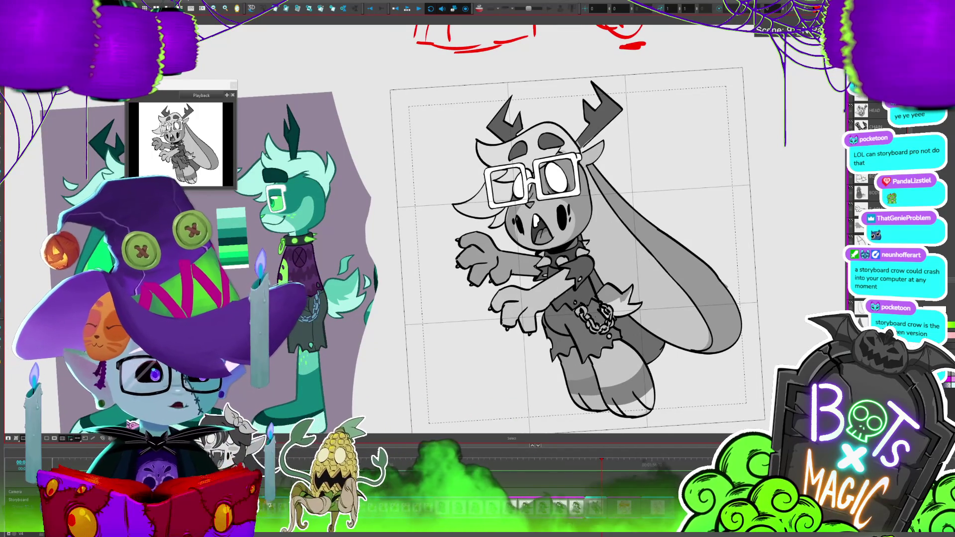
pyautogui.scroll(2, 672, 339)
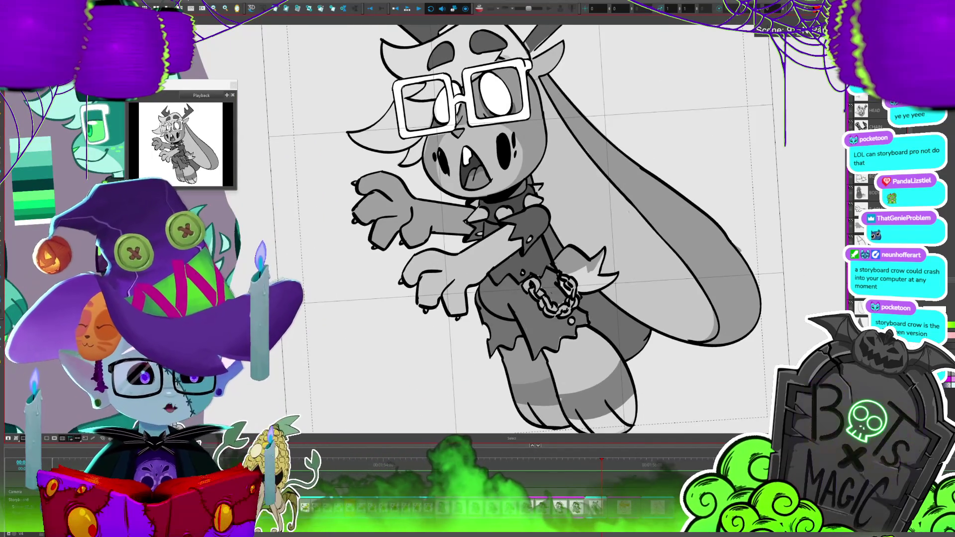
# Zoom in on the jackalope to review the finished glasses.
pyautogui.scroll(2, 351, 30)
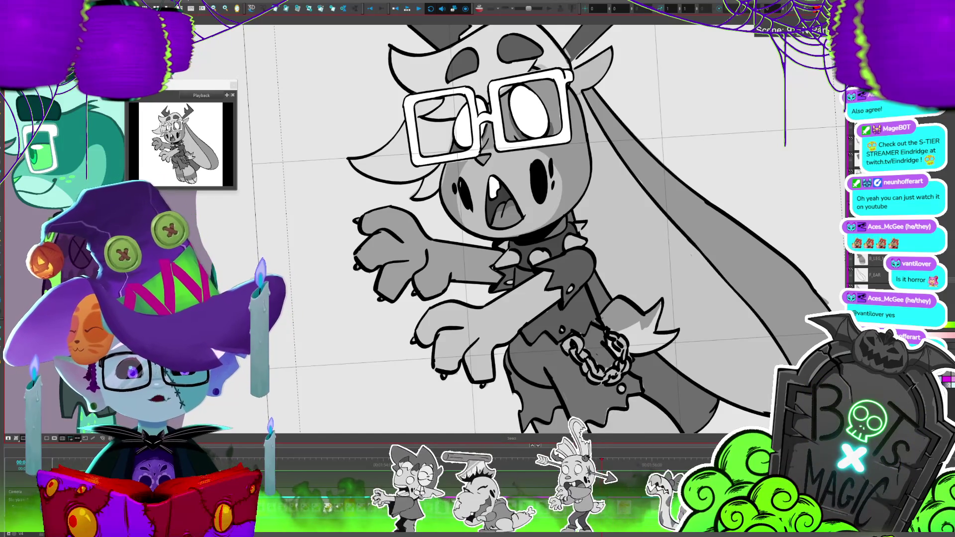
# Save the Storyboard Pro project with Ctrl+S.
pyautogui.hotkey('ctrl', 's')
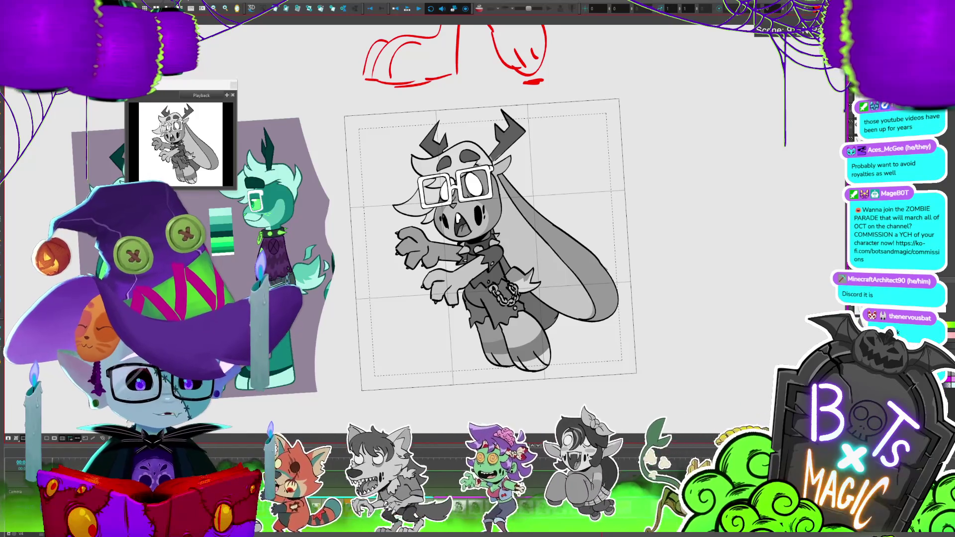
# Sample a grey from the jackalope with the Eyedropper and return to the Paint tool.
pyautogui.moveTo(490, 244); pyautogui.dragTo(527, 230)
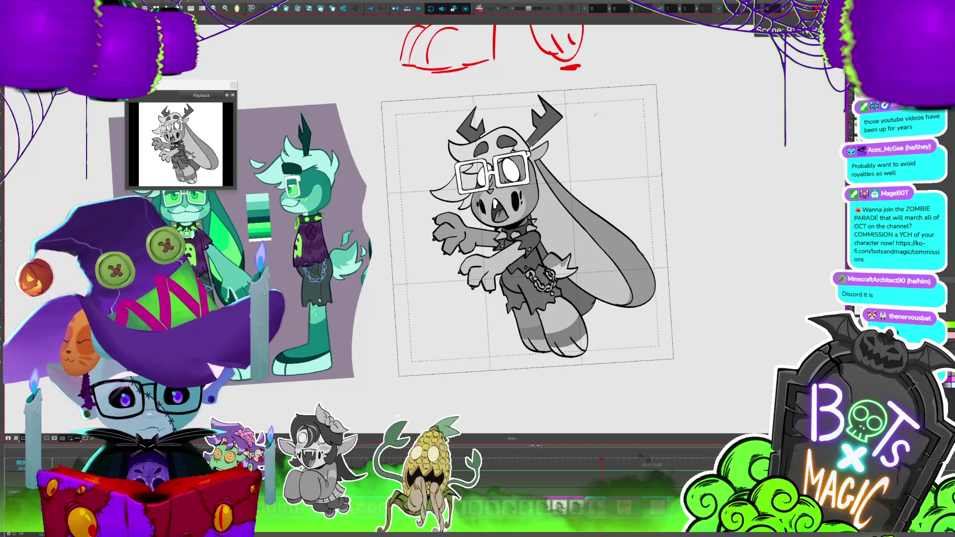
pyautogui.hotkey('alt', 'd')
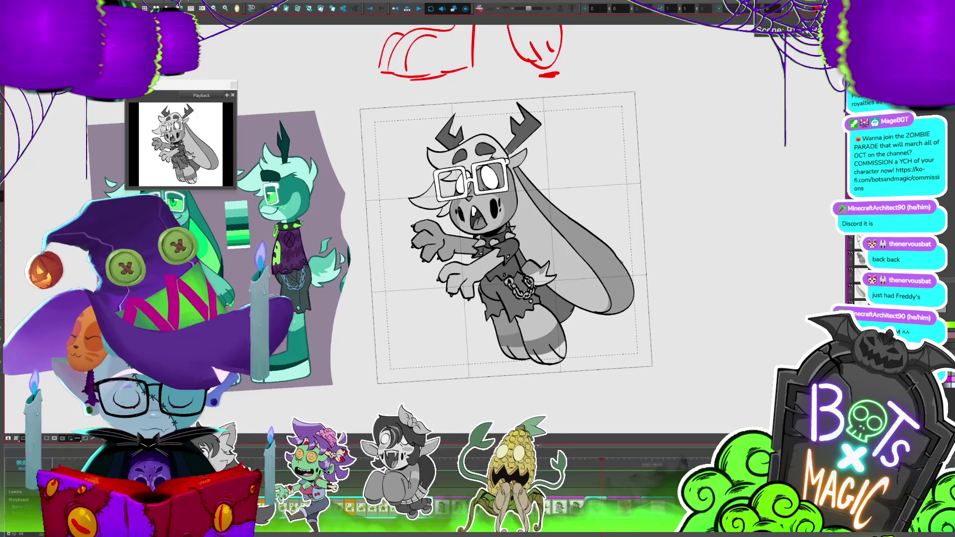
pyautogui.scroll(3, 513, 224)
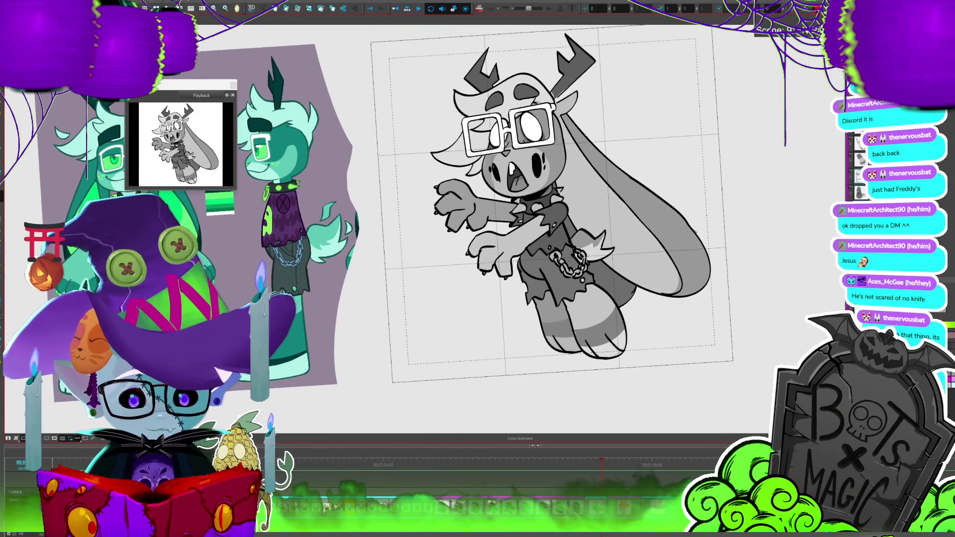
pyautogui.hotkey('alt', 'i')
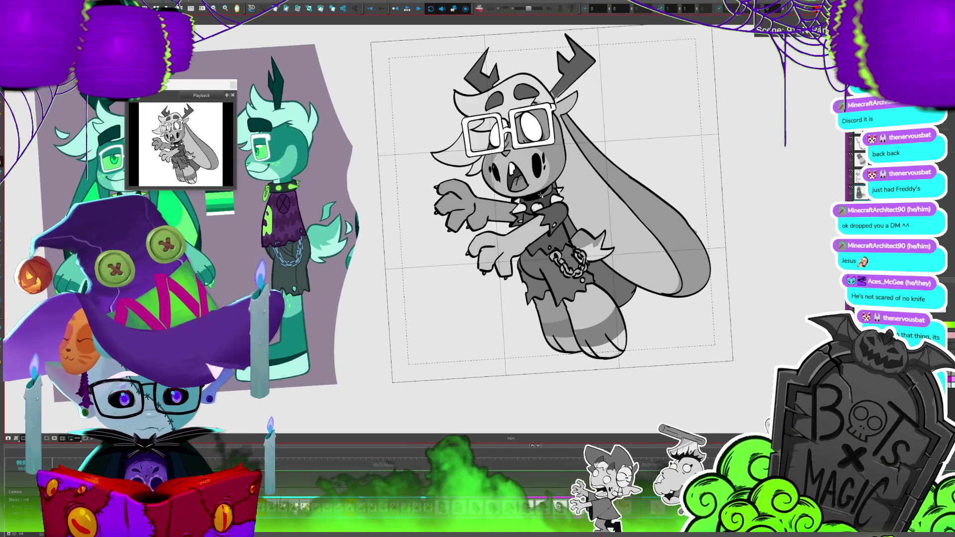
pyautogui.moveTo(723, 294); pyautogui.dragTo(669, 288)
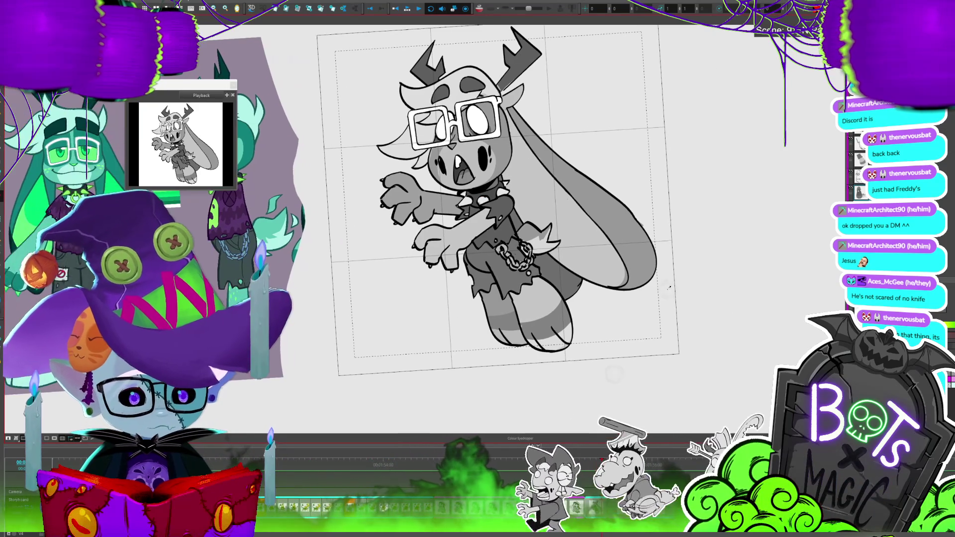
# Fill the tip of the tail with the darker grey, then return to the Brush.
pyautogui.hotkey('alt', 'b')
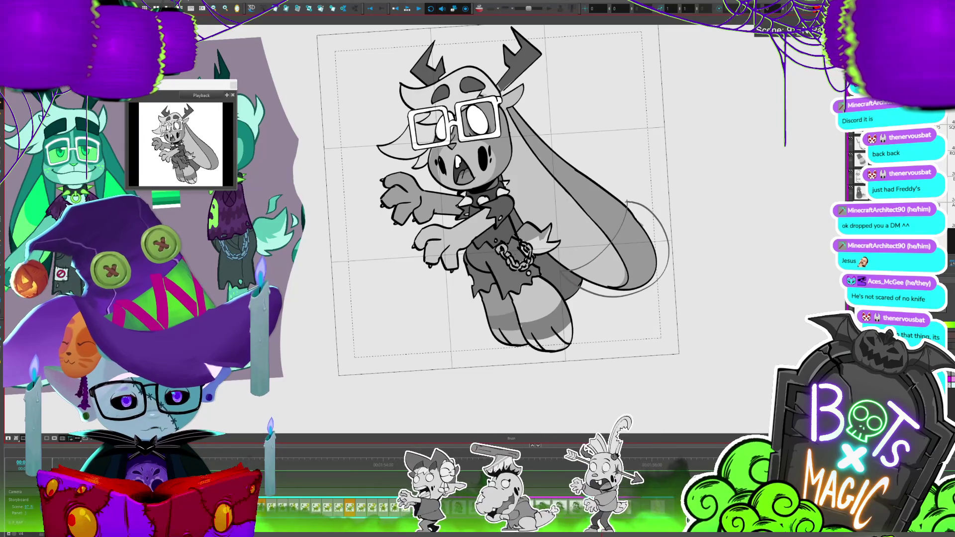
pyautogui.click(638, 258)
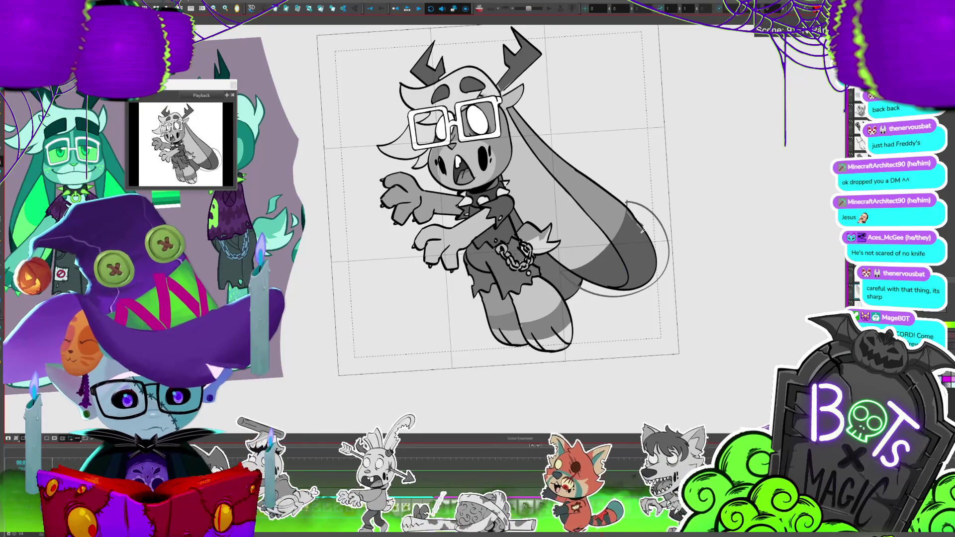
pyautogui.hotkey('alt', 'b')
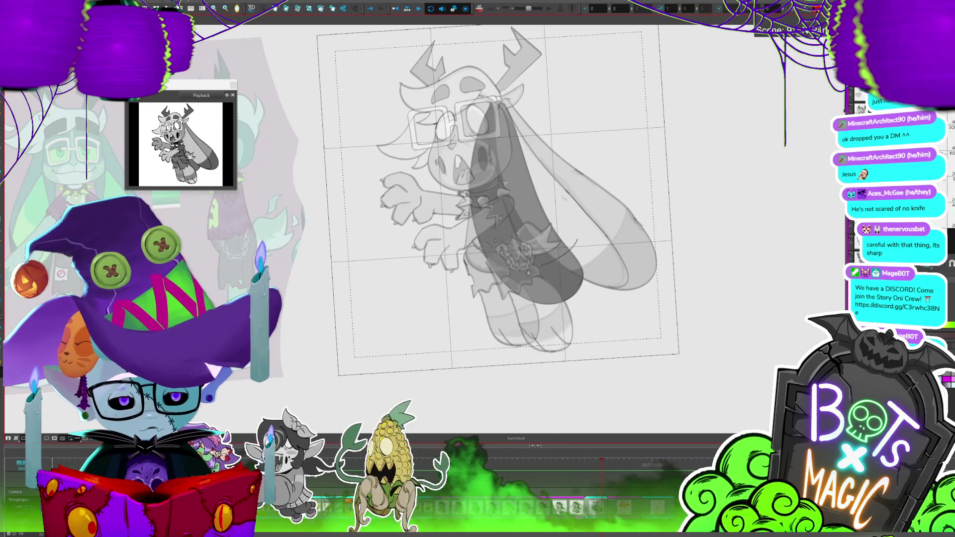
pyautogui.hotkey('alt', 'i')
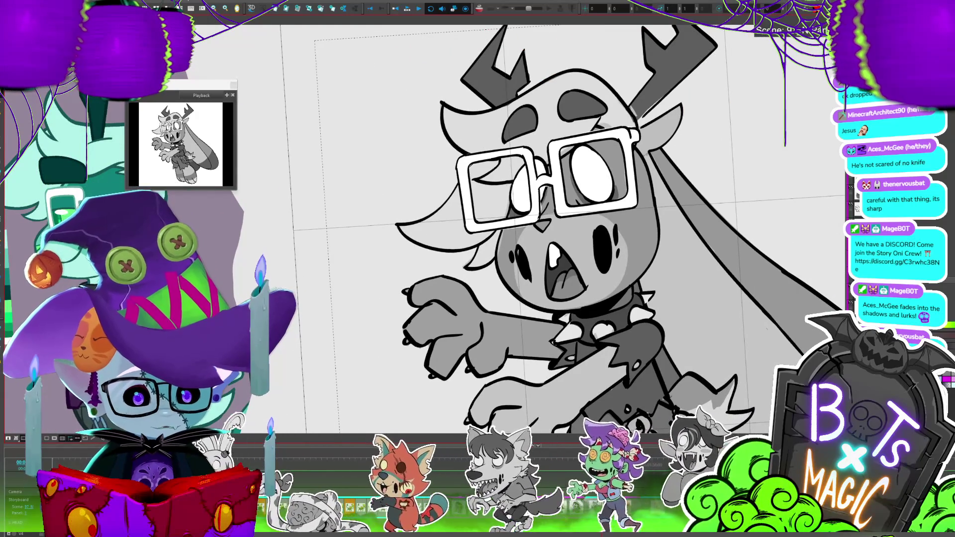
# Undo the accidental deletion to restore the head drawing.
pyautogui.press('Delete')
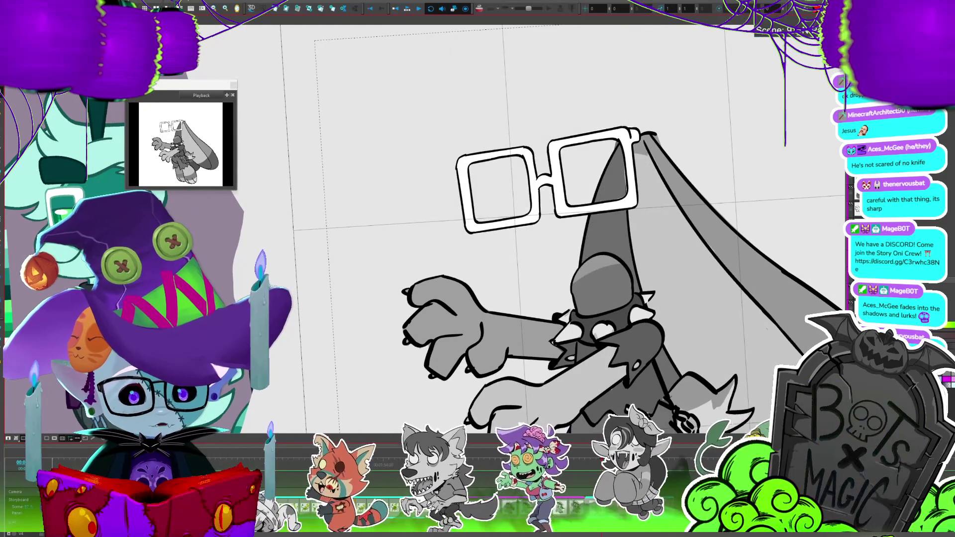
pyautogui.hotkey('ctrl', 'z')
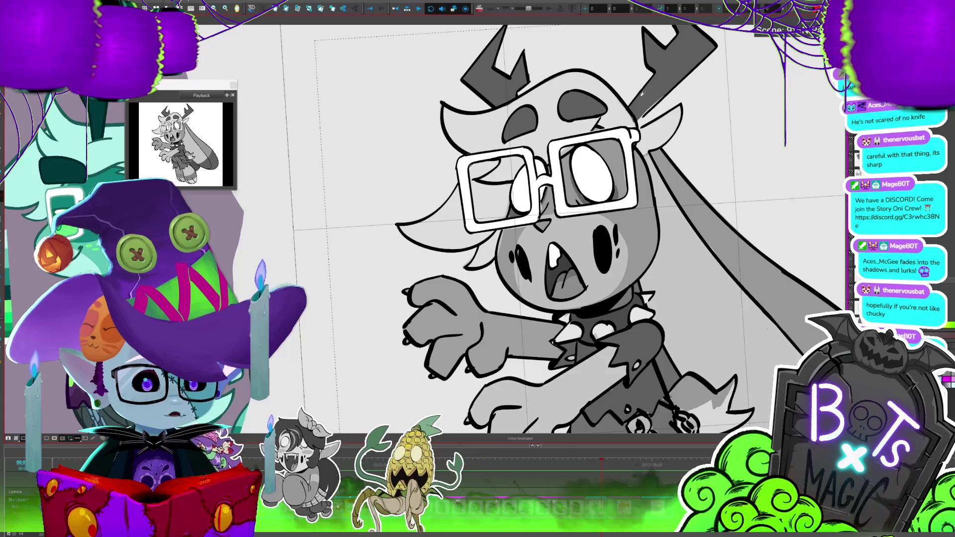
pyautogui.press('2')
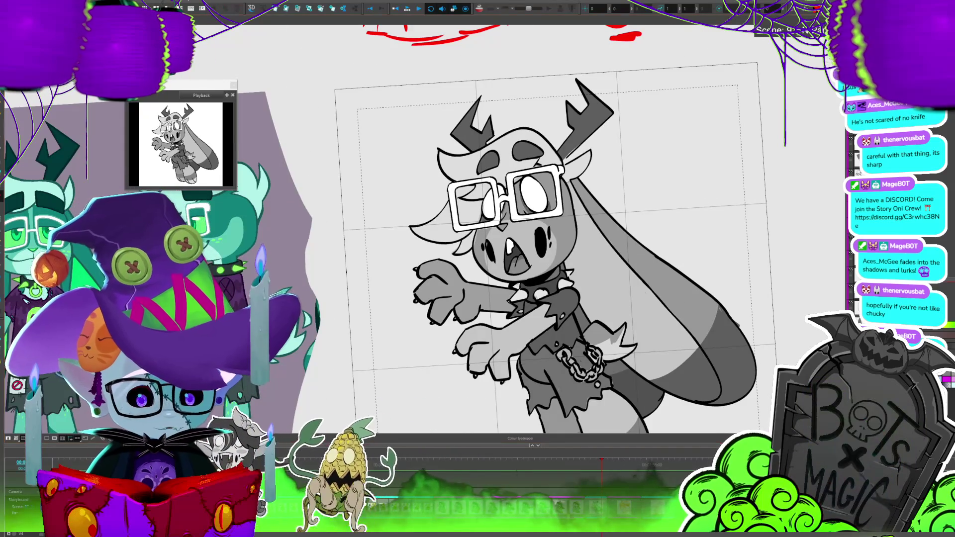
# Paint the right and left antlers with the darker grey.
pyautogui.hotkey('alt', 'i')
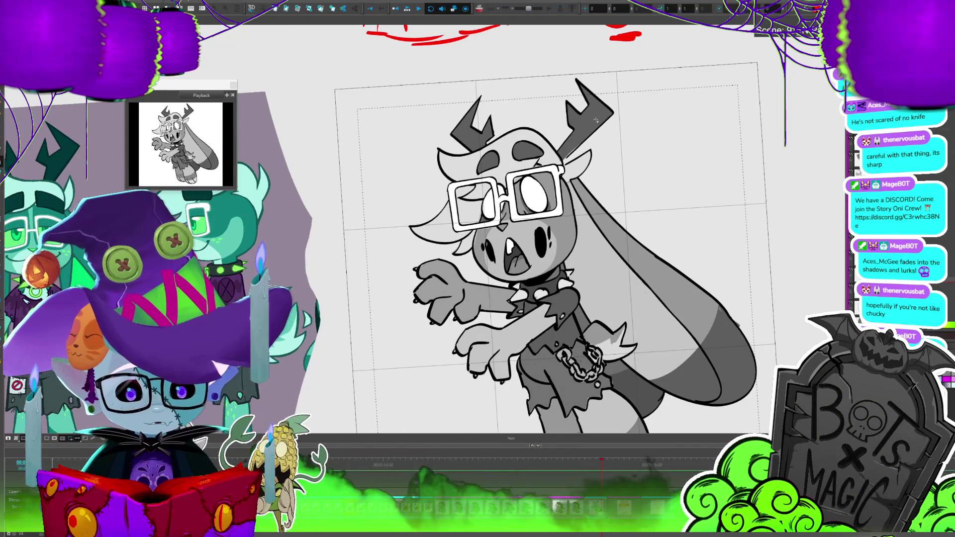
pyautogui.click(589, 114)
pyautogui.click(473, 129)
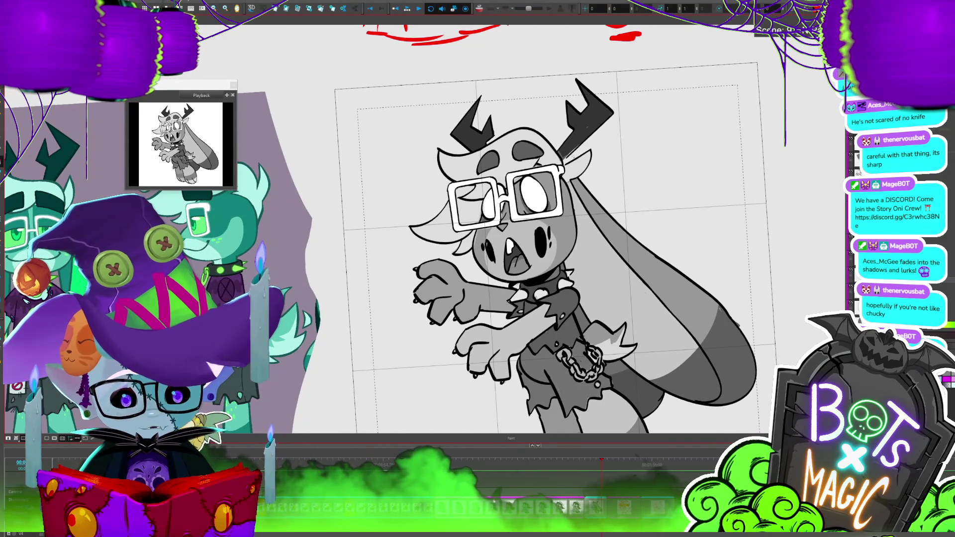
pyautogui.moveTo(572, 150); pyautogui.dragTo(441, 59)
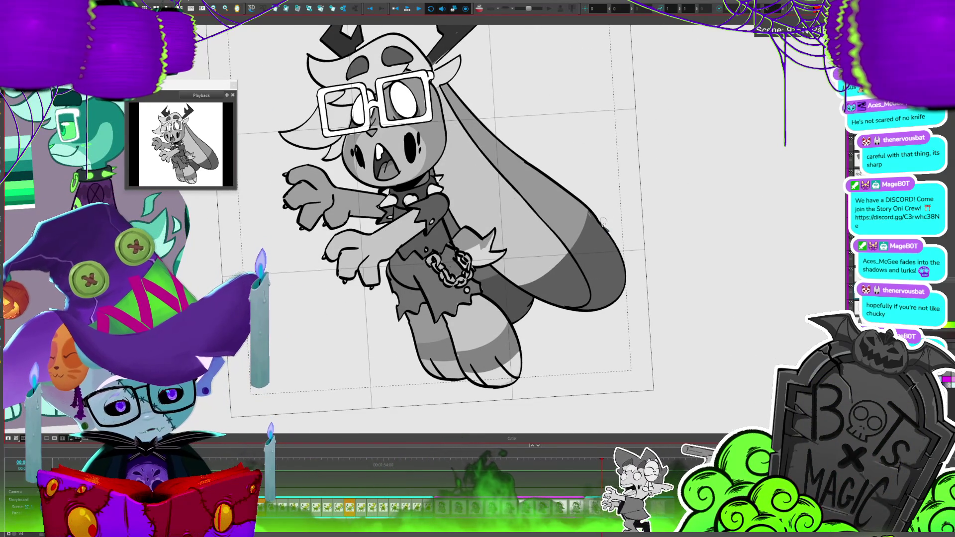
# Return to the Brush and zoom out to show the jackalope, reference sheet and red thumbnails.
pyautogui.hotkey('alt', 'b')
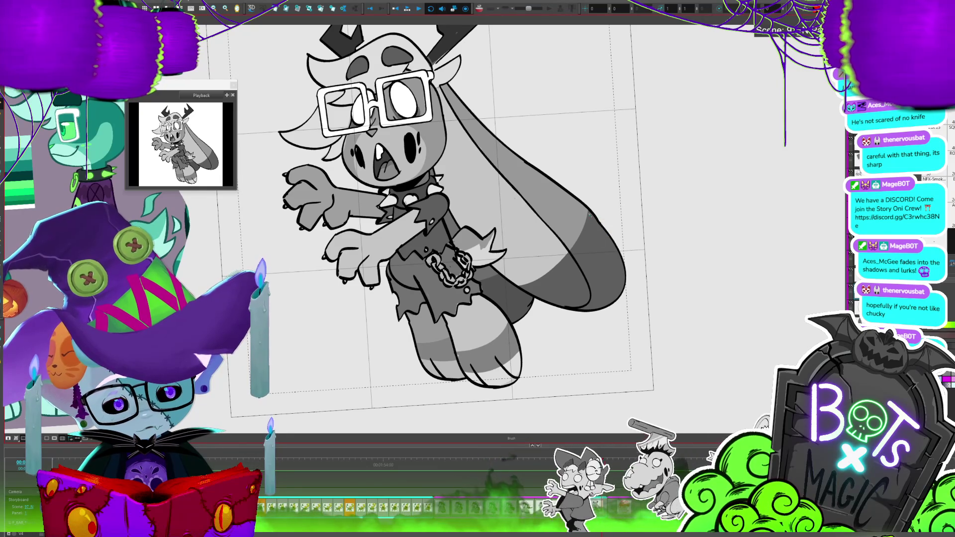
pyautogui.press('1')
pyautogui.press('1')
pyautogui.press('1')
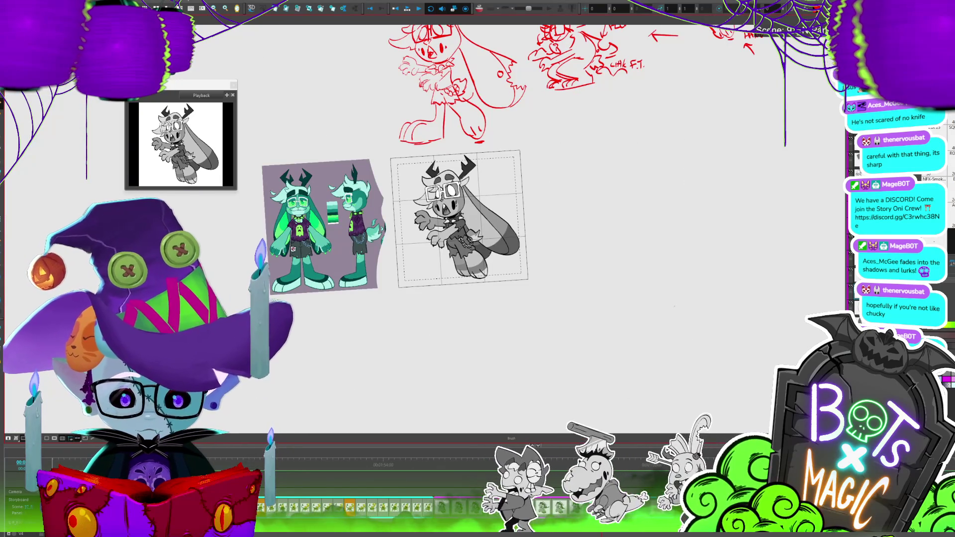
pyautogui.scroll(2, 309, 183)
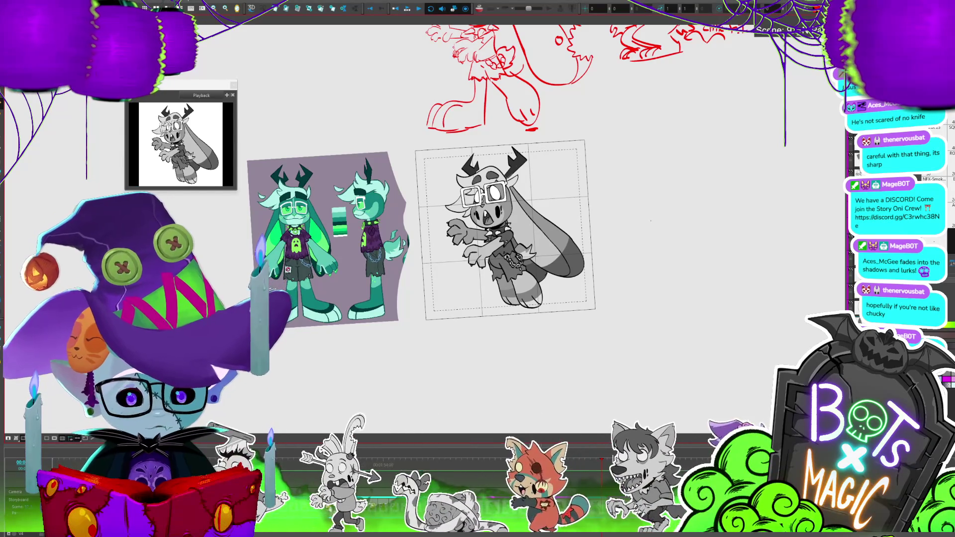
pyautogui.press('2')
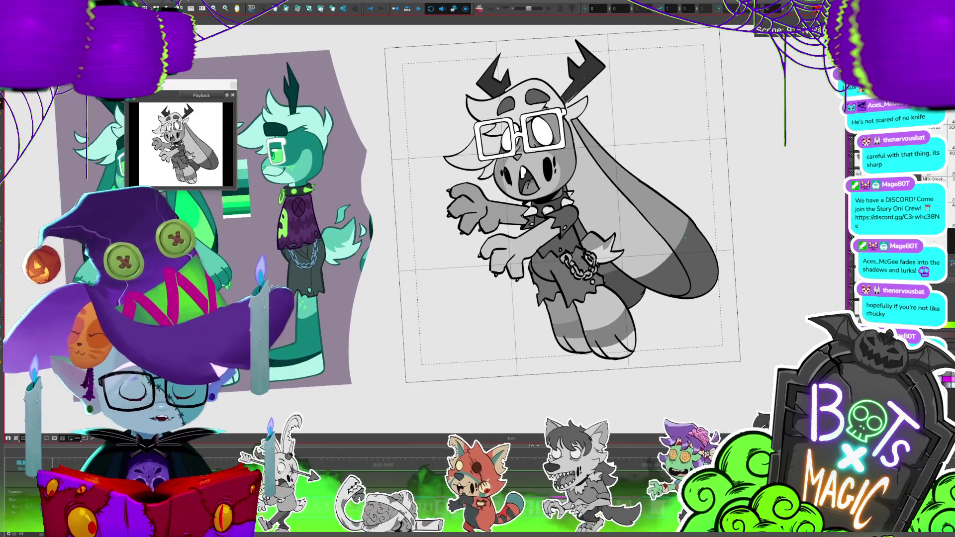
pyautogui.press('1')
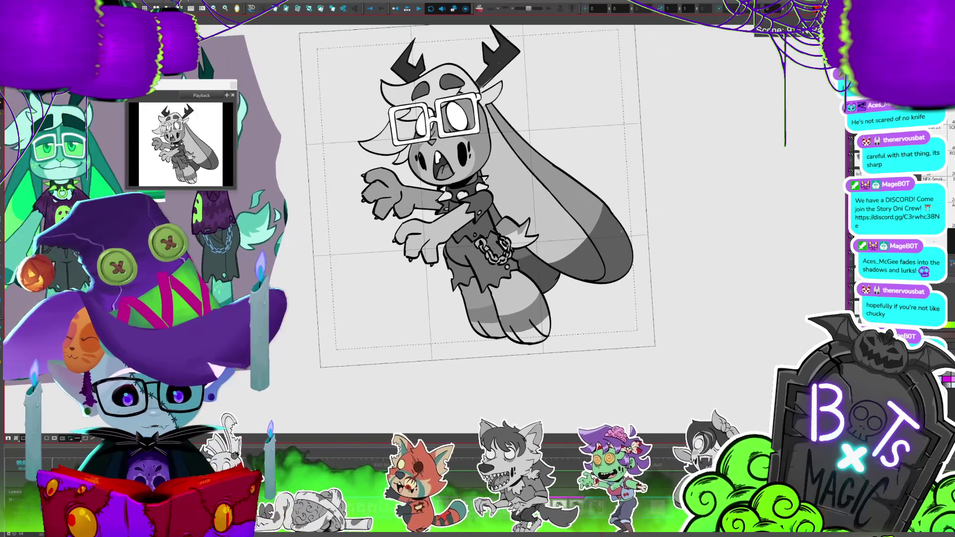
pyautogui.scroll(5, 465, 204)
pyautogui.press('1')
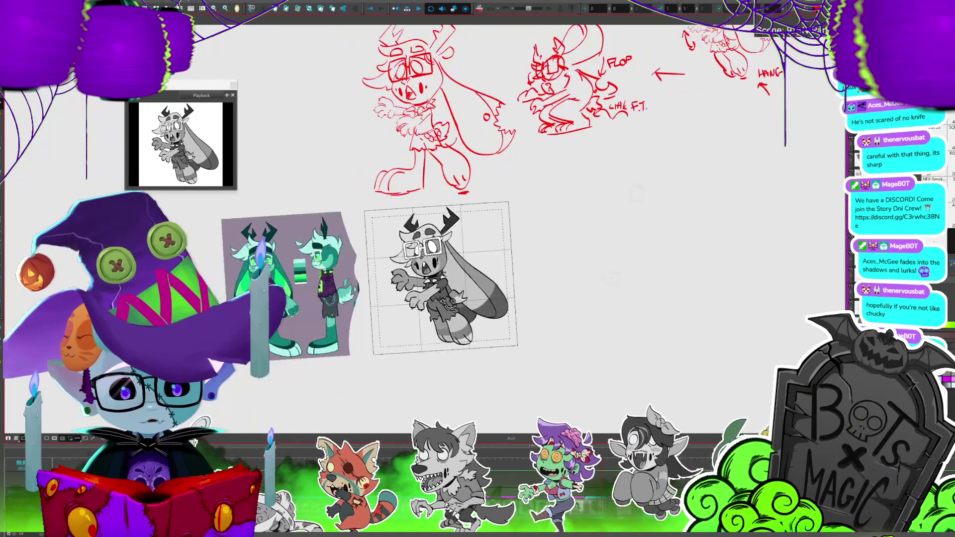
pyautogui.press('2')
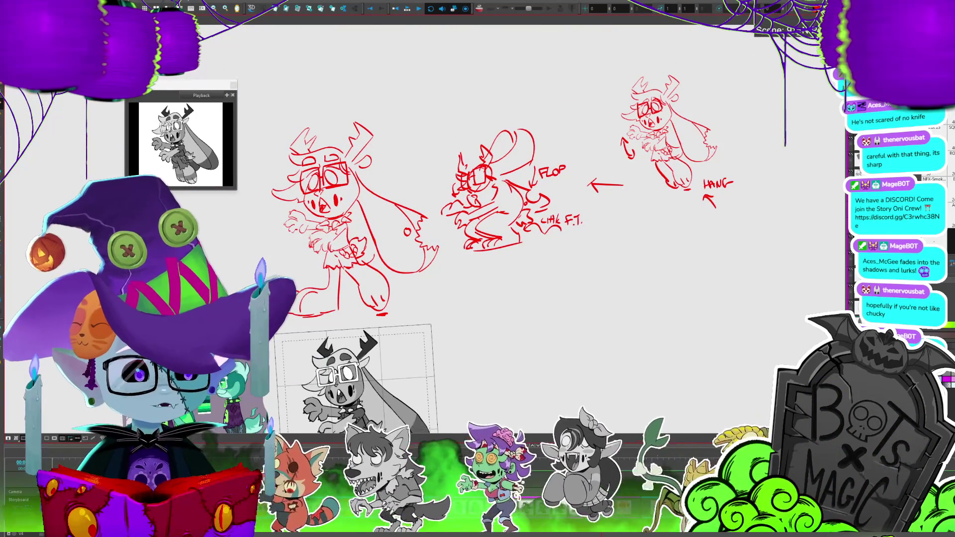
pyautogui.press('2')
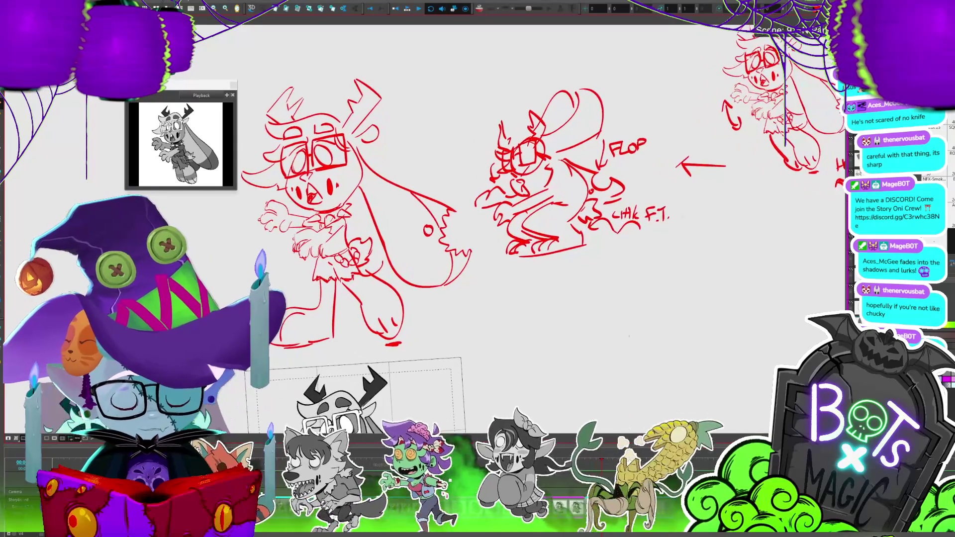
pyautogui.press('2')
pyautogui.press('1')
pyautogui.moveTo(647, 199); pyautogui.dragTo(443, 274)
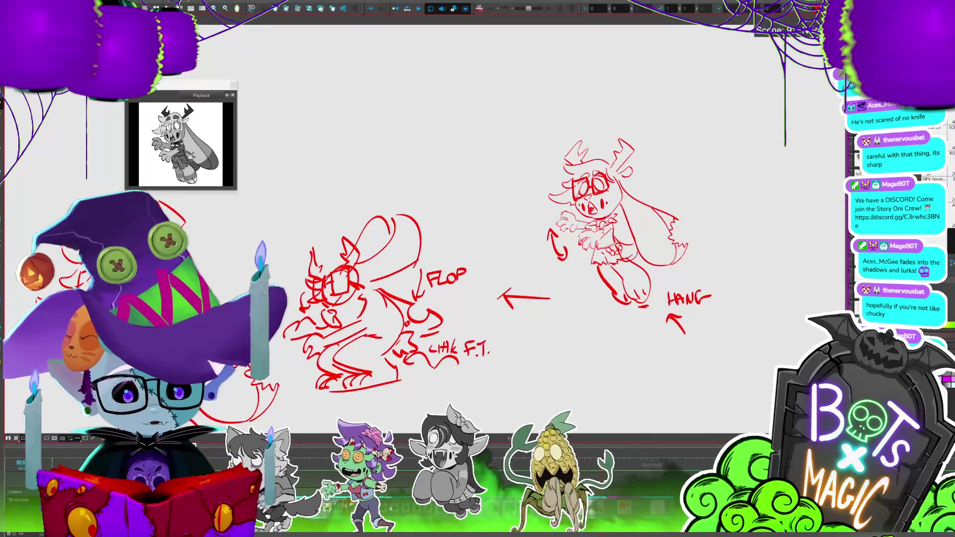
pyautogui.moveTo(597, 224); pyautogui.dragTo(573, 224)
pyautogui.moveTo(348, 264)
pyautogui.mouseDown()
pyautogui.moveTo(622, 274)
pyautogui.moveTo(527, 199)
pyautogui.mouseUp()
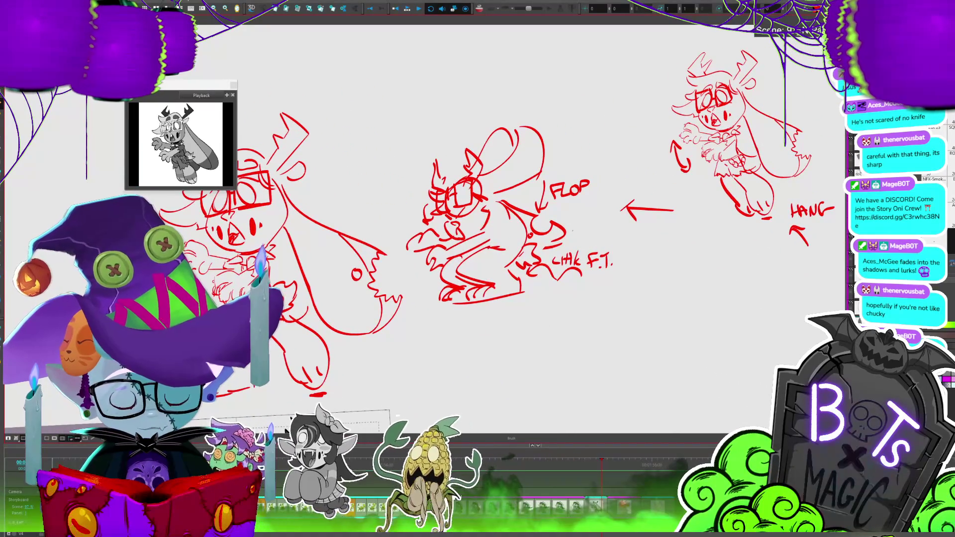
pyautogui.moveTo(597, 249); pyautogui.dragTo(486, 202)
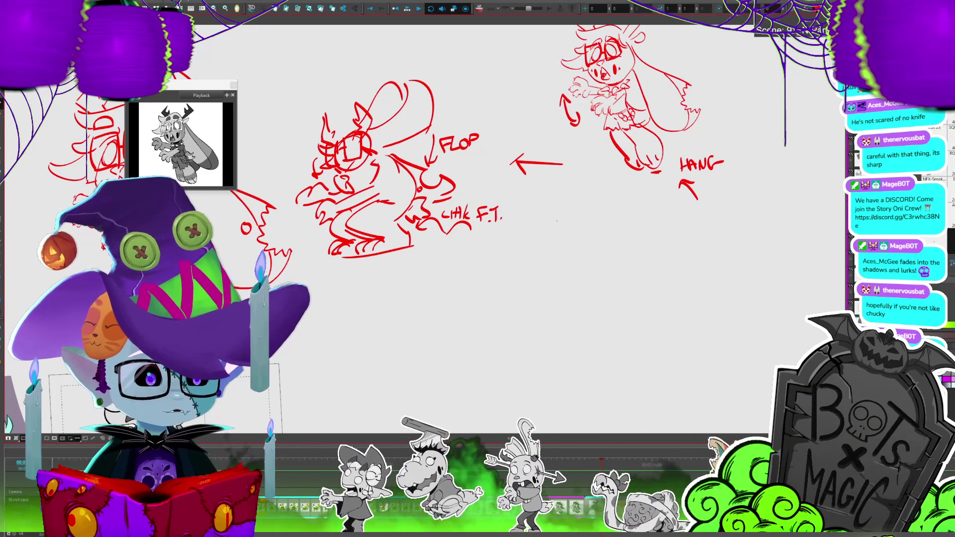
pyautogui.scroll(2, 221, 245)
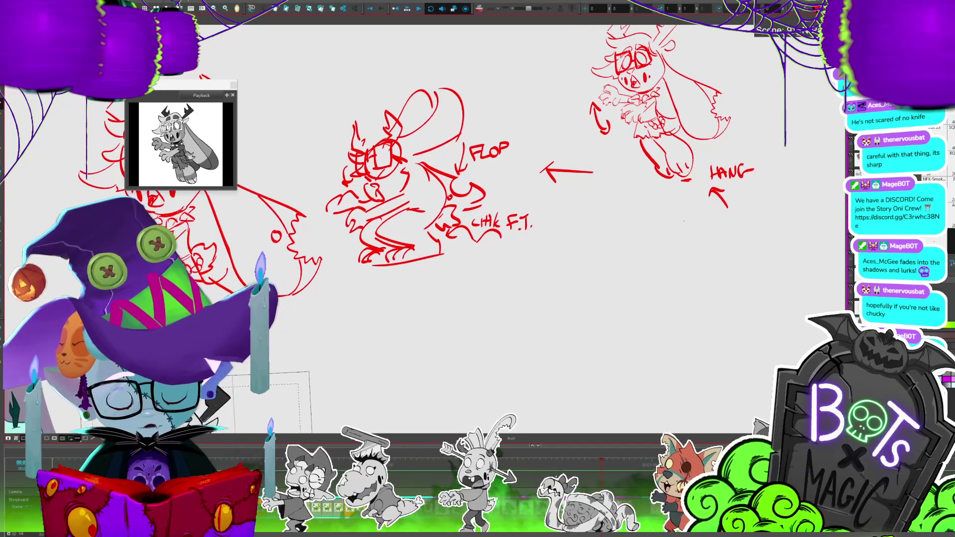
pyautogui.scroll(2, 221, 245)
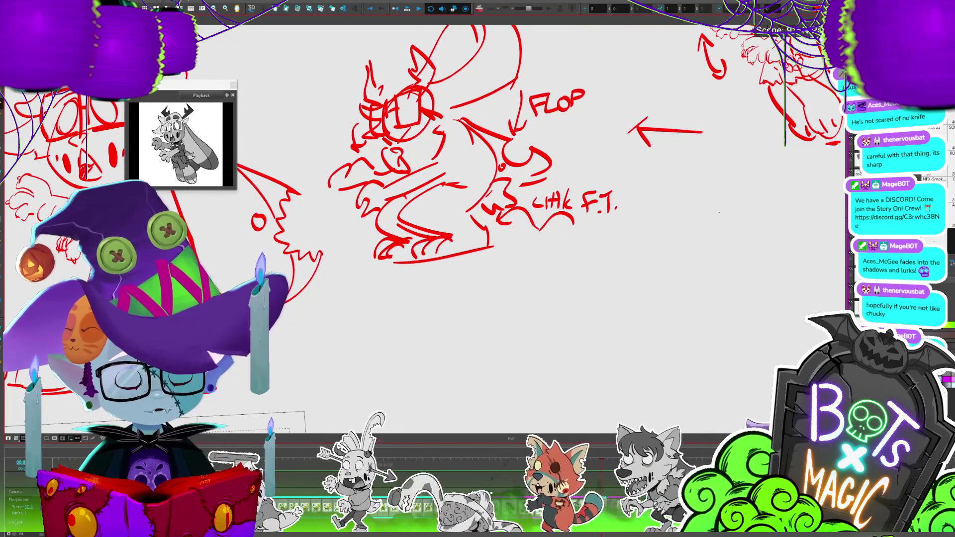
pyautogui.scroll(1, 746, 478)
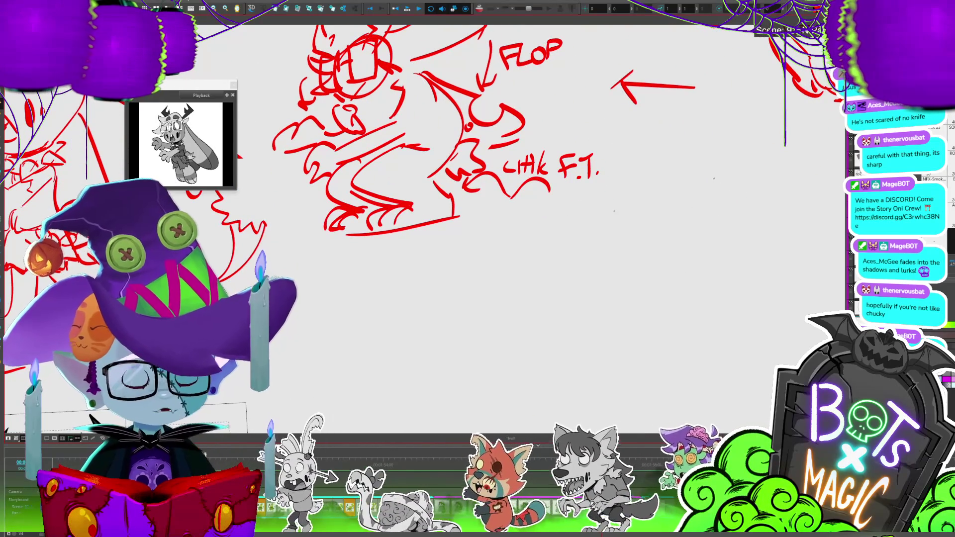
pyautogui.hscroll(5, 478, 199)
pyautogui.hscroll(5, 477, 199)
pyautogui.scroll(-2, 477, 199)
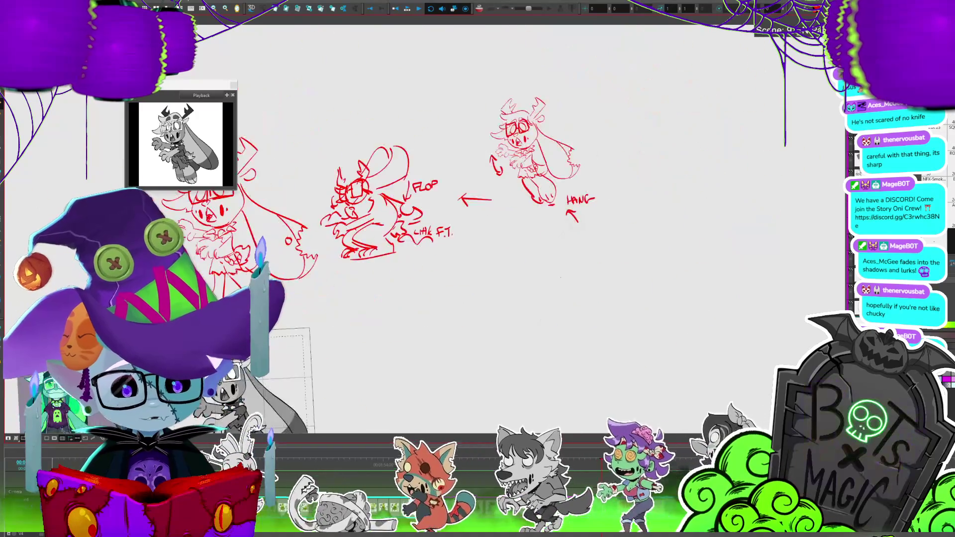
pyautogui.scroll(-5, 478, 199)
pyautogui.scroll(-2, 478, 199)
pyautogui.hscroll(-1, 477, 199)
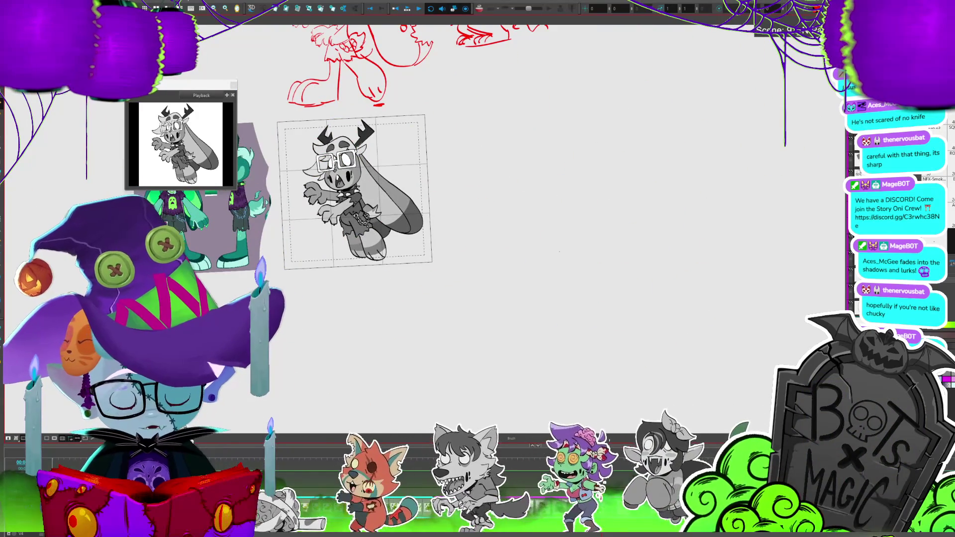
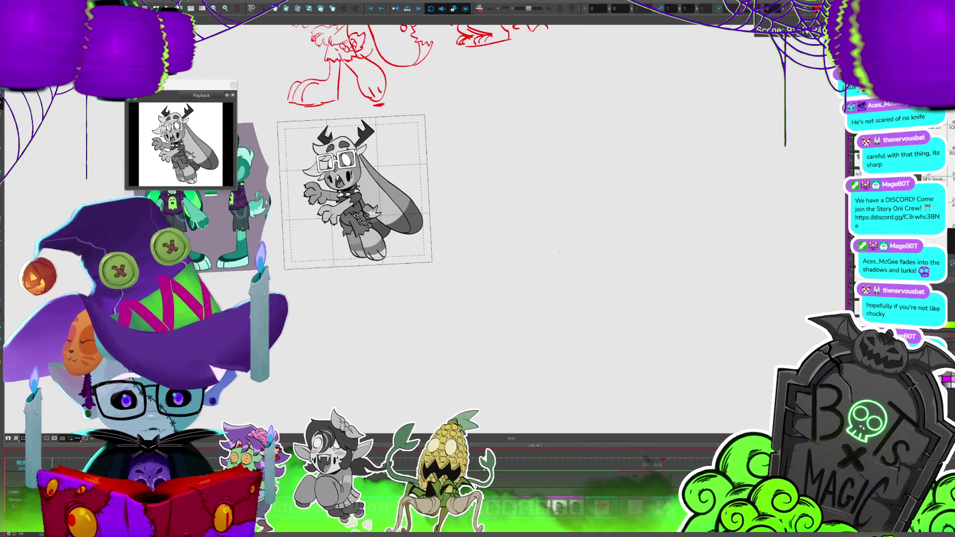
# Frame the grey bunny drawing against the red sketch, zooming in and out.
pyautogui.moveTo(477, 268); pyautogui.dragTo(517, 267)
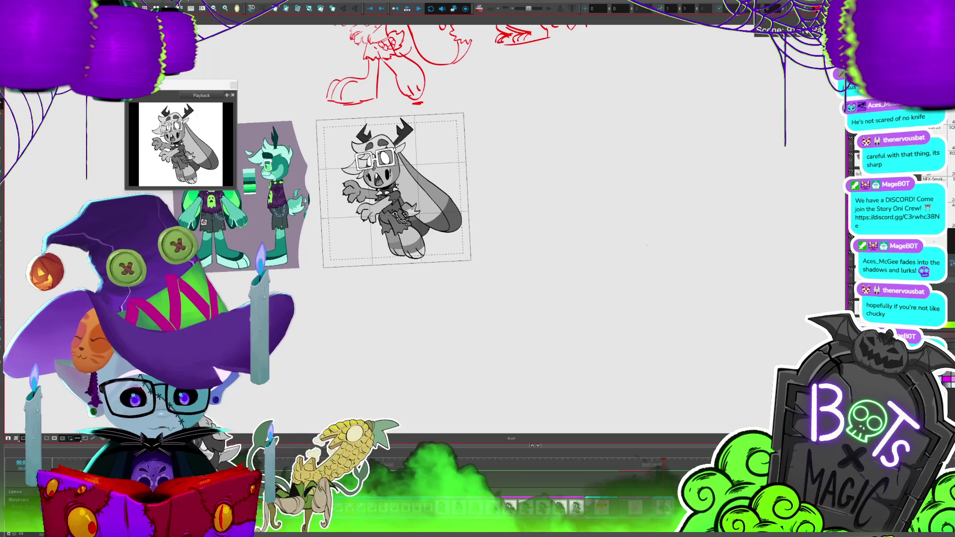
pyautogui.scroll(2, 411, 178)
pyautogui.scroll(-2, 441, 221)
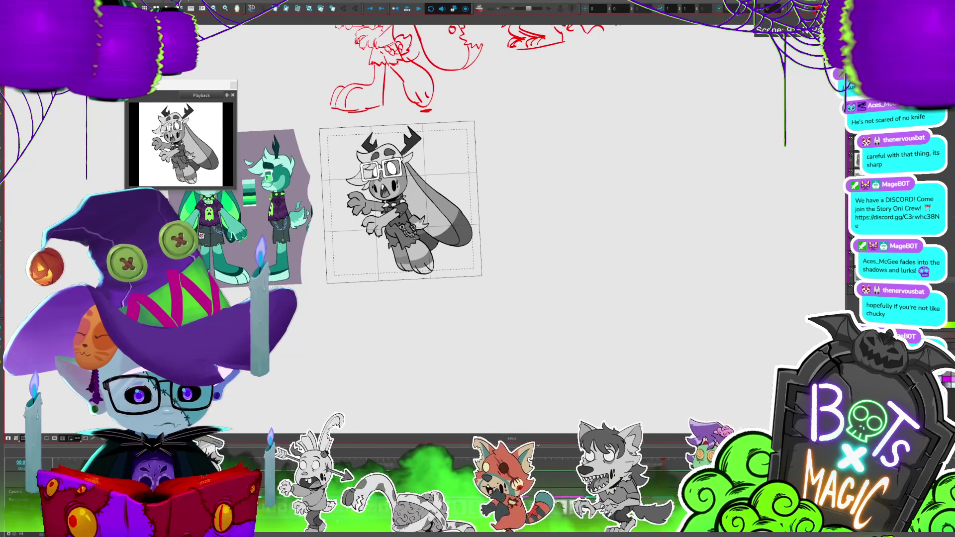
pyautogui.hotkey('alt', 's')
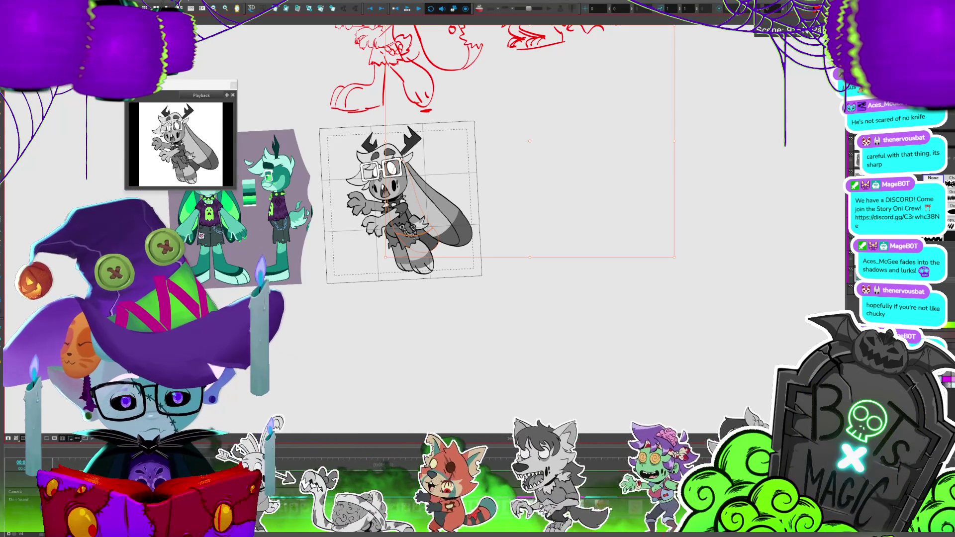
pyautogui.scroll(-2, 380, 319)
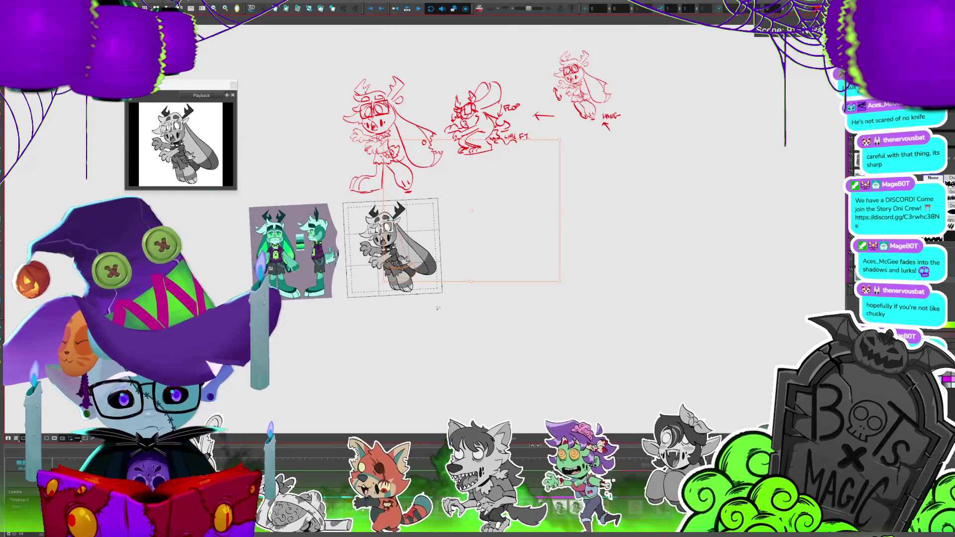
pyautogui.moveTo(446, 274); pyautogui.dragTo(404, 292)
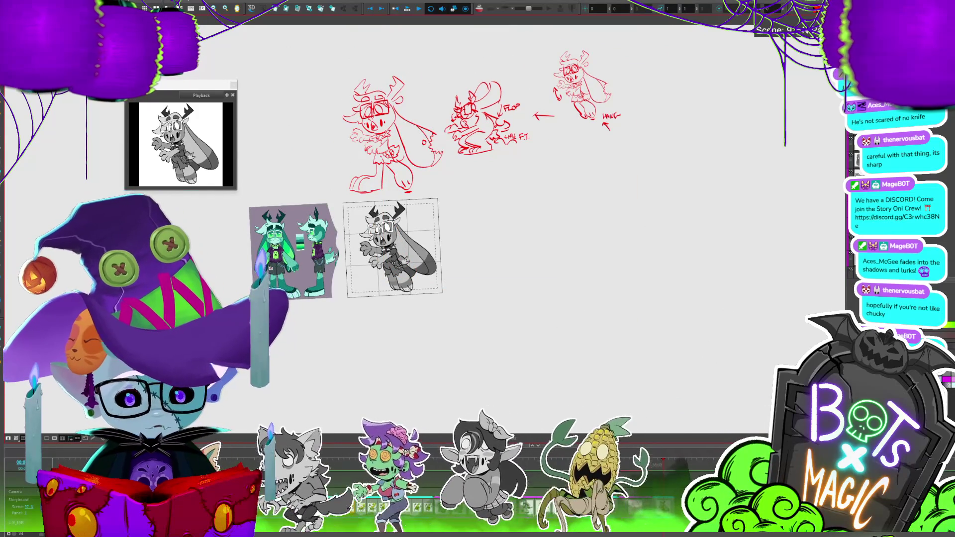
pyautogui.press('2')
pyautogui.press('2')
pyautogui.press('2')
pyautogui.press('2')
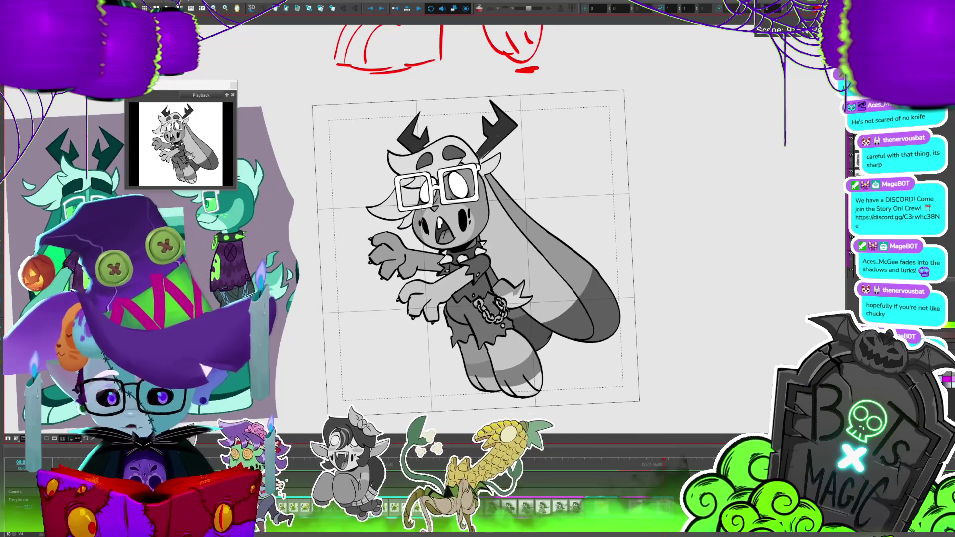
pyautogui.scroll(-1, 473, 239)
pyautogui.press('1')
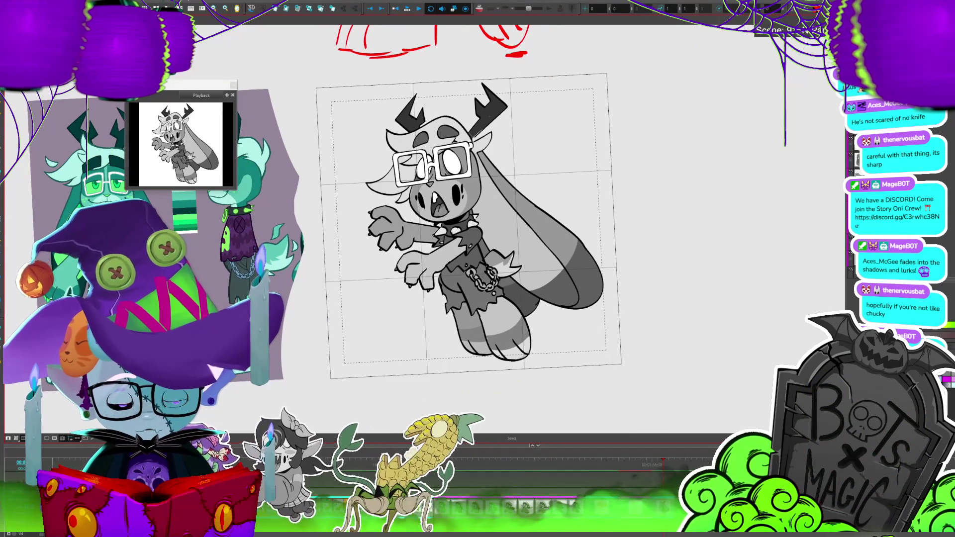
pyautogui.press('1')
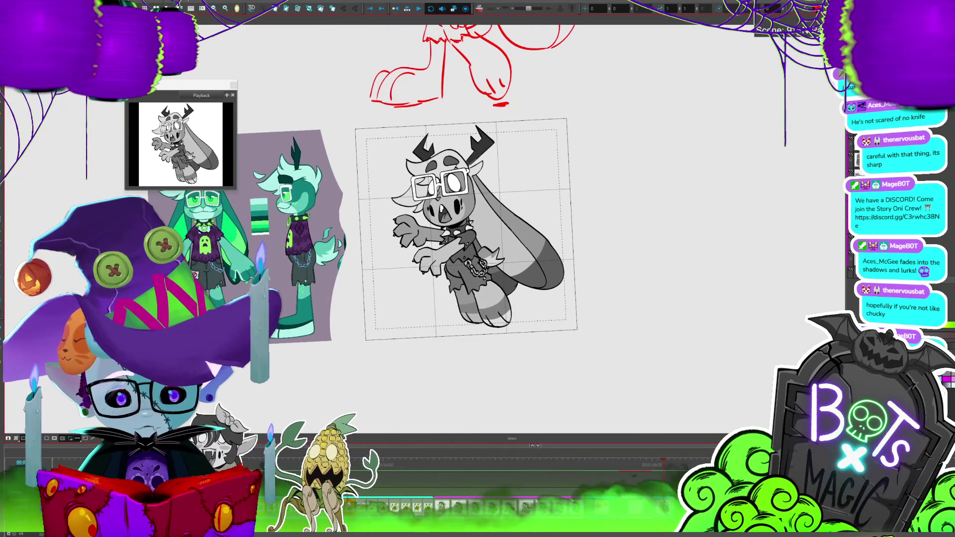
pyautogui.scroll(1, 473, 239)
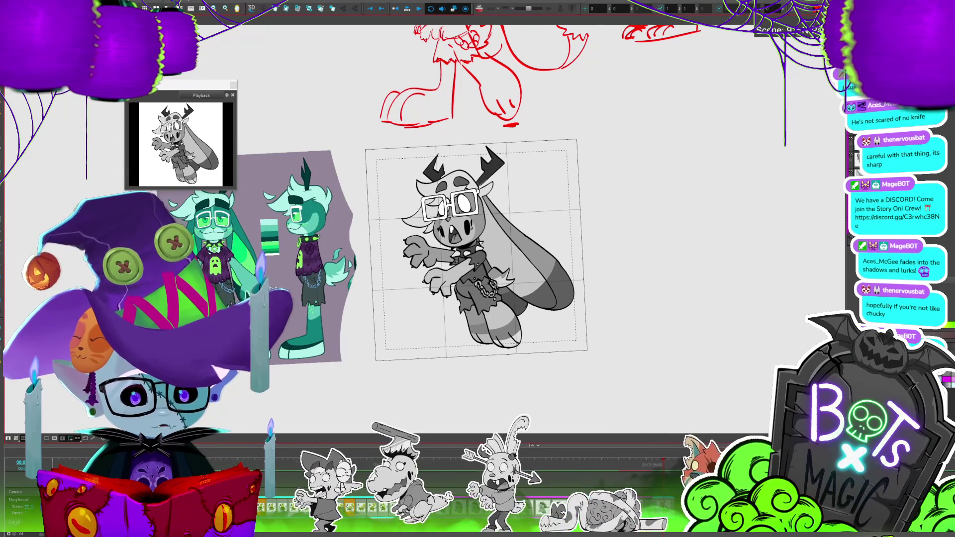
pyautogui.scroll(-1, 478, 224)
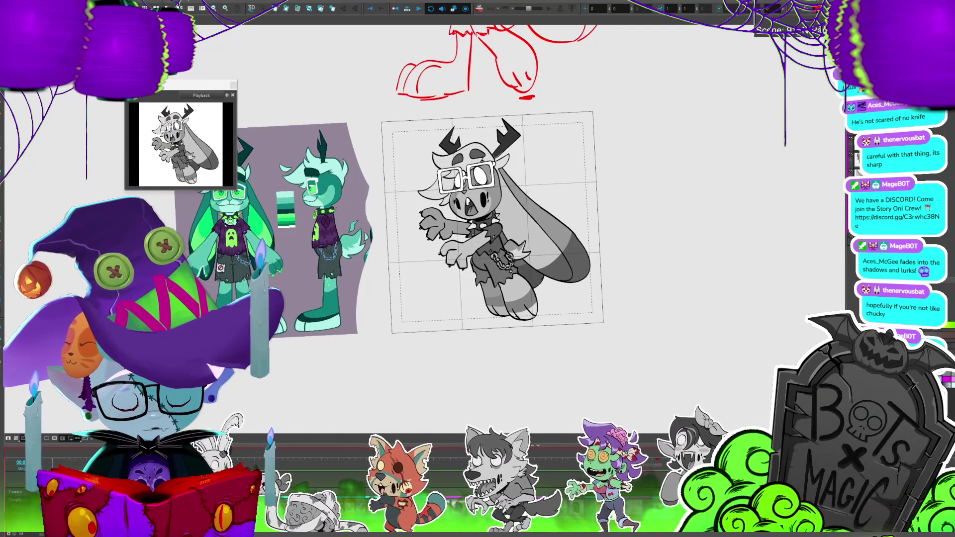
# Select the bunny drawing's strokes and nudge them slightly up and right.
pyautogui.moveTo(492, 222); pyautogui.dragTo(427, 184)
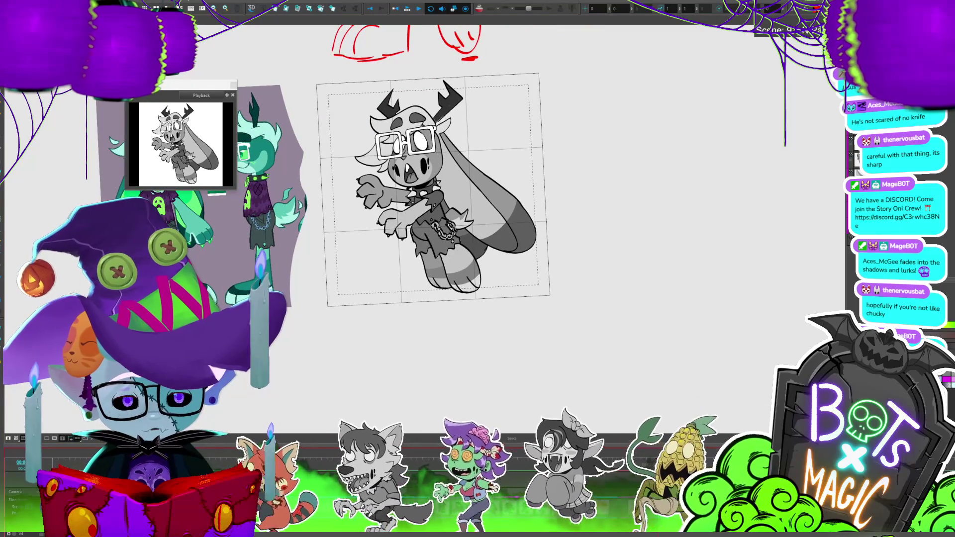
pyautogui.hotkey('ctrl', 'a')
pyautogui.press('Escape')
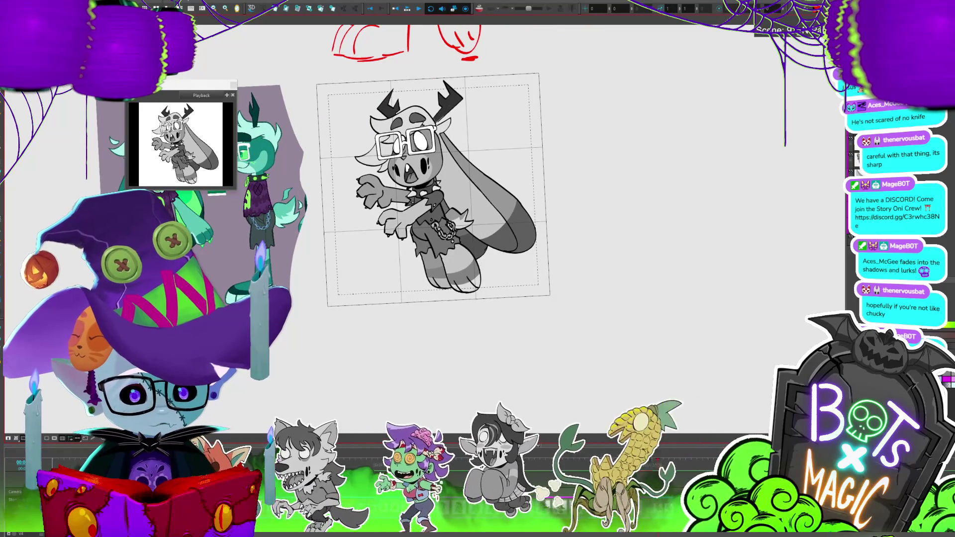
pyautogui.click(520, 246)
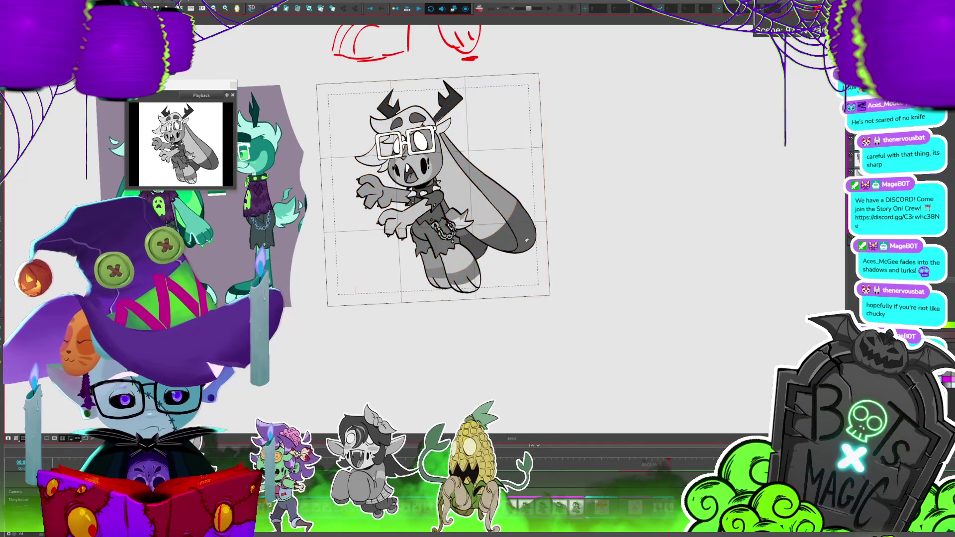
pyautogui.moveTo(520, 245); pyautogui.dragTo(527, 240)
pyautogui.press('Escape')
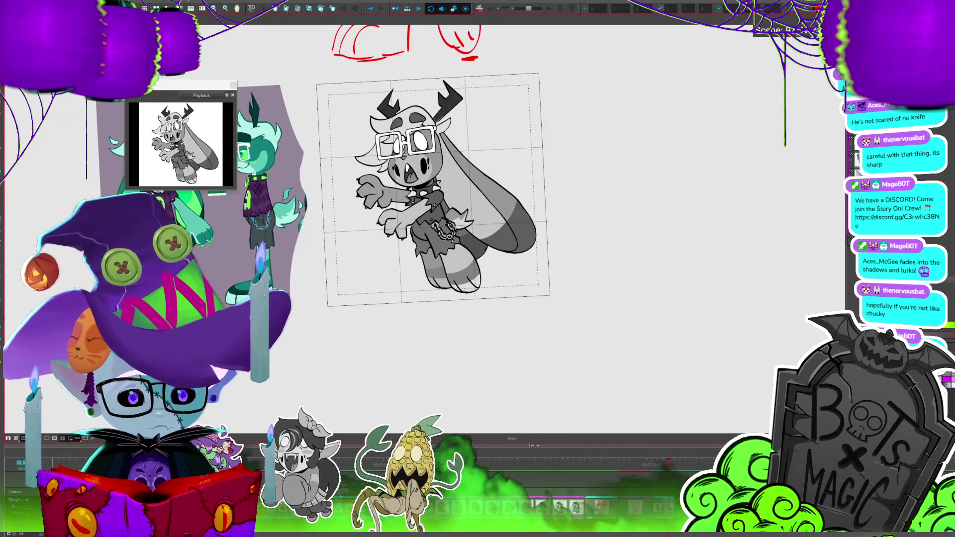
# Move the bunny's leg and pants strokes slightly to the right.
pyautogui.click(447, 282)
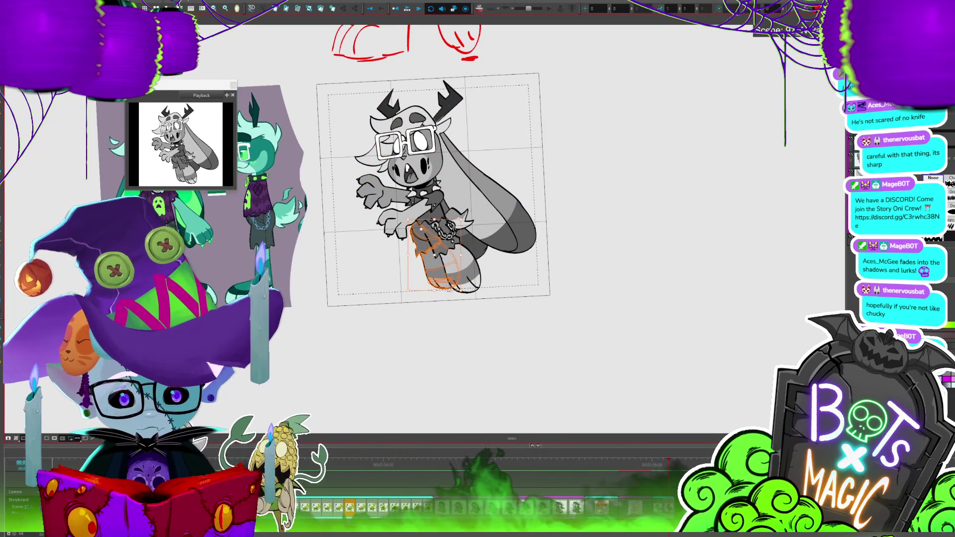
pyautogui.moveTo(444, 260); pyautogui.dragTo(462, 263)
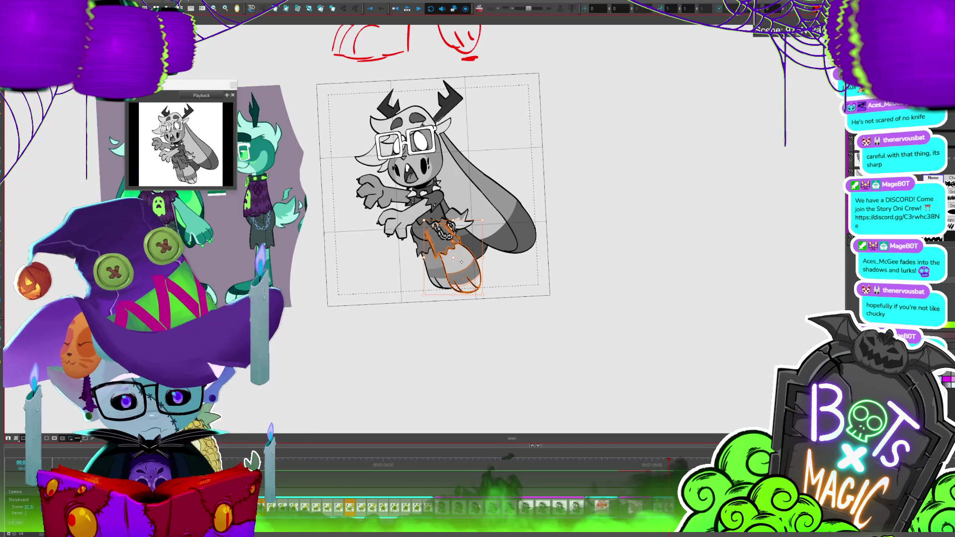
pyautogui.click(477, 301)
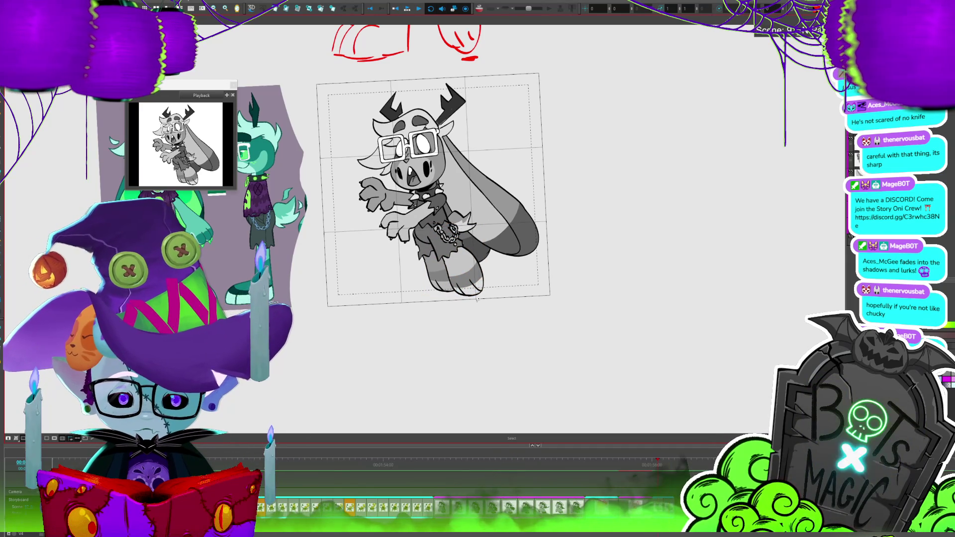
# On the previous frame, reshape the bunny's long ears and compare against the sketch.
pyautogui.press(',')
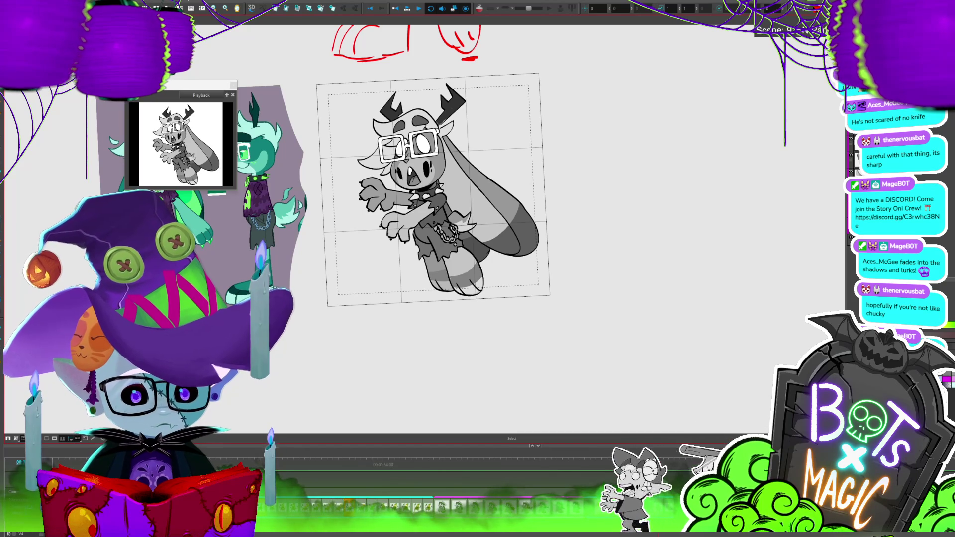
pyautogui.click(472, 192)
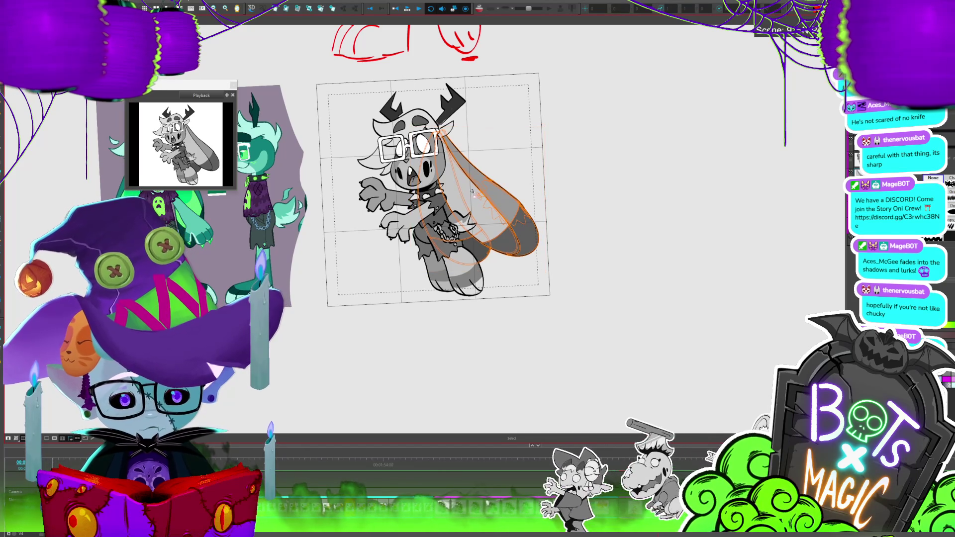
pyautogui.hotkey('alt', 's')
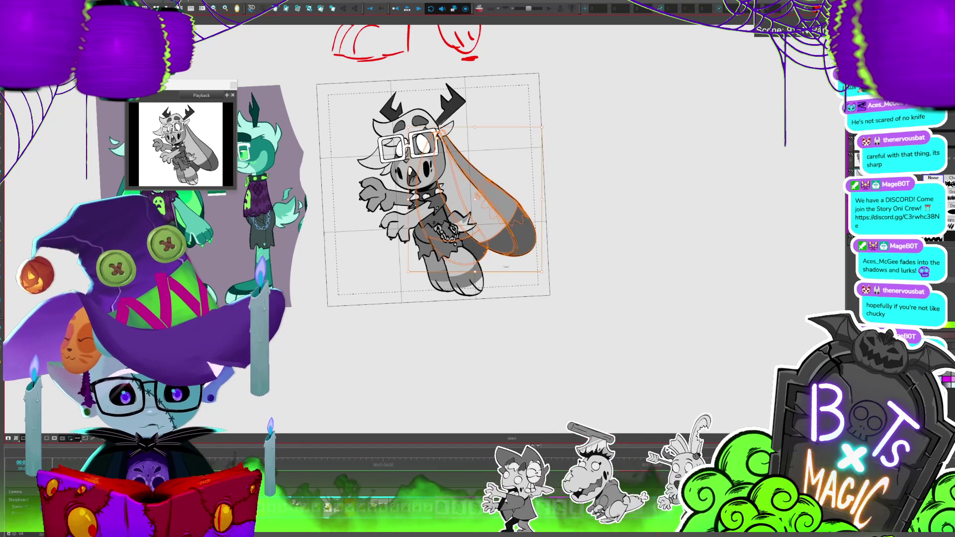
pyautogui.press('.')
pyautogui.press(',')
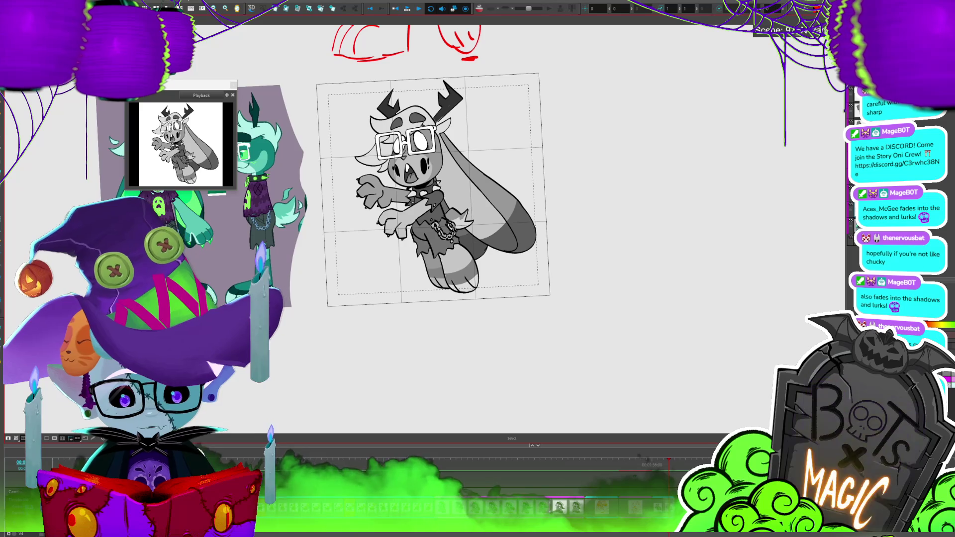
# Step forward and back a frame, then play and stop the bunny animation.
pyautogui.press('p')
pyautogui.press('o')
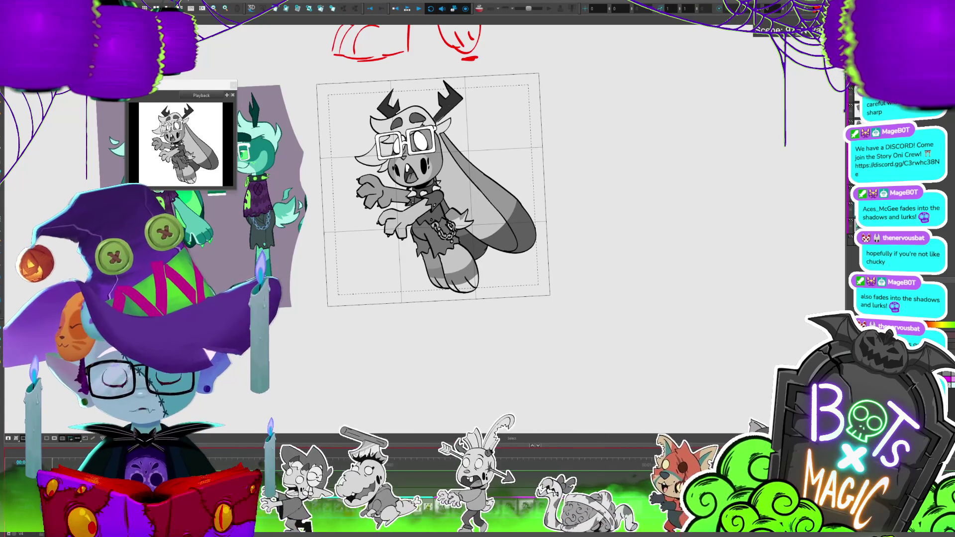
pyautogui.press('Return')
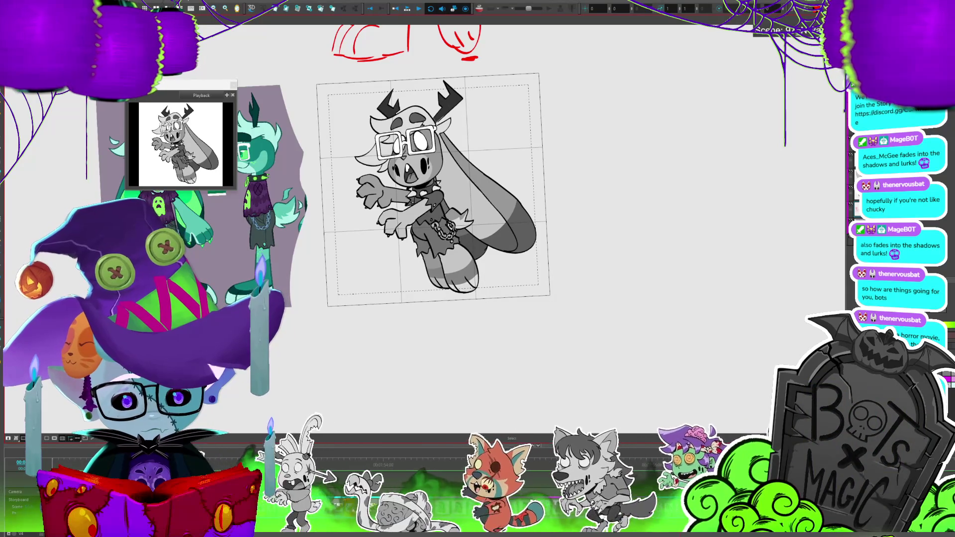
pyautogui.press('Return')
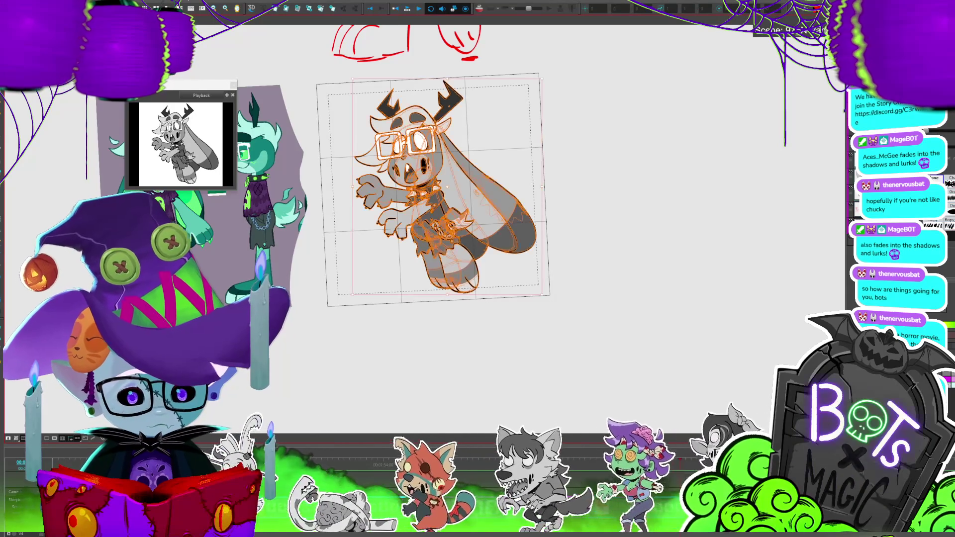
pyautogui.press('Return')
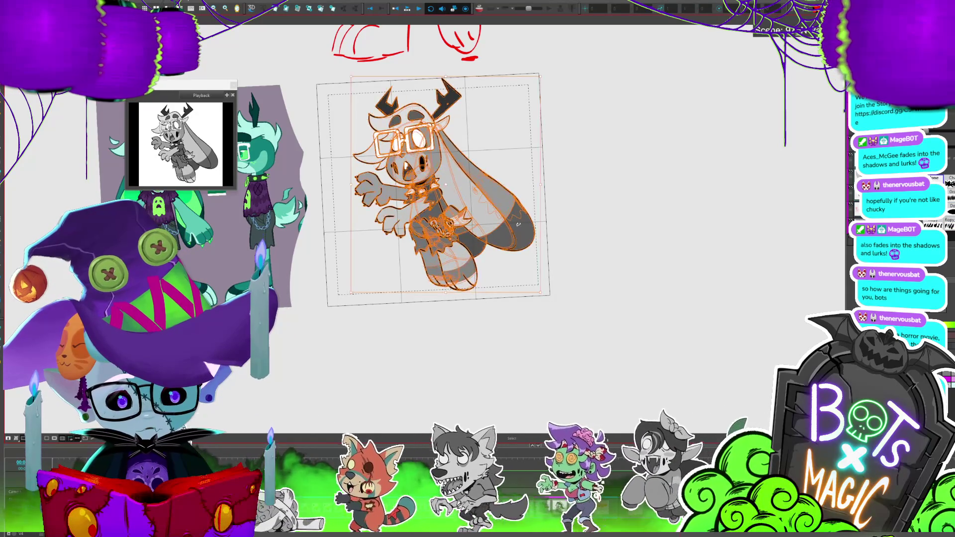
pyautogui.press('Return')
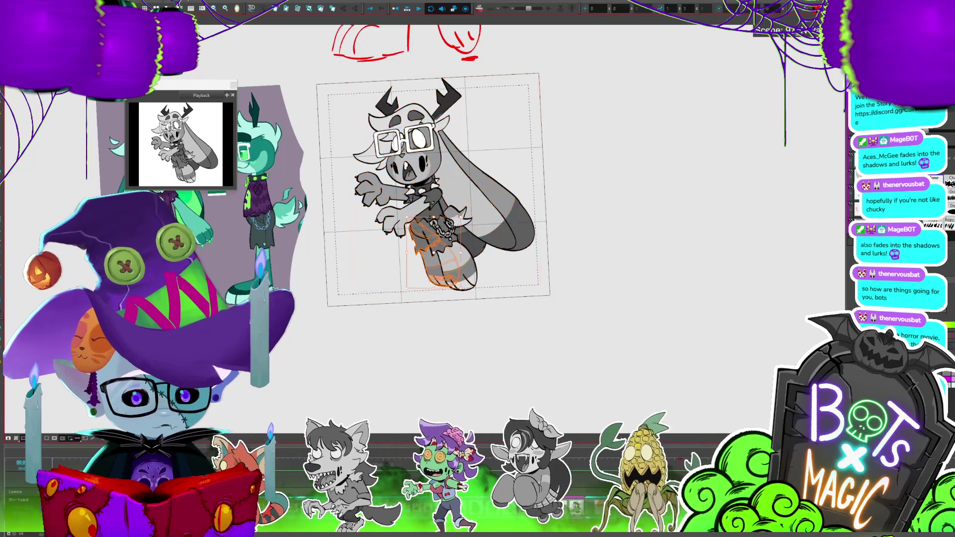
pyautogui.press('Return')
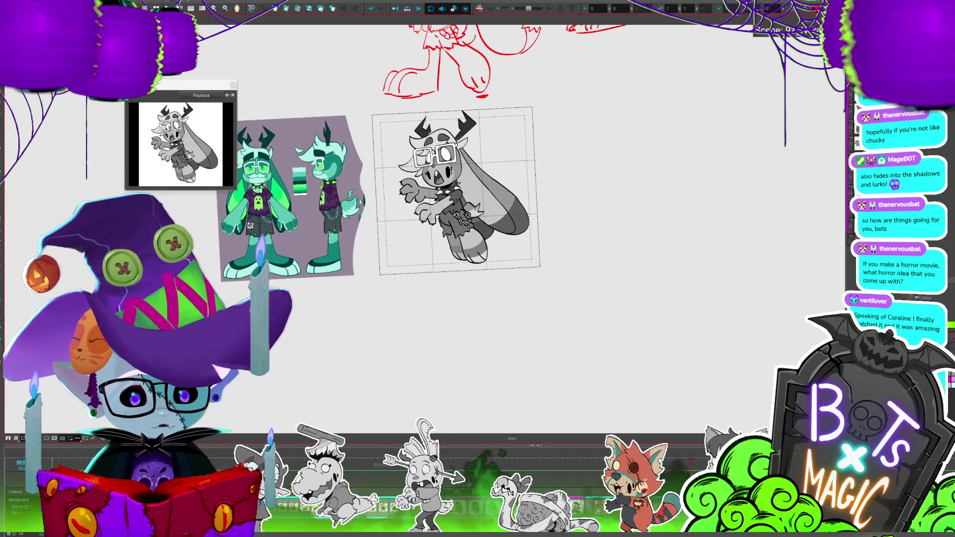
# Select all strokes on this frame, nudge the bunny slightly up-left, and replay.
pyautogui.press('Return')
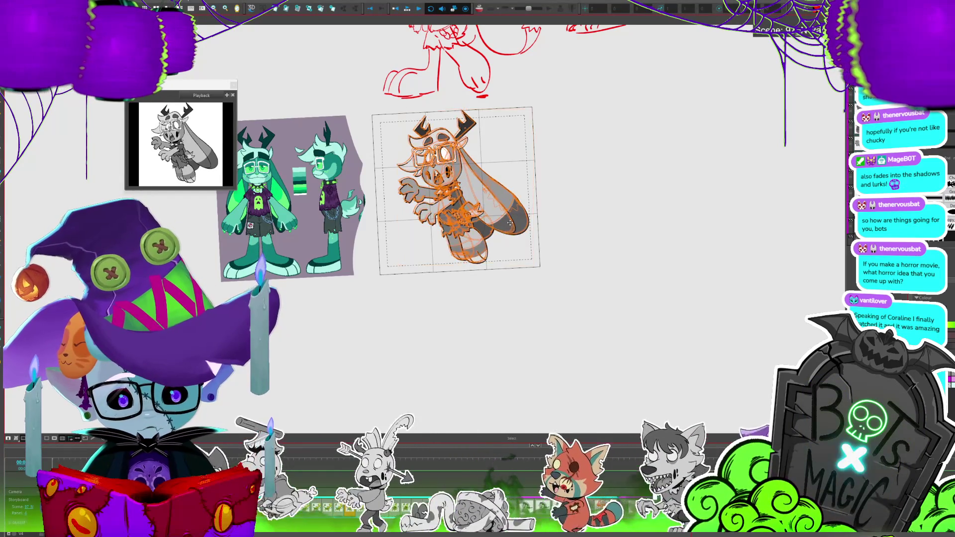
pyautogui.press('.')
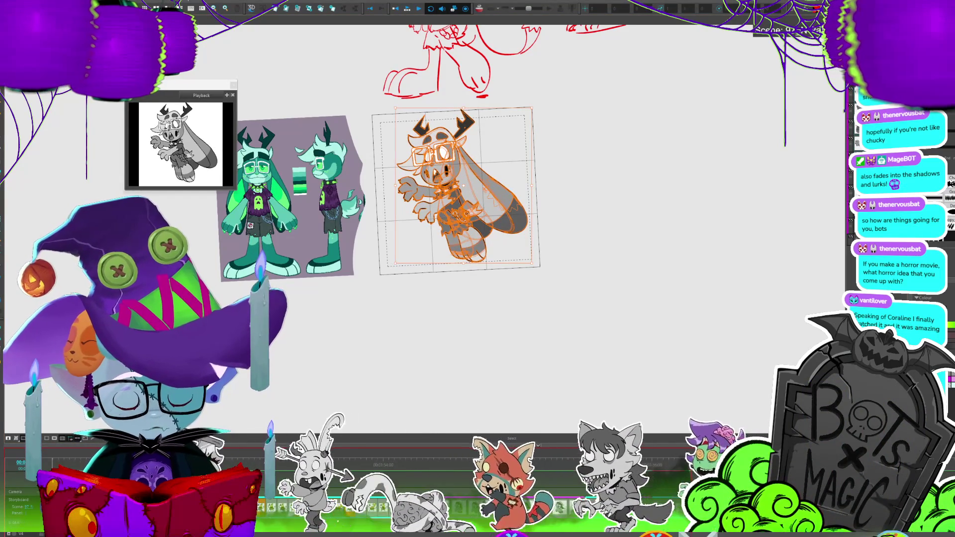
pyautogui.press('Escape')
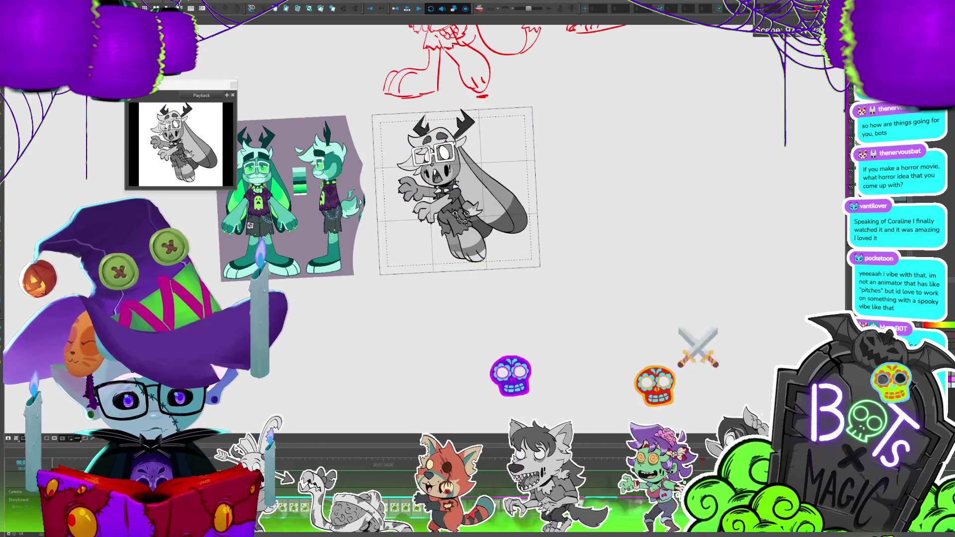
pyautogui.hotkey('ctrl', 'a')
pyautogui.press('Escape')
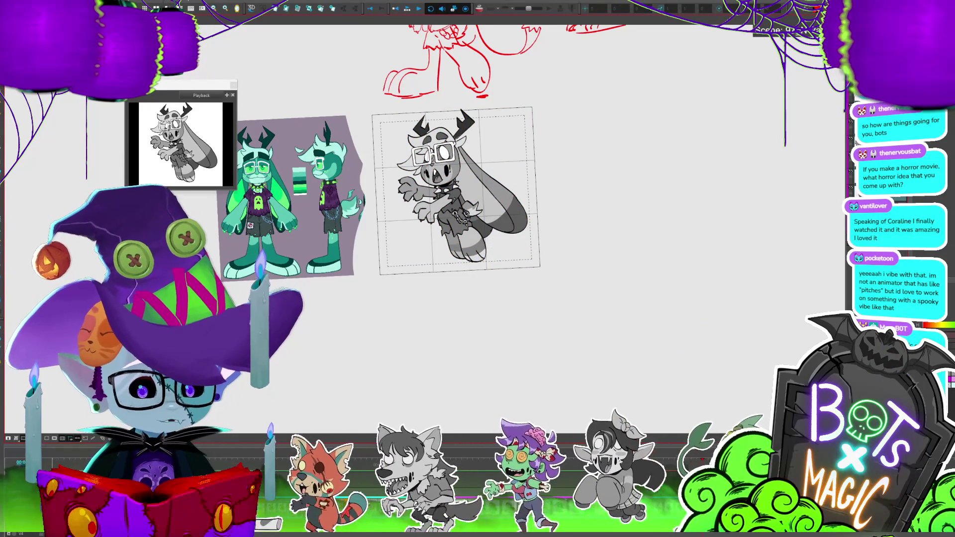
pyautogui.hotkey('ctrl', 'a')
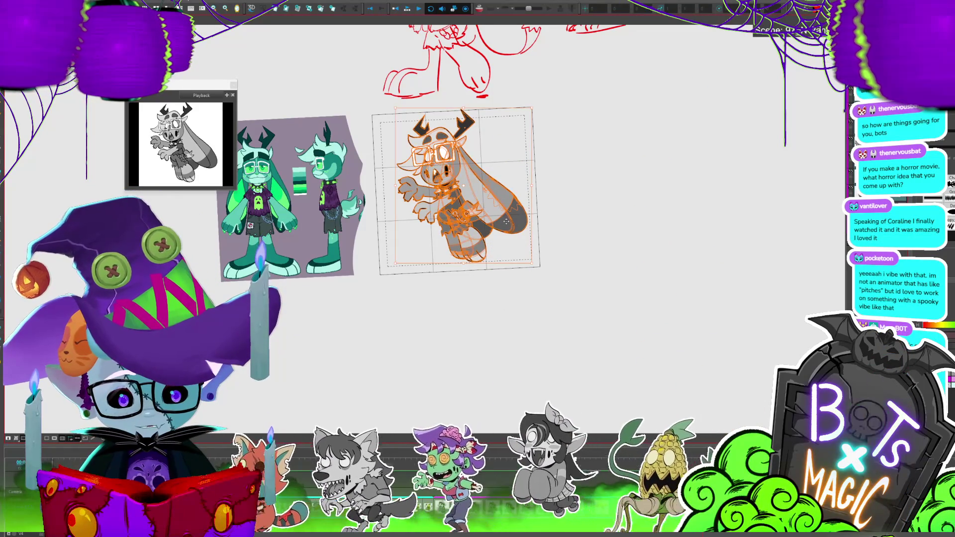
pyautogui.moveTo(506, 221); pyautogui.dragTo(505, 216)
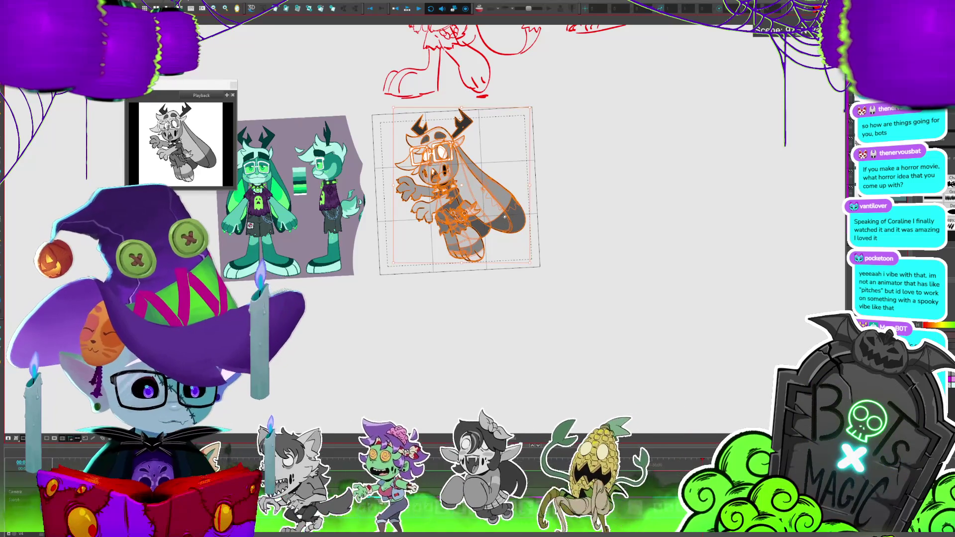
pyautogui.press('Return')
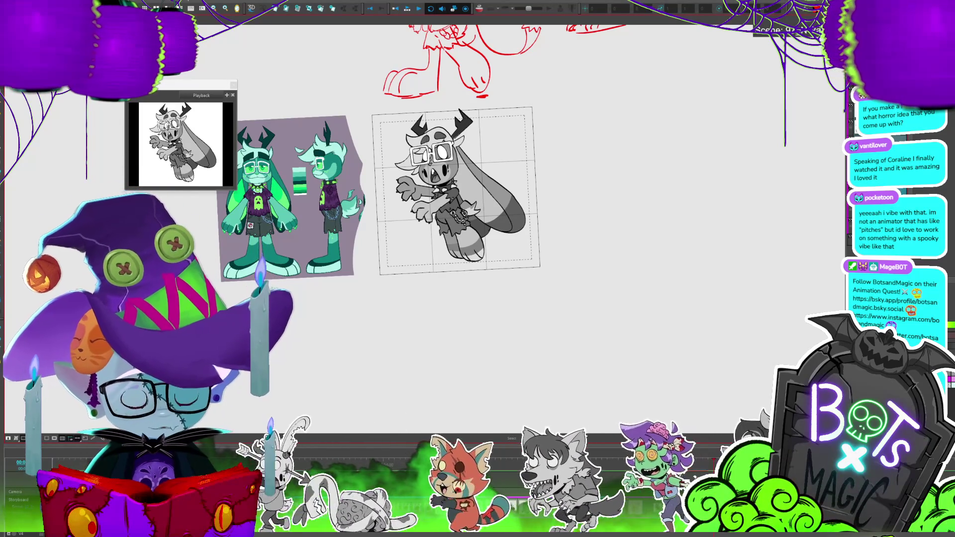
# Reselect the bunny drawing and replay the animation to check the adjusted pose.
pyautogui.click(513, 219)
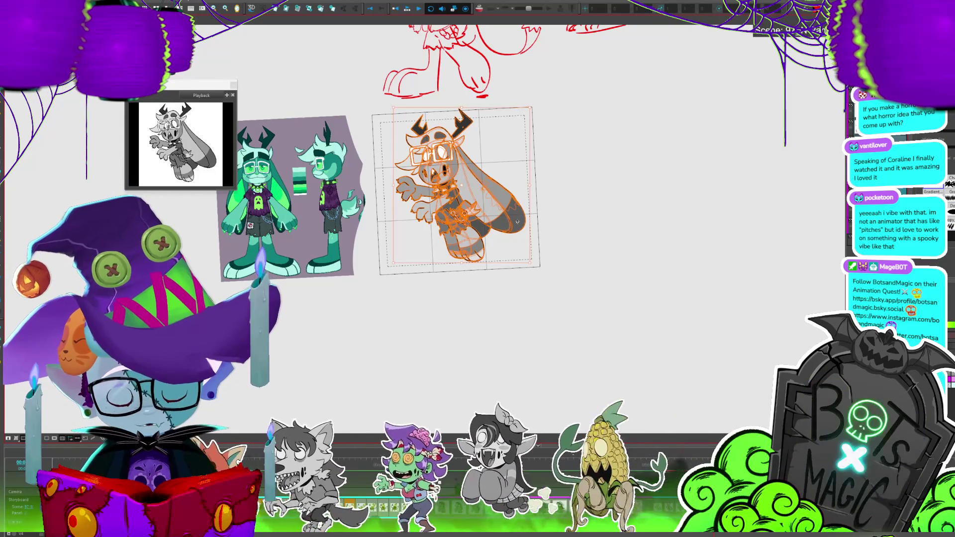
pyautogui.press('Return')
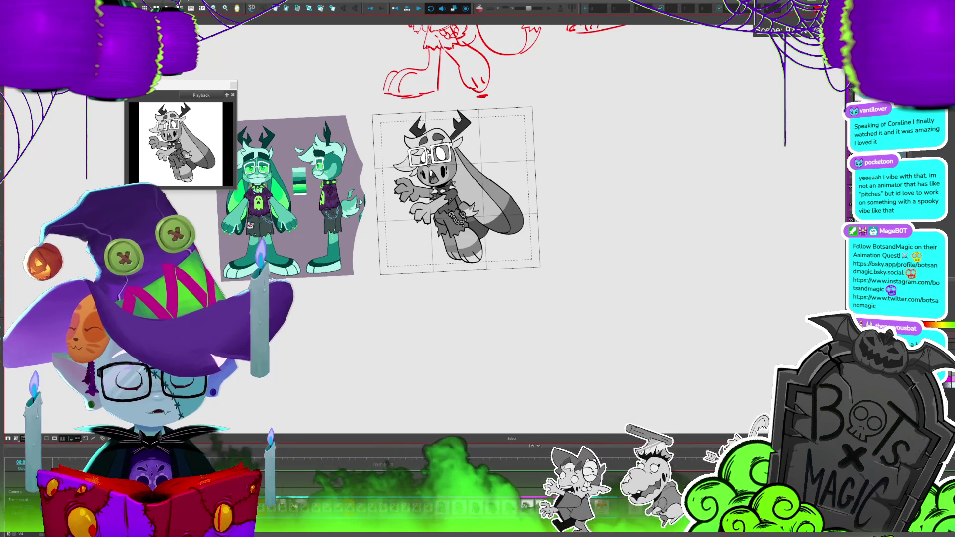
pyautogui.click(504, 221)
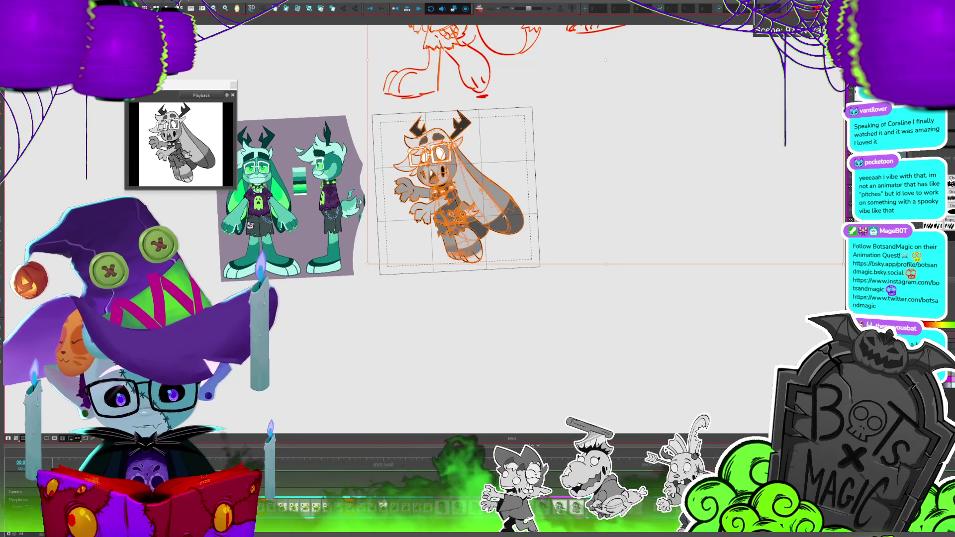
pyautogui.press('Return')
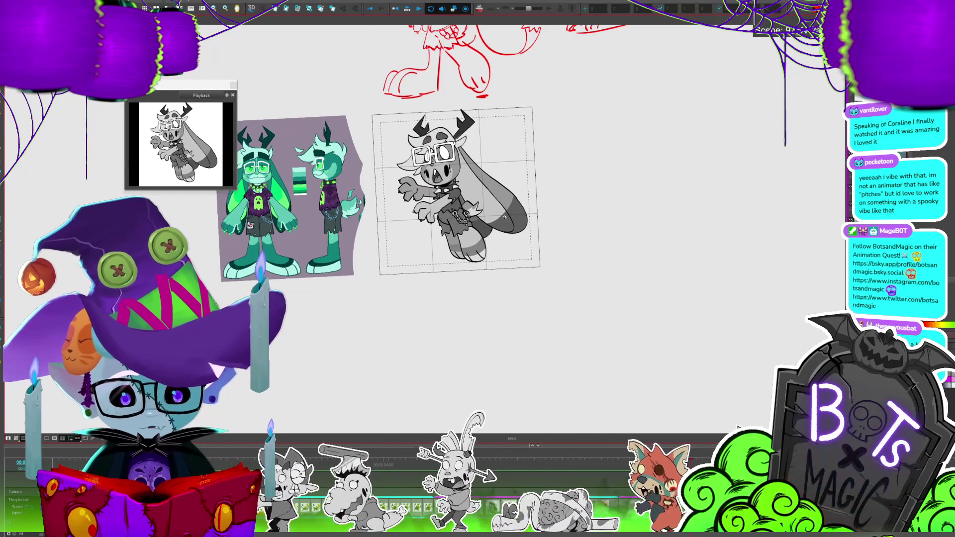
pyautogui.hotkey('ctrl', 'a')
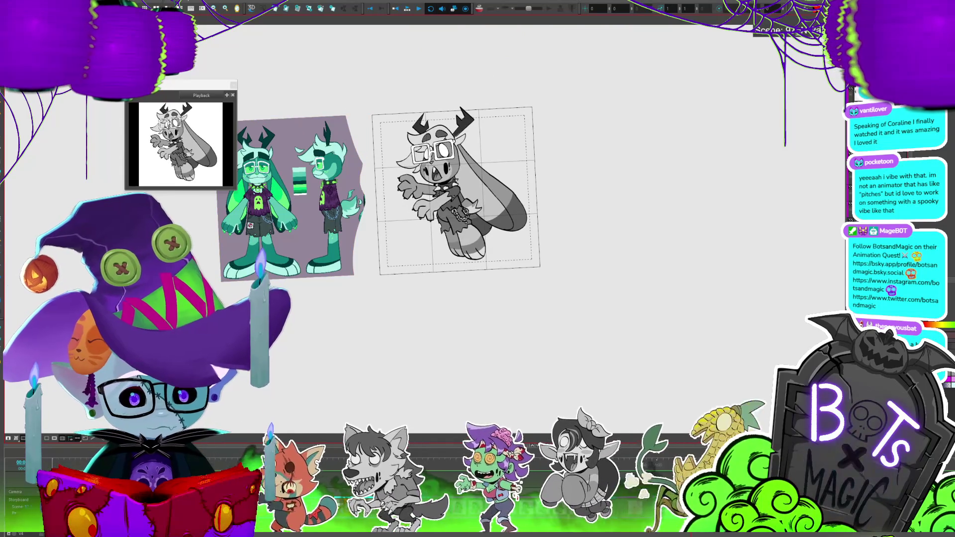
pyautogui.click(508, 222)
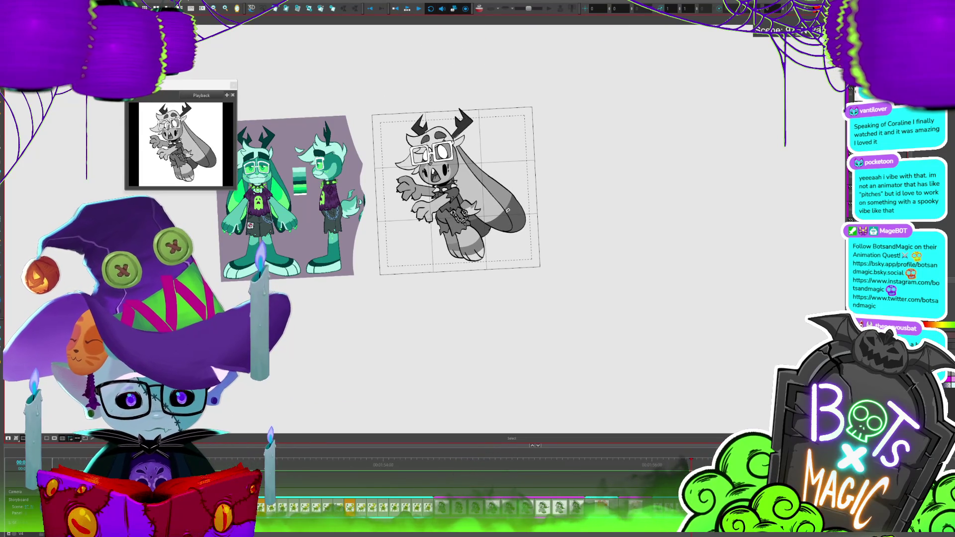
pyautogui.hotkey('ctrl', 'a')
# Rotate the bunny drawing slightly, declining the Select All Panels prompt when selecting all.
pyautogui.moveTo(511, 224); pyautogui.dragTo(514, 224)
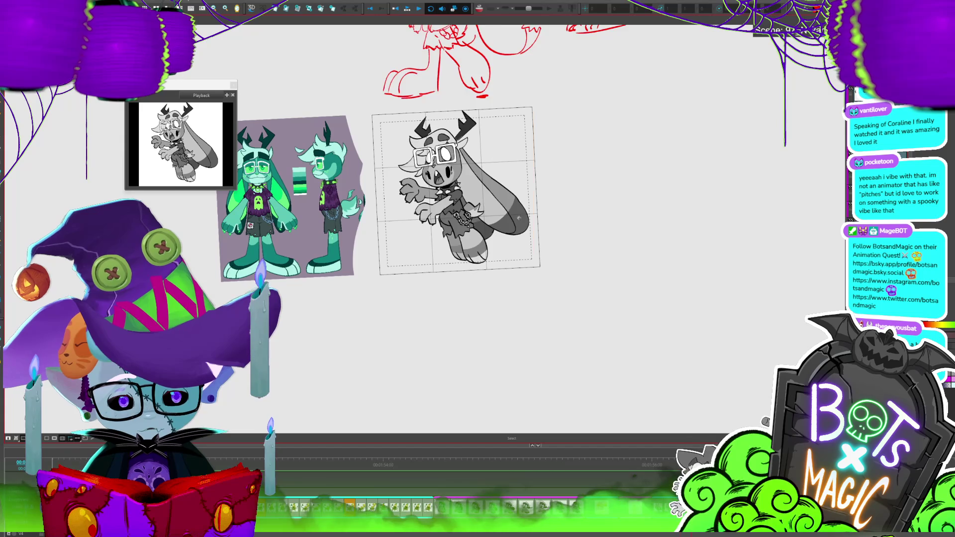
pyautogui.hotkey('ctrl', 'a')
pyautogui.press('Escape')
pyautogui.hotkey('ctrl', 'a')
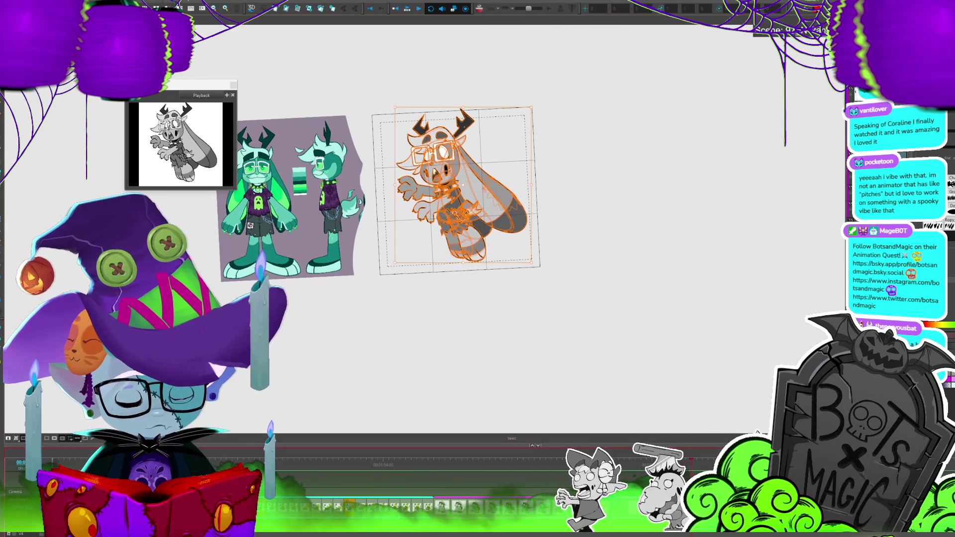
pyautogui.press('Escape')
pyautogui.hotkey('ctrl', 'a')
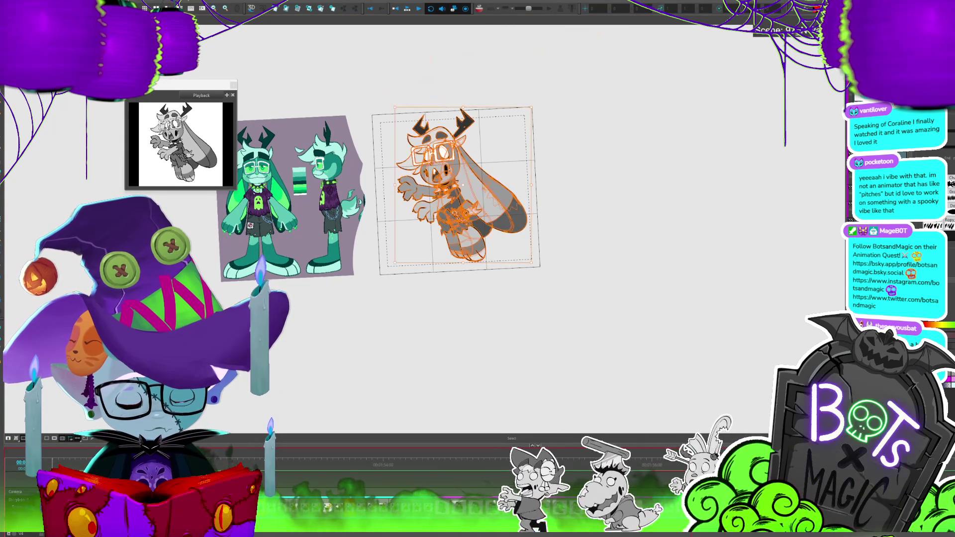
pyautogui.press('Escape')
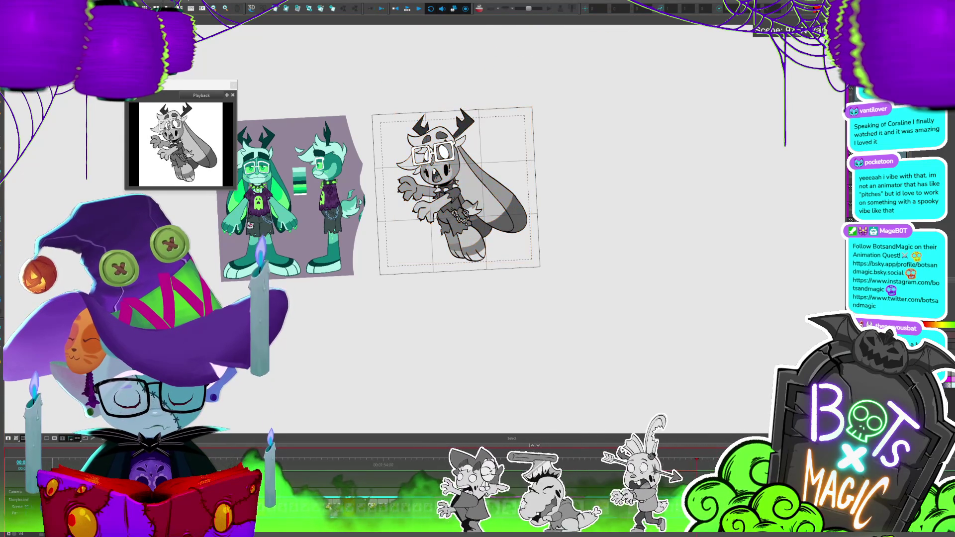
pyautogui.hotkey('ctrl', 'a')
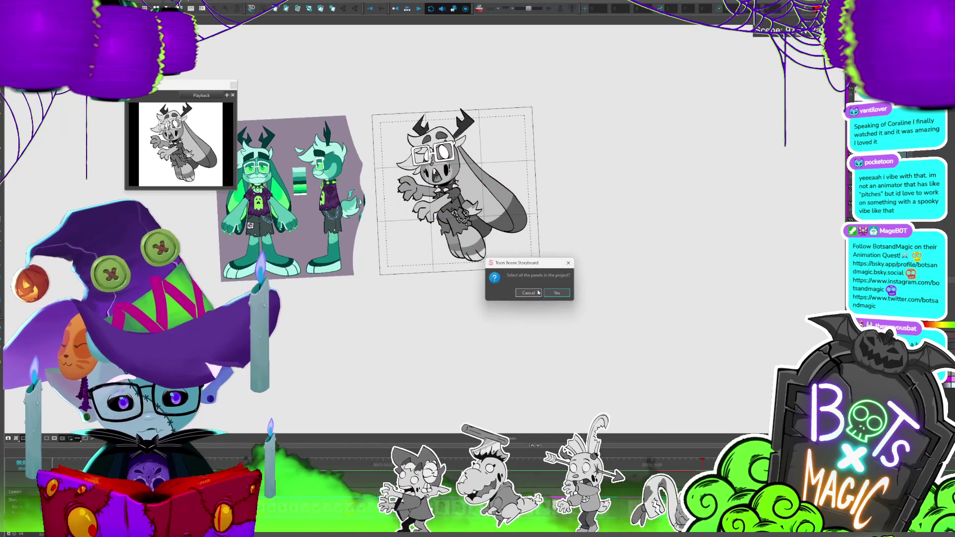
pyautogui.click(537, 293)
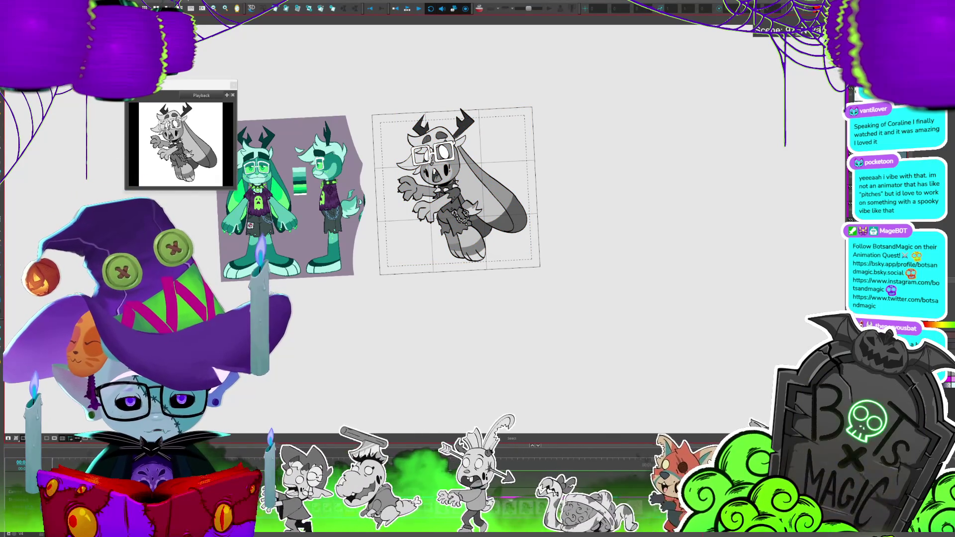
pyautogui.hotkey('ctrl', 'a')
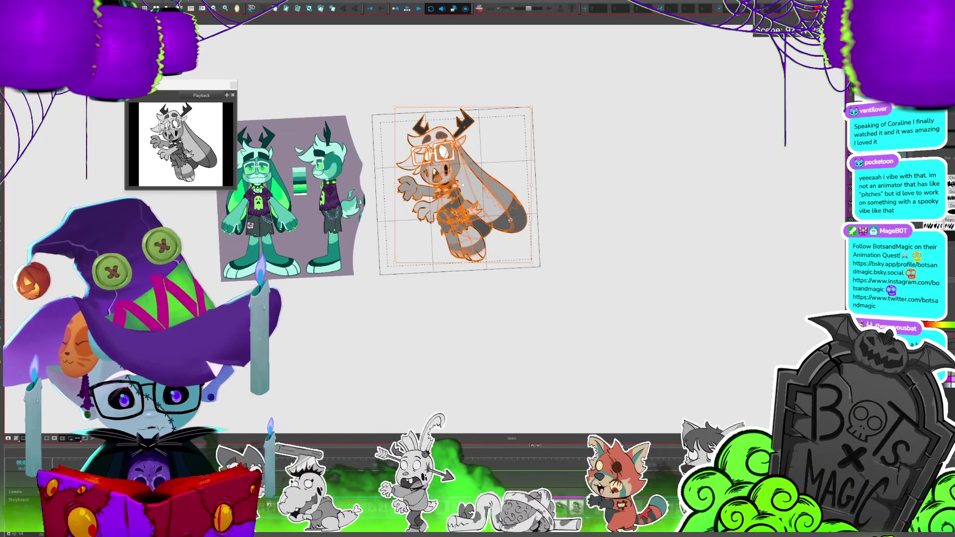
pyautogui.press('Escape')
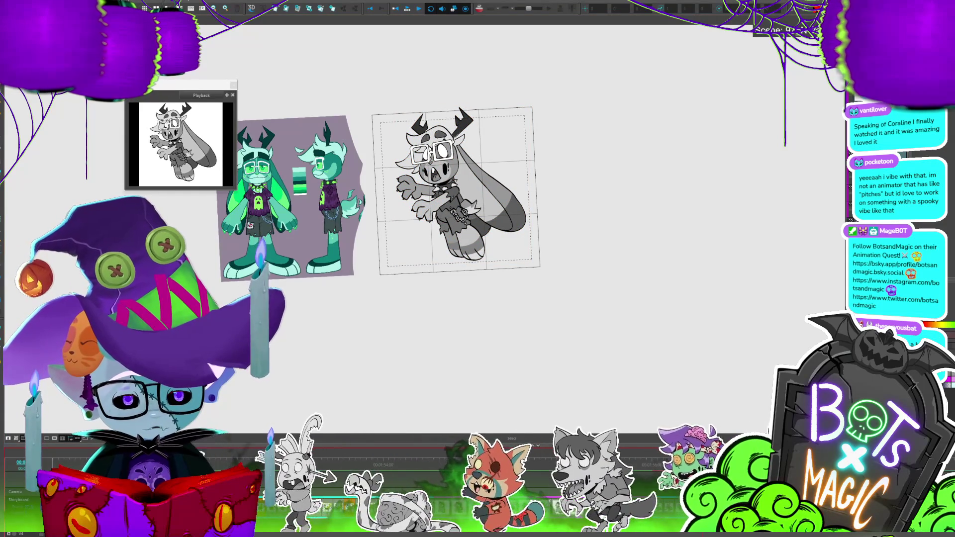
pyautogui.hotkey('ctrl', 'a')
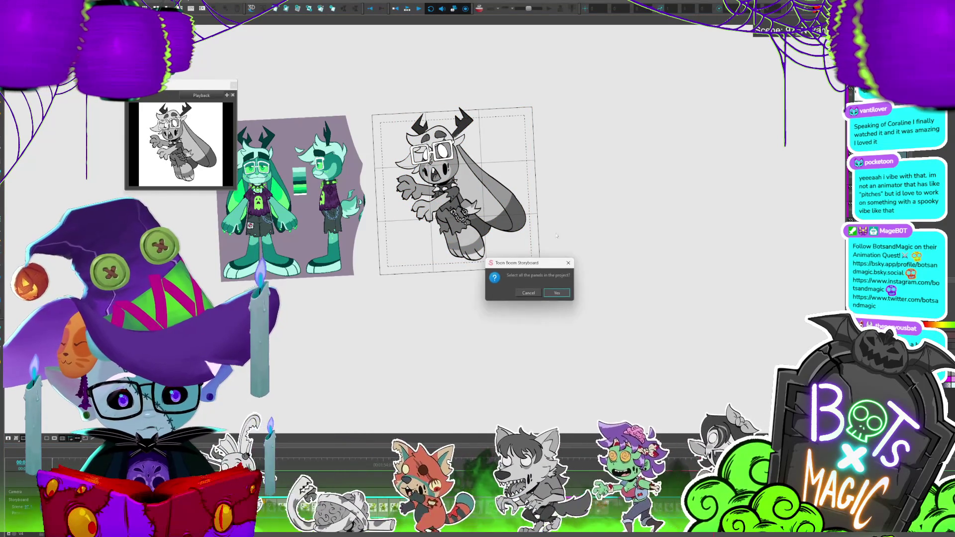
pyautogui.click(529, 293)
# Pick the whole character drawing with the Select tool to settle its tilted pose.
pyautogui.click(510, 234)
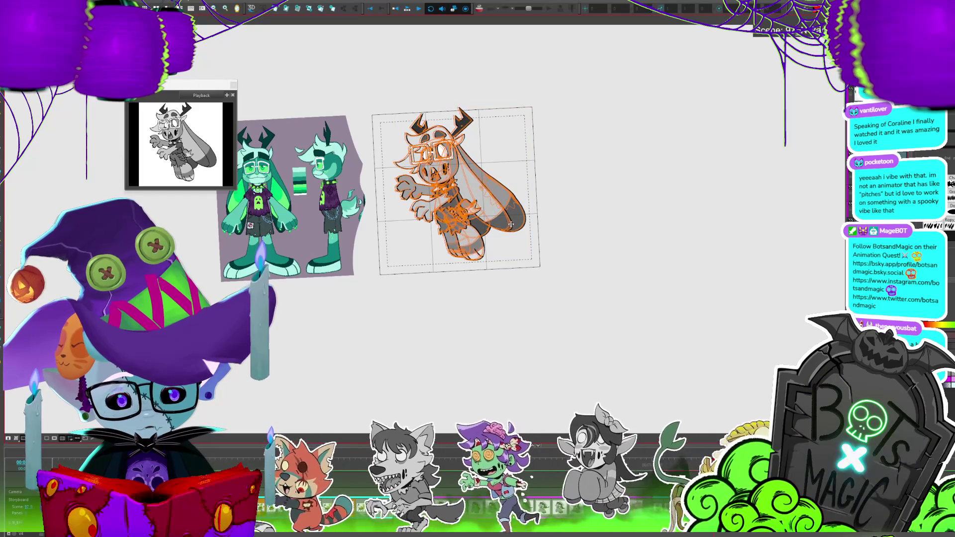
pyautogui.press('Escape')
pyautogui.click(515, 215)
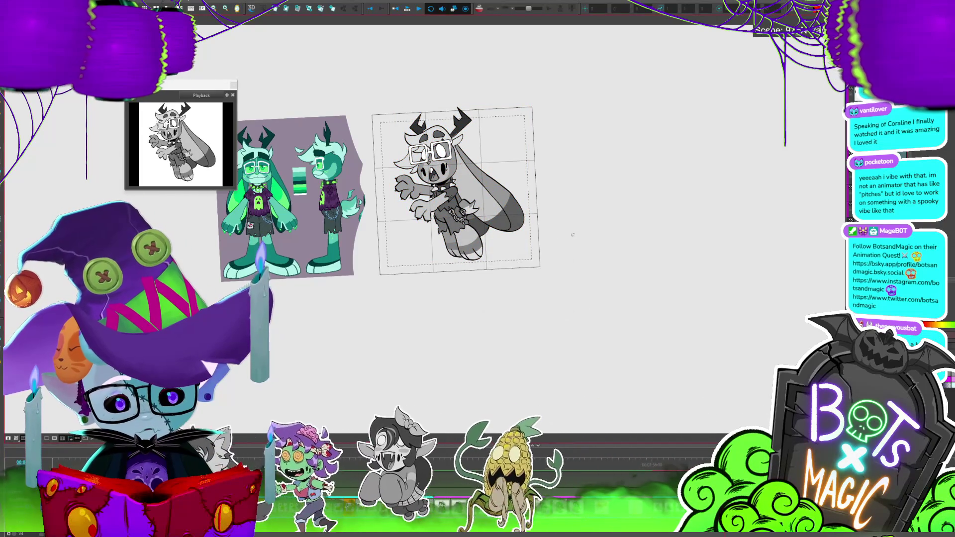
pyautogui.click(512, 218)
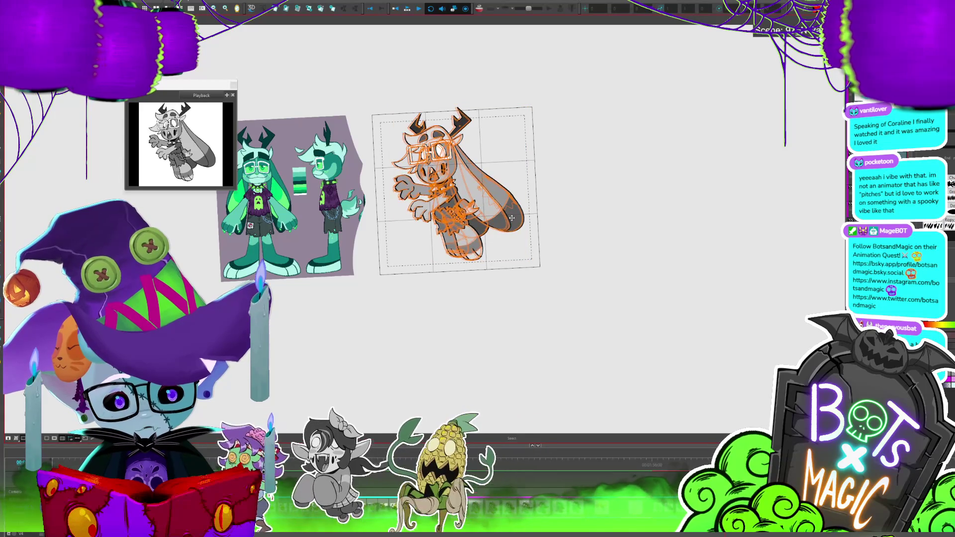
pyautogui.click(512, 218)
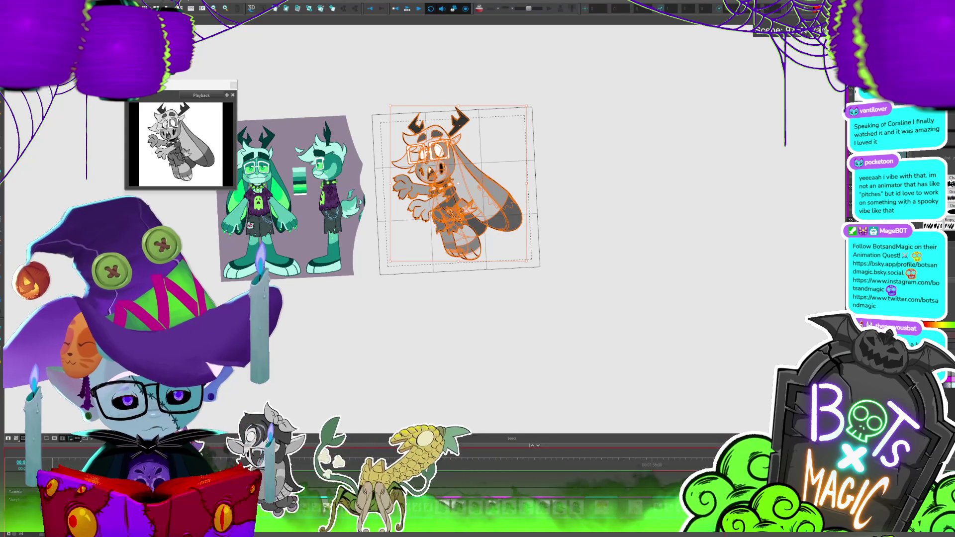
pyautogui.press('Escape')
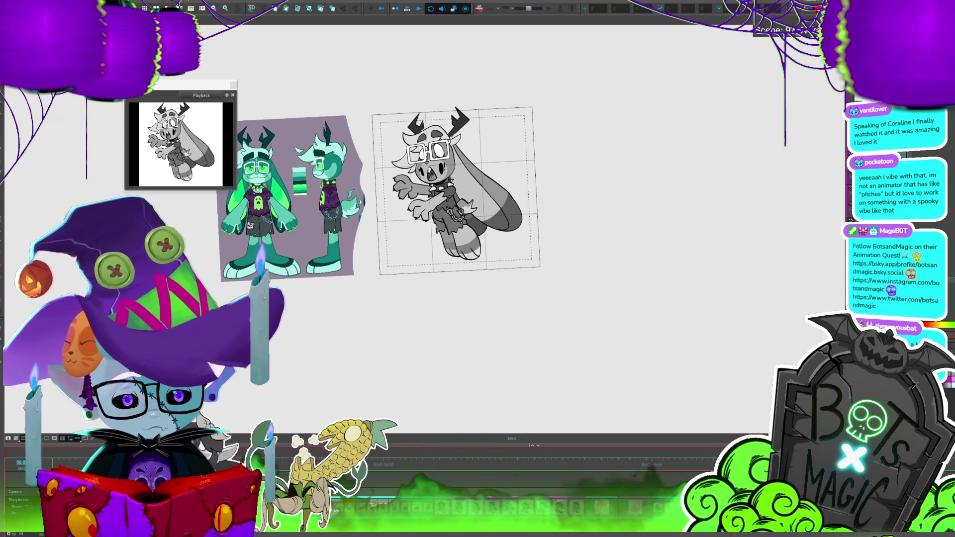
pyautogui.click(517, 217)
pyautogui.click(515, 218)
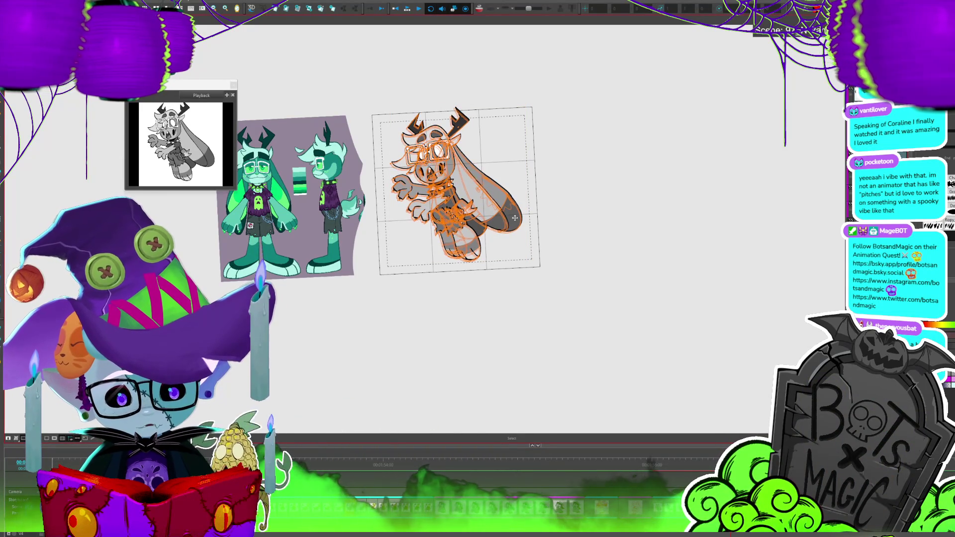
pyautogui.click(521, 204)
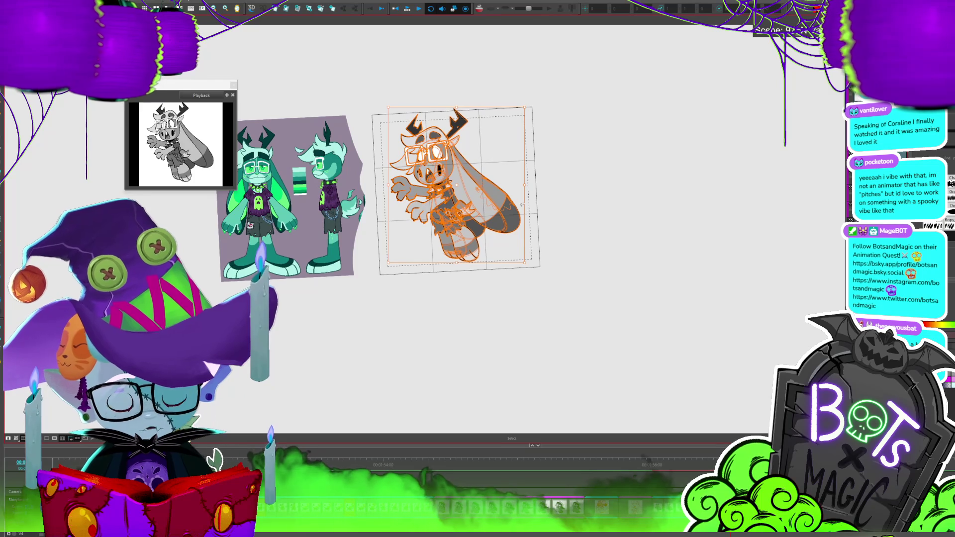
pyautogui.press('Escape')
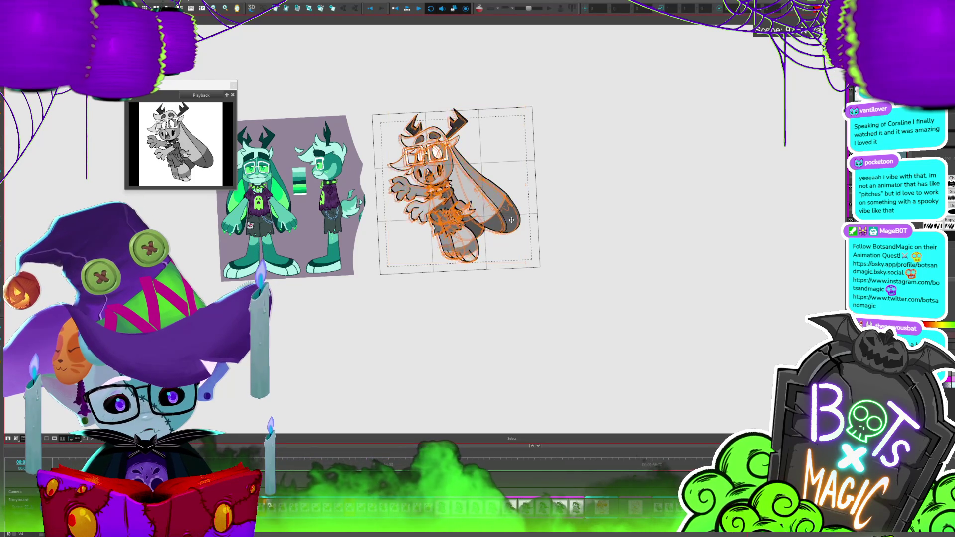
pyautogui.click(509, 211)
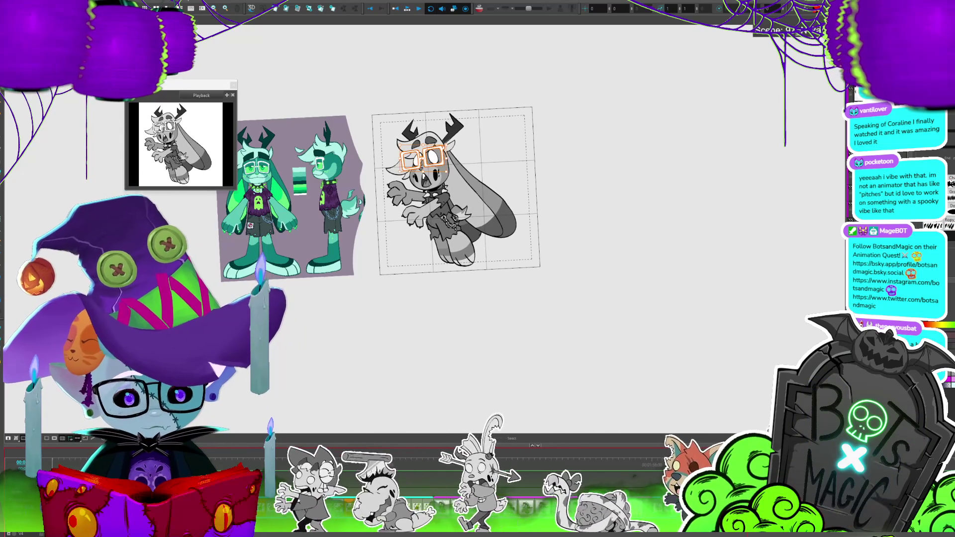
# Review the playback, then adjust the bunny's lower leg and body and replay.
pyautogui.hotkey('ctrl', 'a')
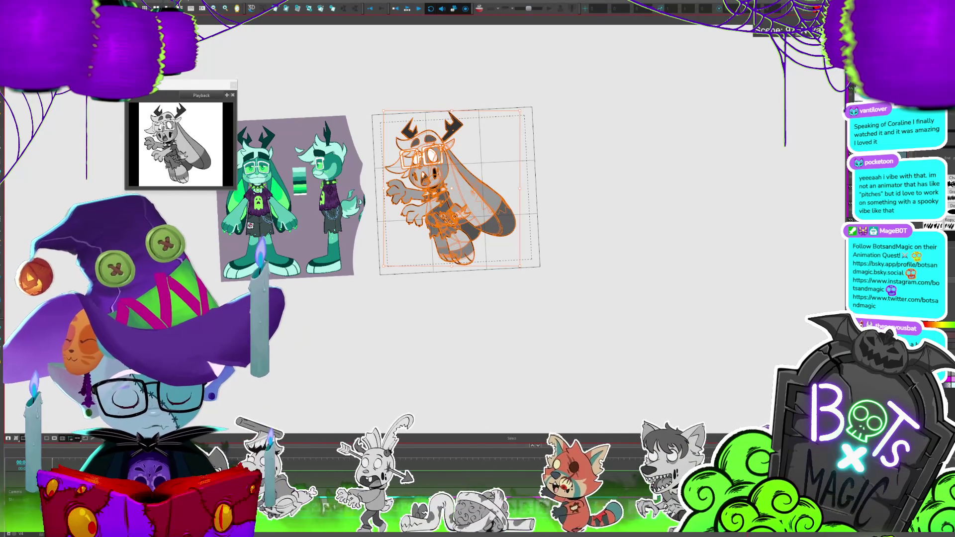
pyautogui.press('Escape')
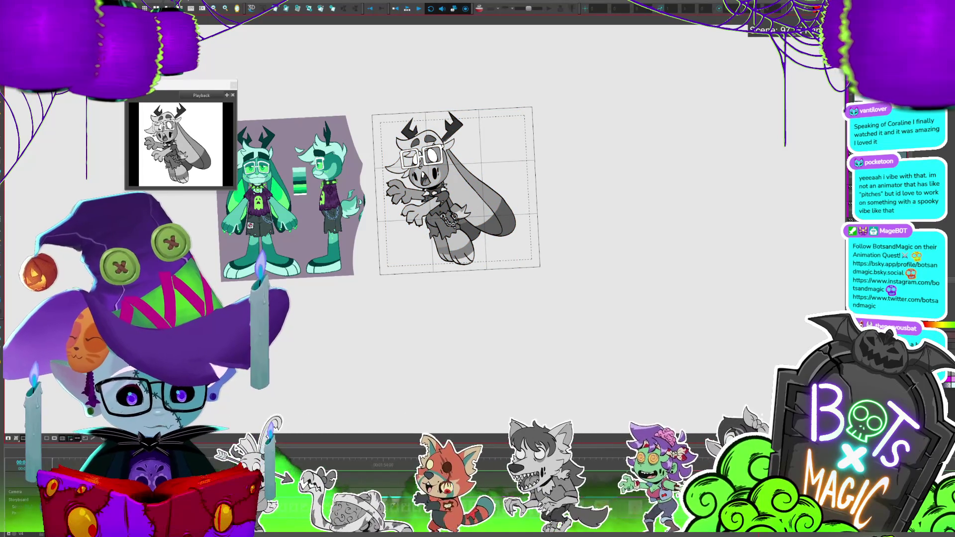
pyautogui.click(494, 237)
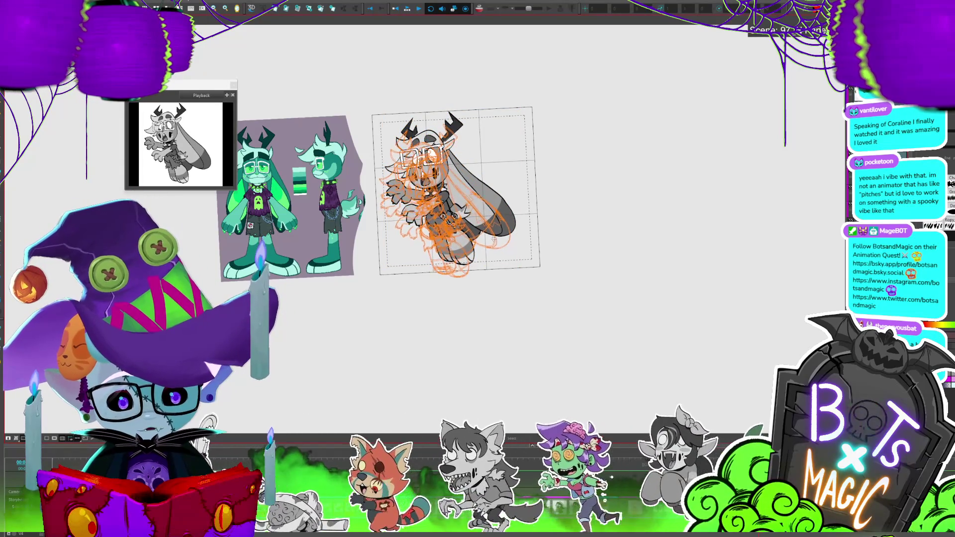
pyautogui.press('Return')
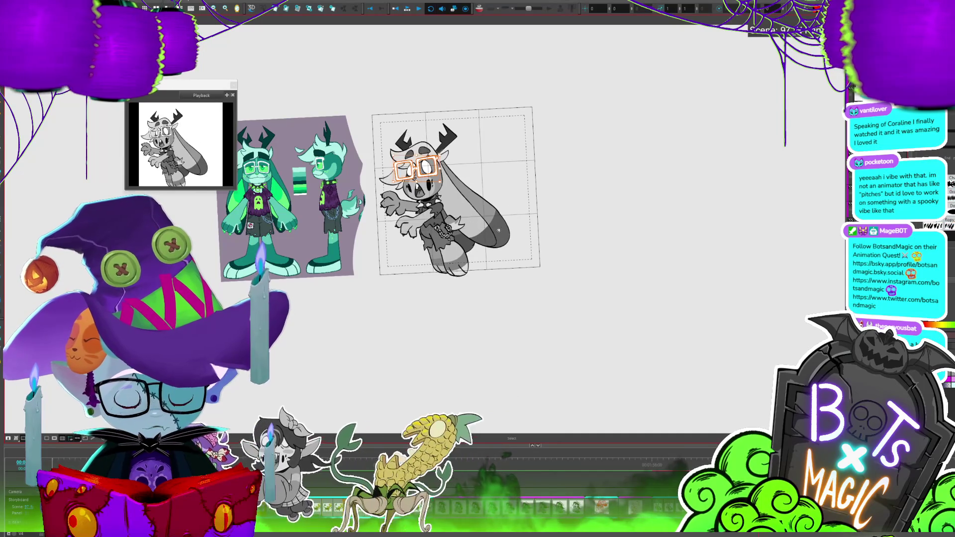
pyautogui.click(448, 254)
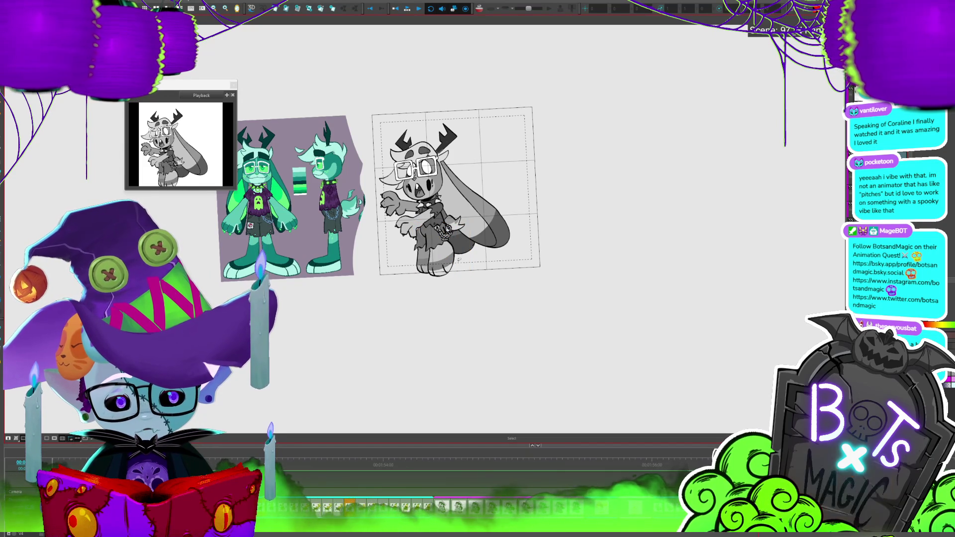
pyautogui.click(459, 260)
pyautogui.press('Return')
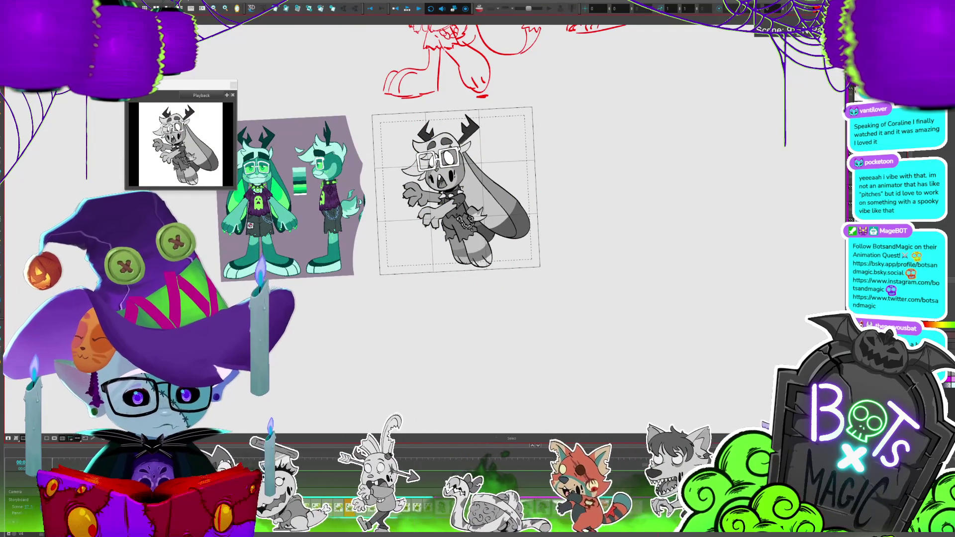
# On the next pose, select all strokes and shift the bunny left and down.
pyautogui.click(527, 247)
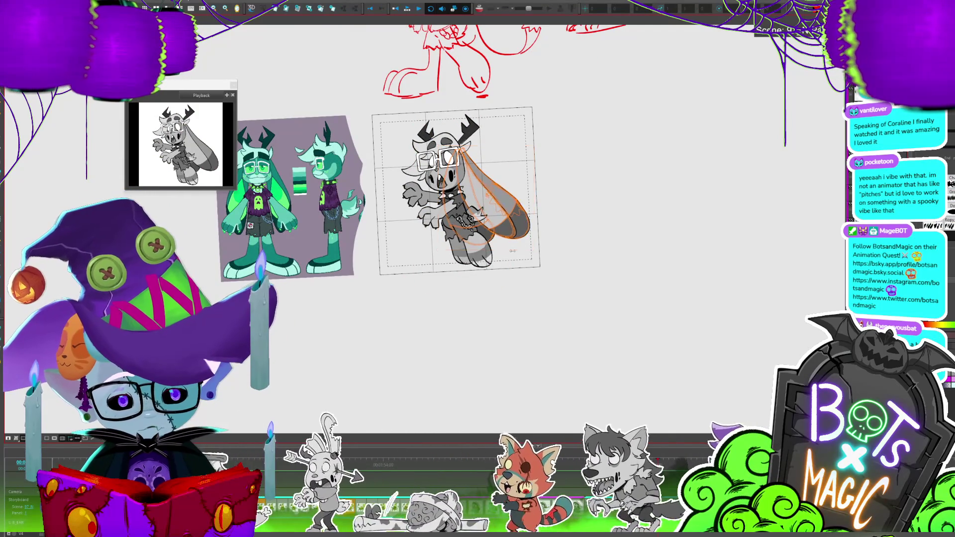
pyautogui.press('.')
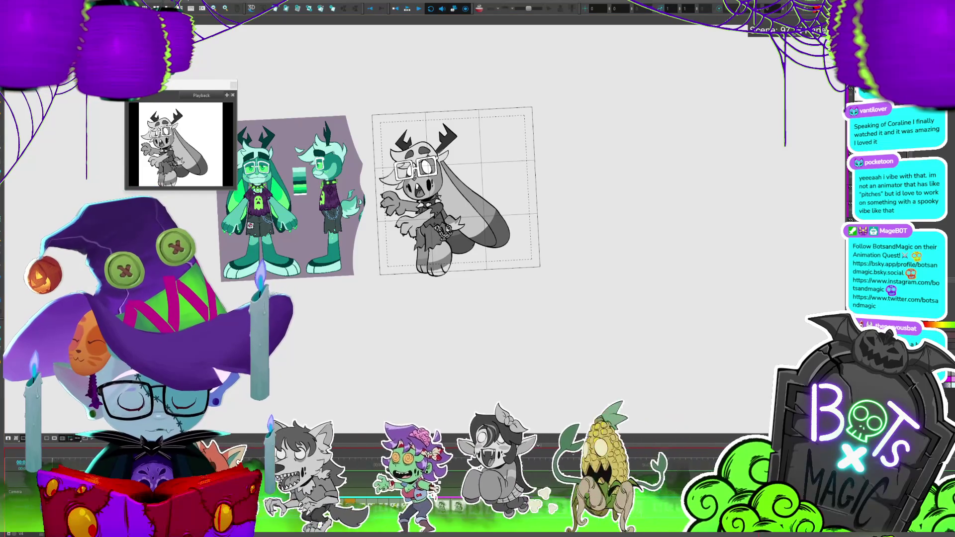
pyautogui.scroll(1, 418, 189)
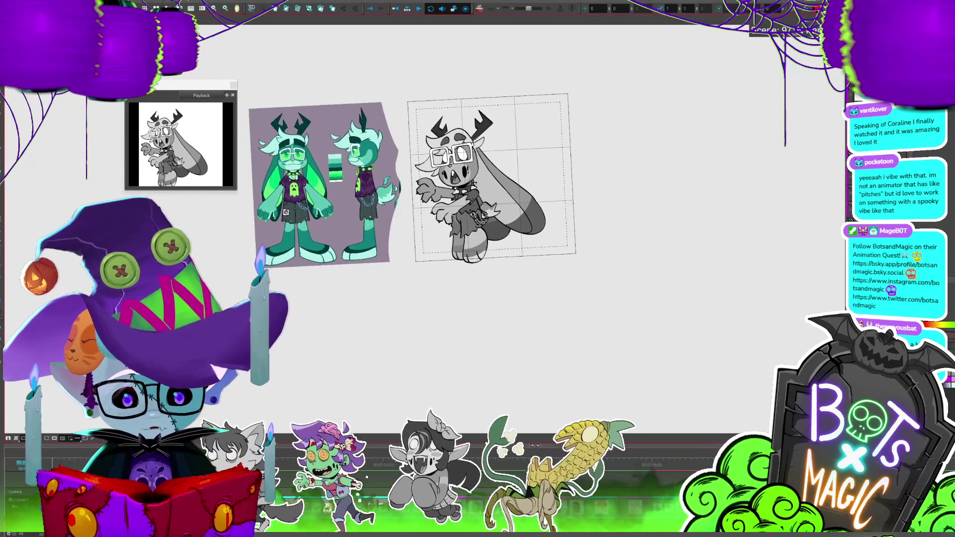
pyautogui.hotkey('ctrl', 'a')
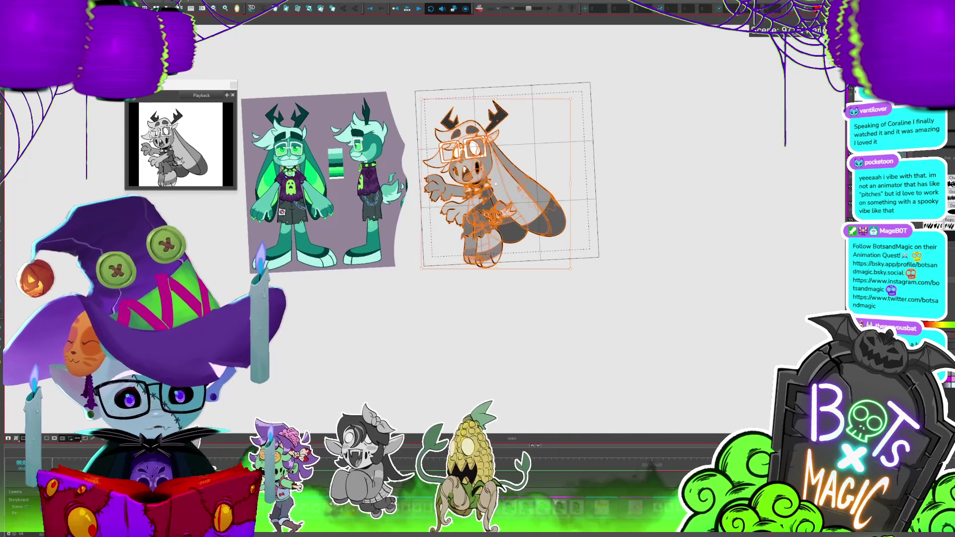
pyautogui.moveTo(544, 226); pyautogui.dragTo(540, 231)
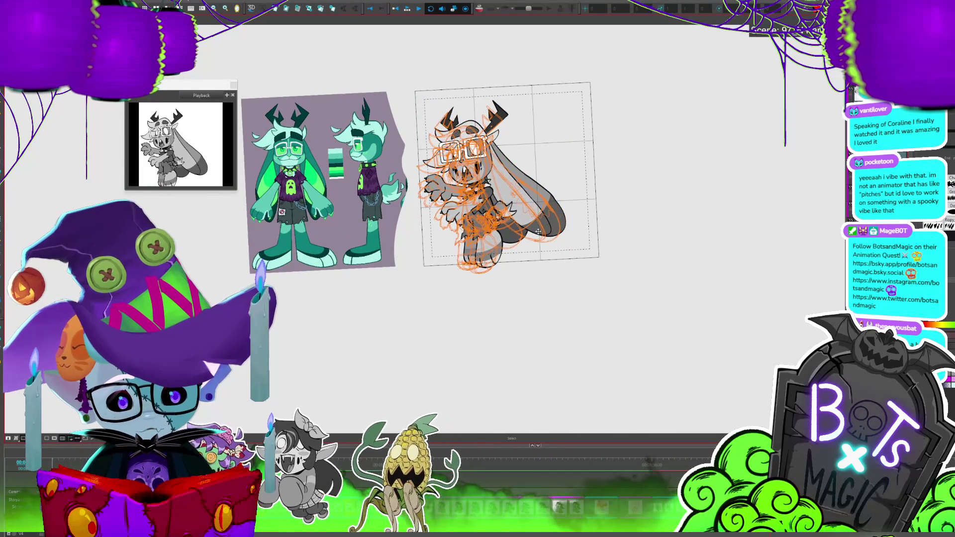
pyautogui.click(629, 157)
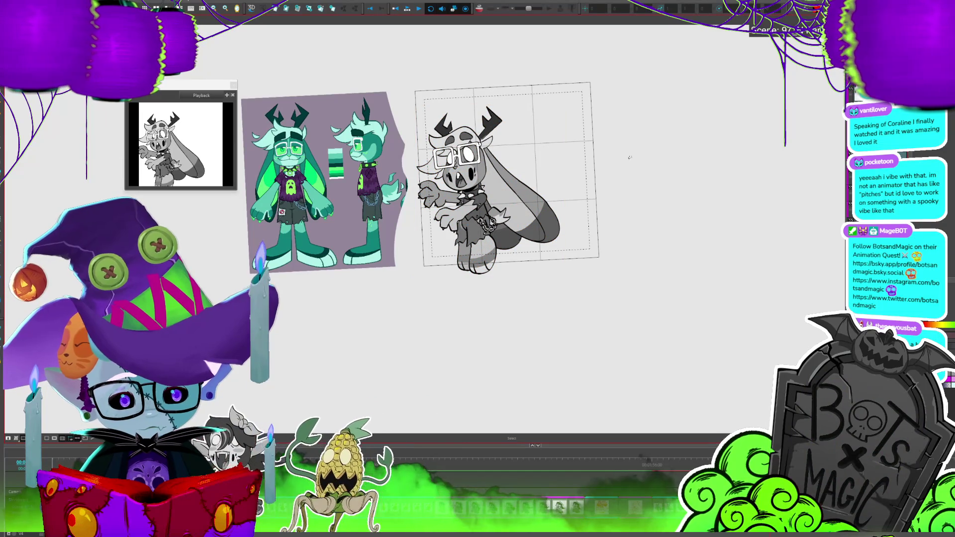